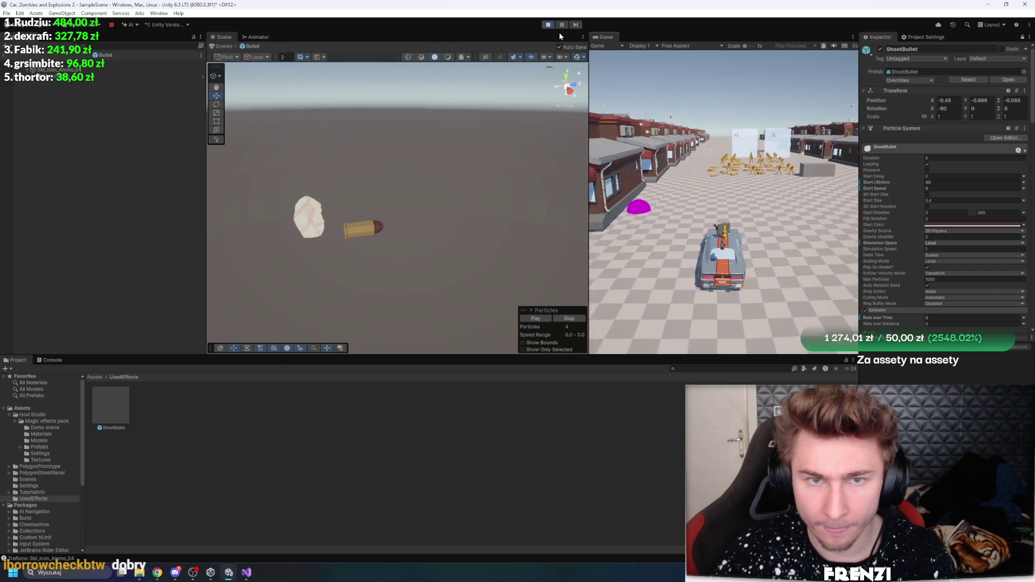
Pause the game, leave the Bullet prefab, and frame a flying bullet's ShootBullet effect
click(563, 25)
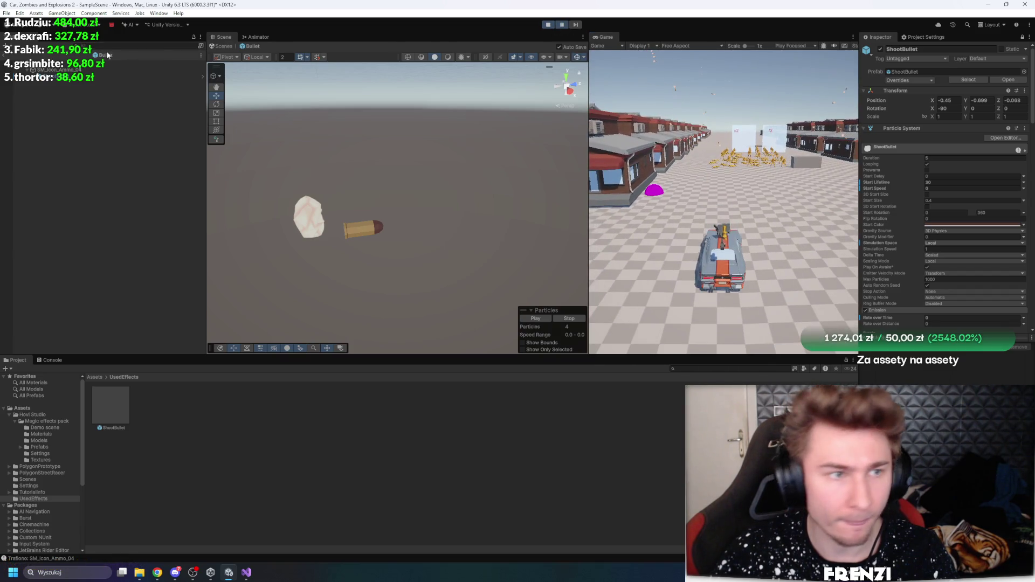
click(3, 56)
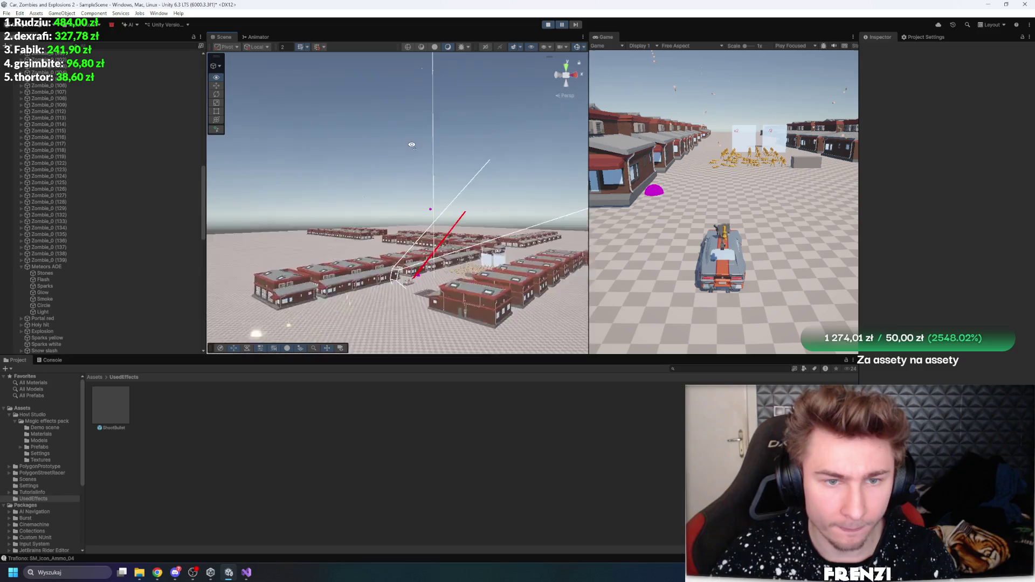
drag(428, 141, 305, 251)
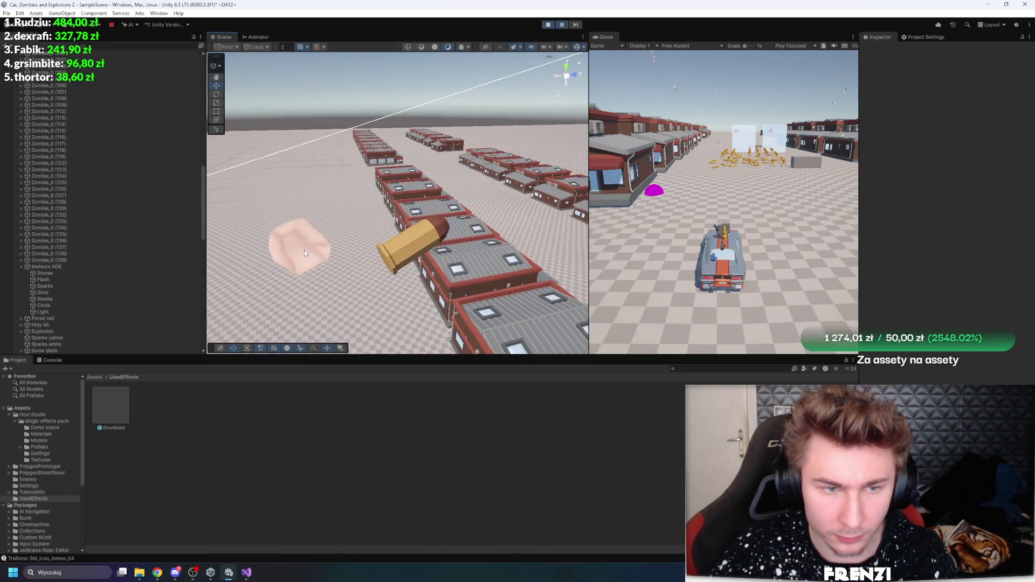
click(305, 250)
key(f)
scroll(120, 241, down, 2)
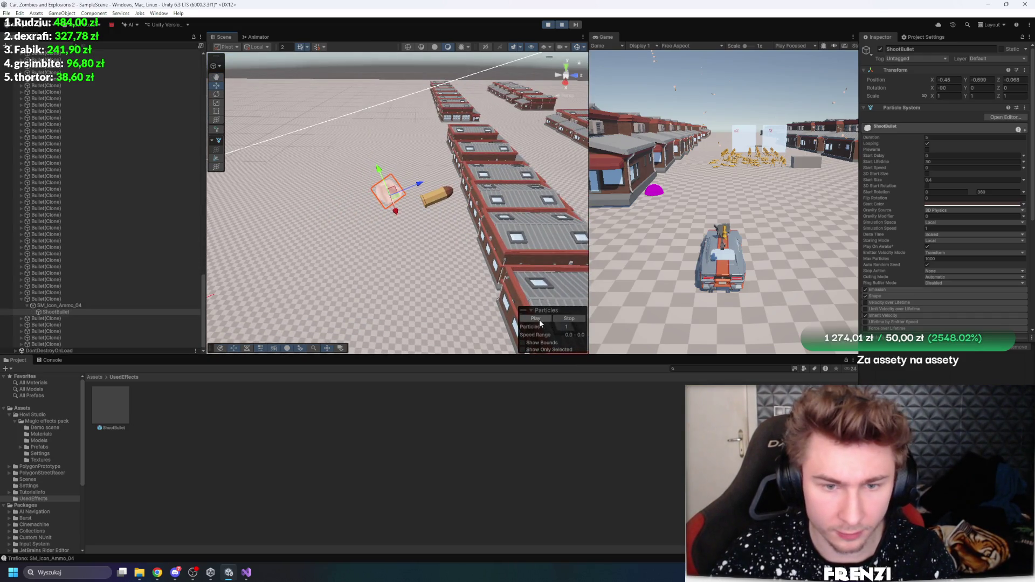
Play the ShootBullet effect, expand its Trails module, and step the game three frames
click(576, 25)
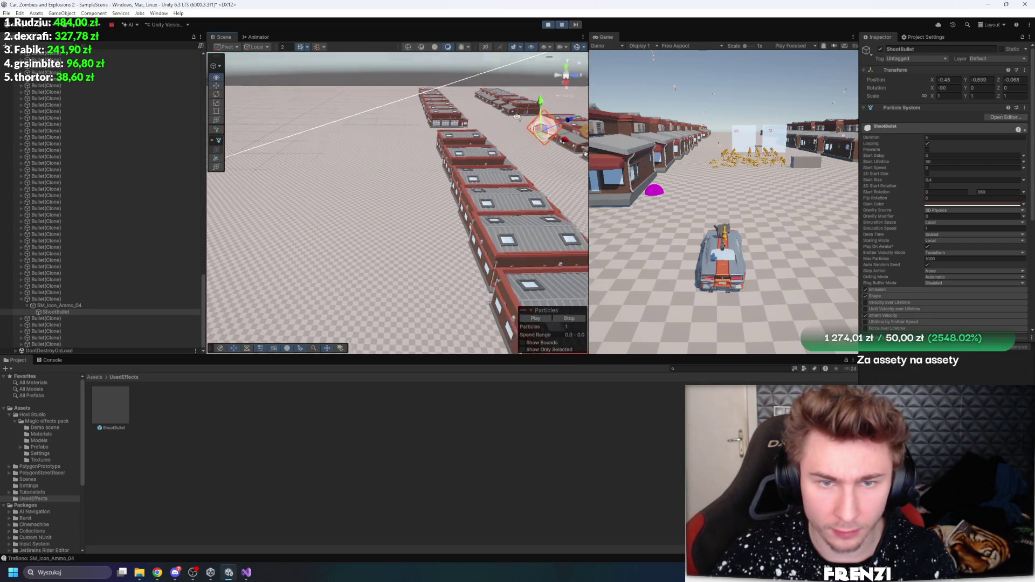
scroll(933, 241, down, 5)
click(879, 244)
scroll(906, 232, down, 4)
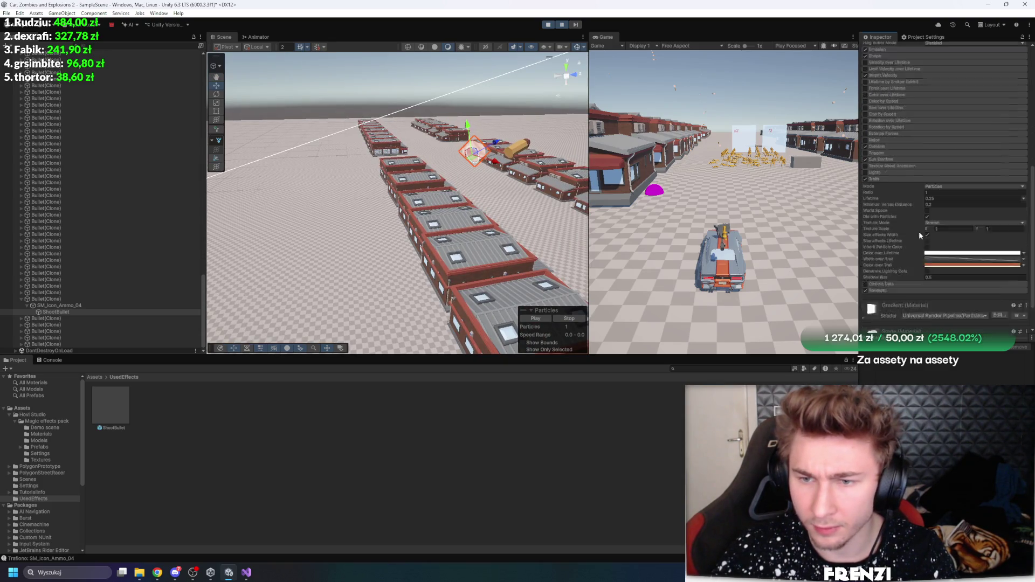
drag(560, 197, 531, 150)
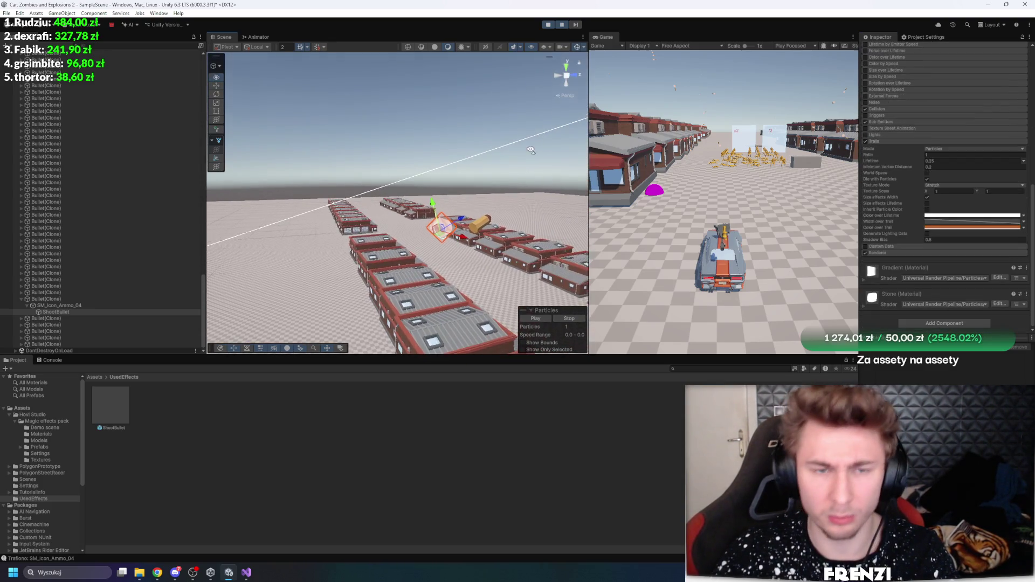
click(576, 25)
click(576, 25)
click(577, 25)
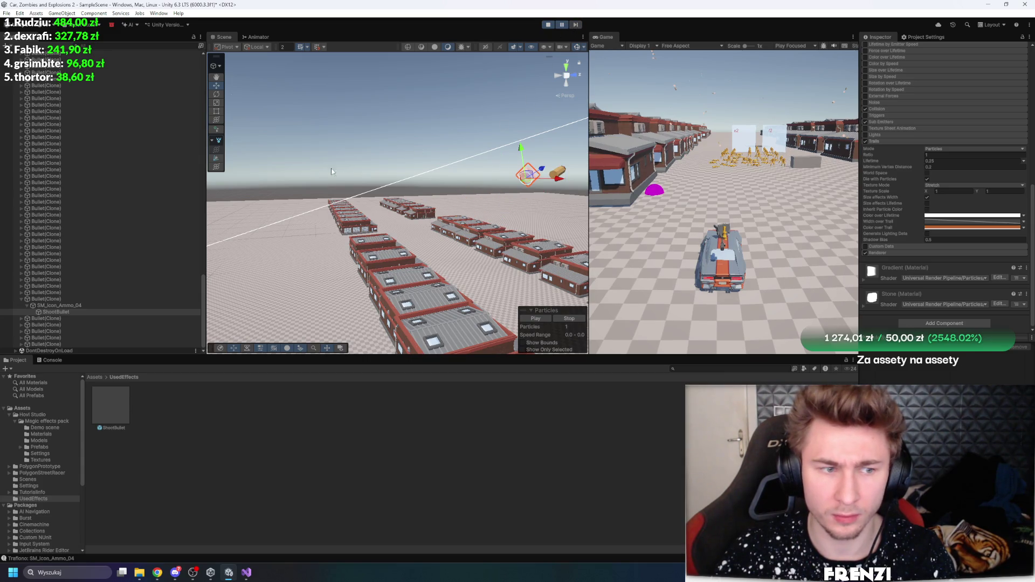
Frame the SM_Icon_Ammo_04 bullet model, then reselect its ShootBullet particle child
click(85, 304)
key(f)
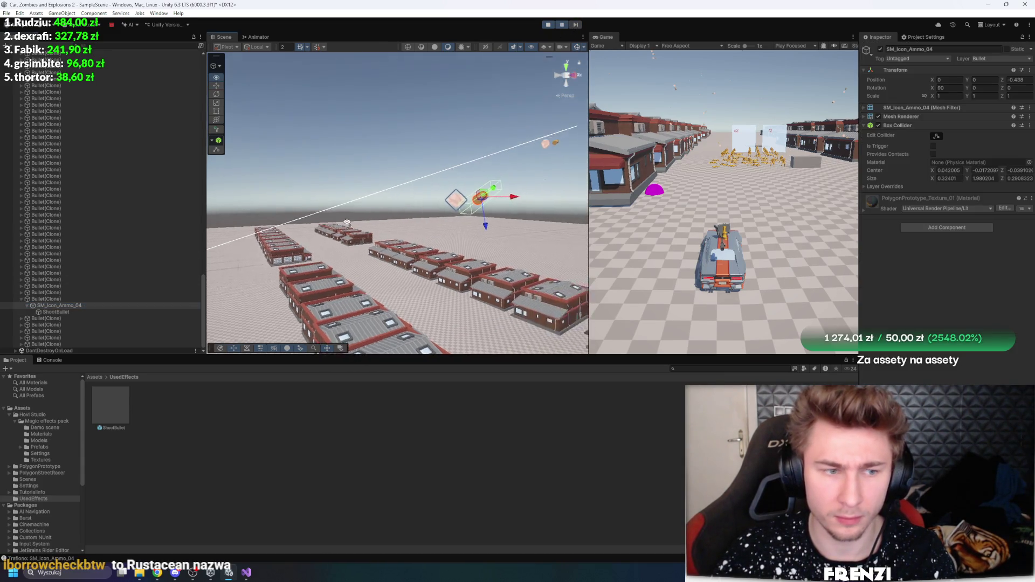
drag(457, 235, 356, 246)
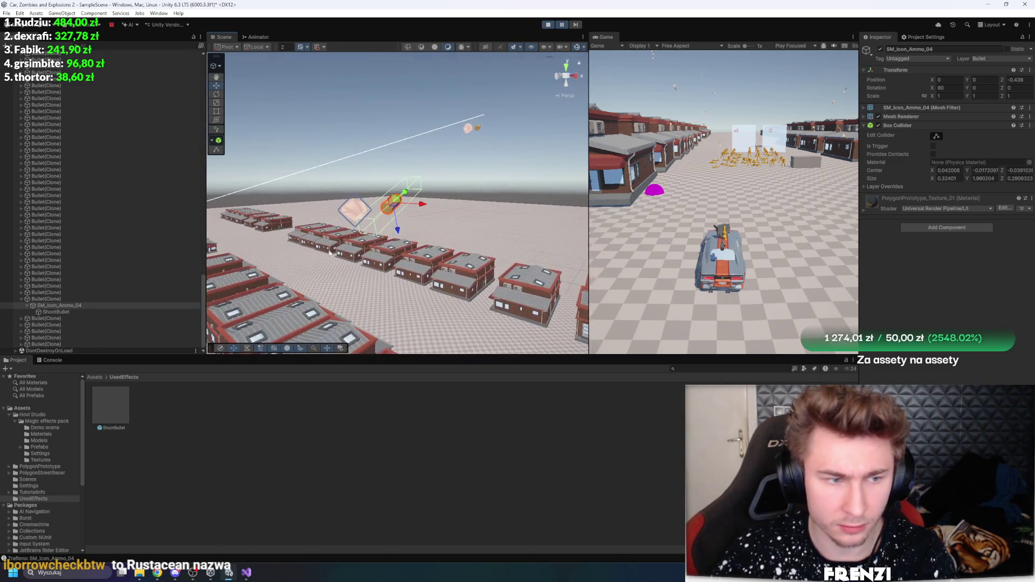
key(Up)
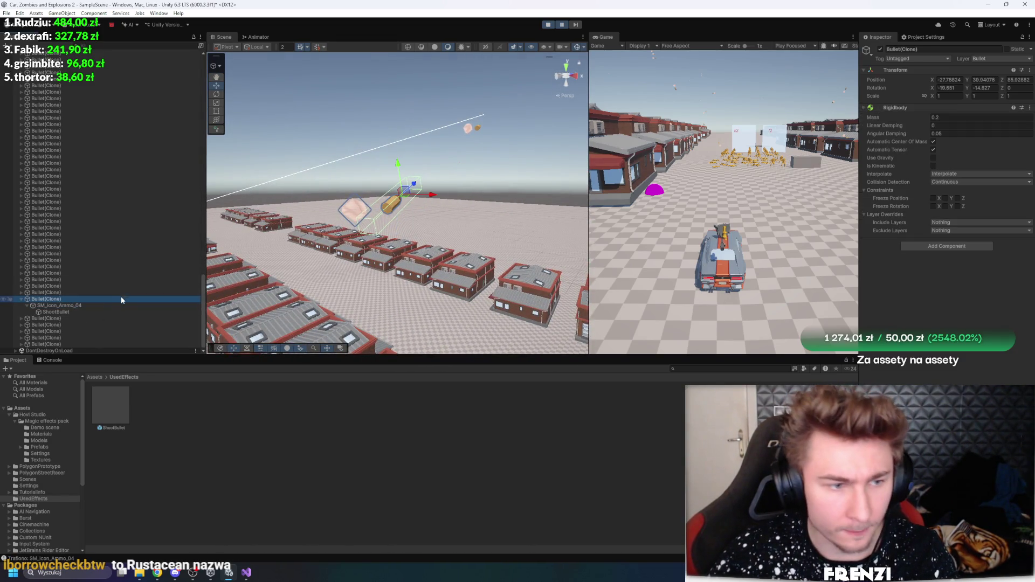
click(108, 304)
key(Down)
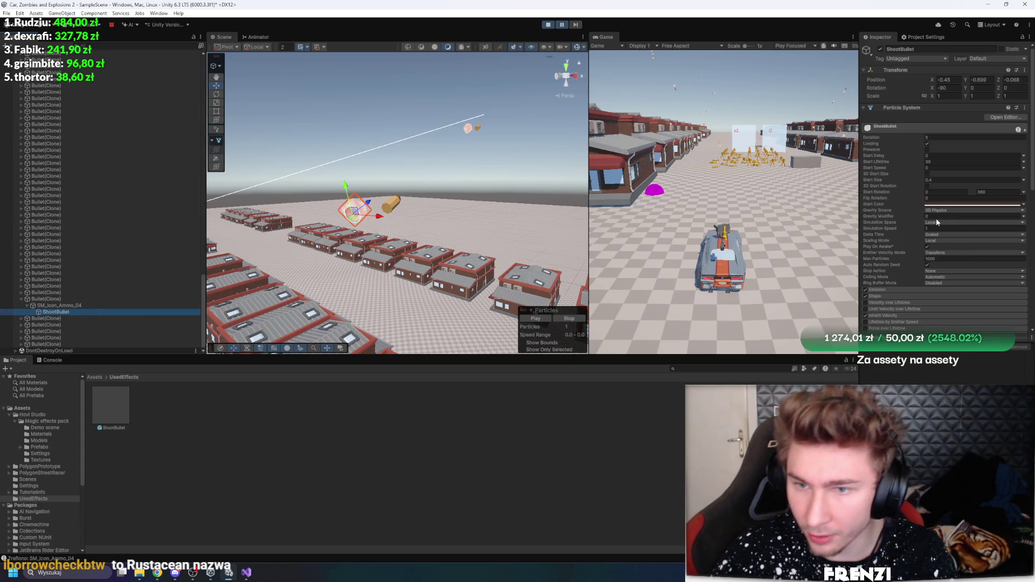
Set the ShootBullet Simulation Space to World and frame the particle
click(941, 242)
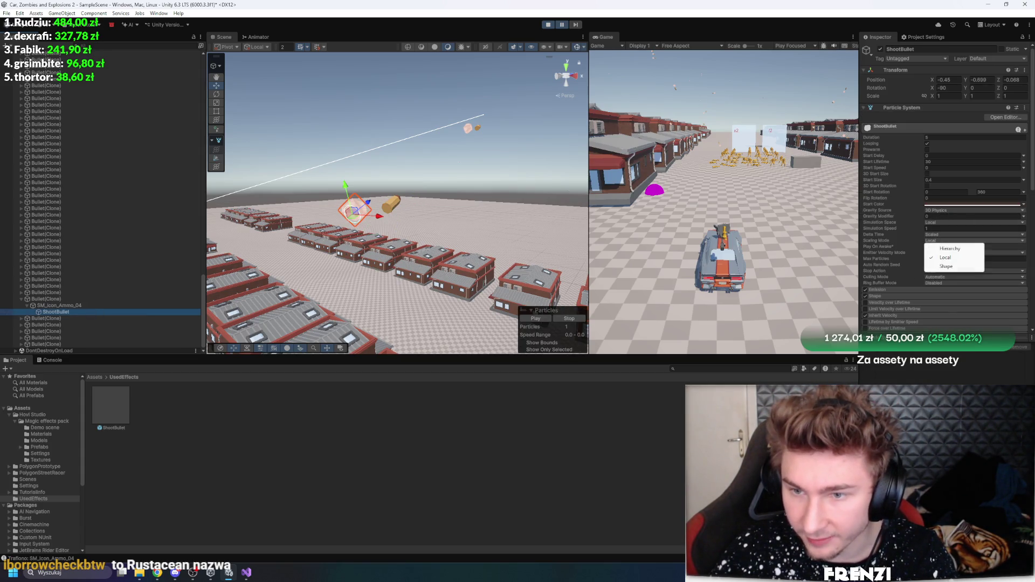
click(949, 222)
click(949, 233)
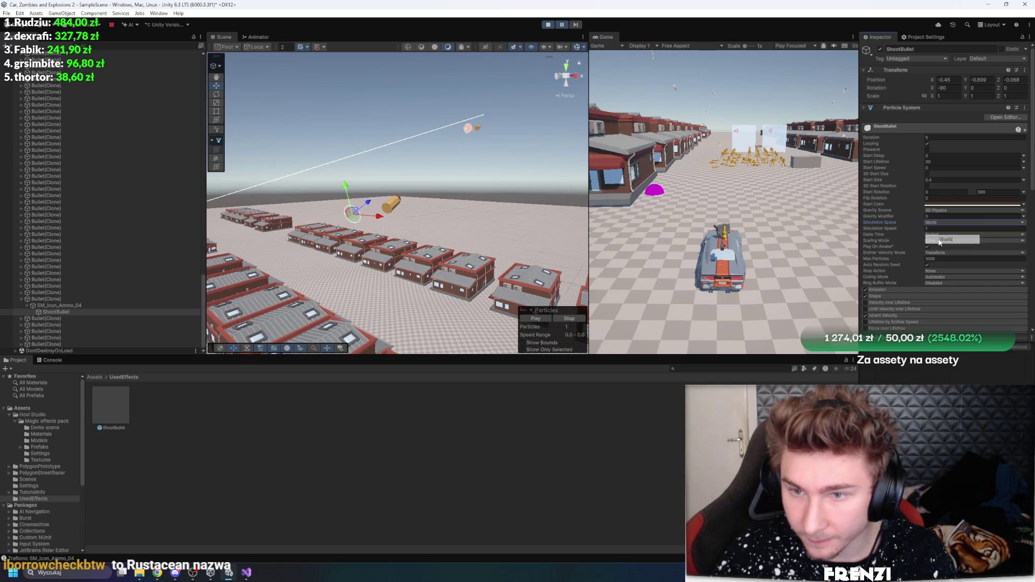
click(949, 222)
click(946, 239)
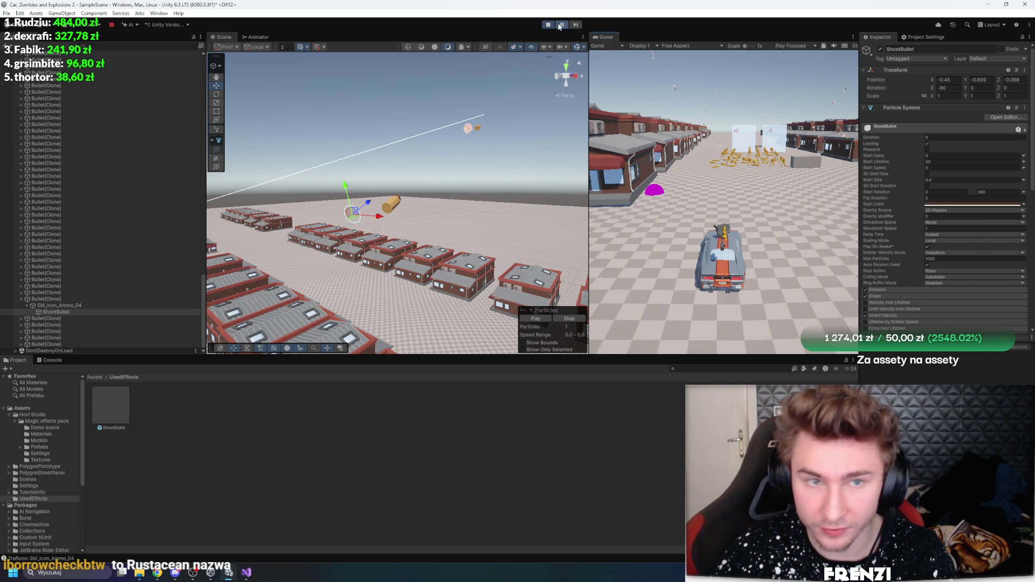
key(f)
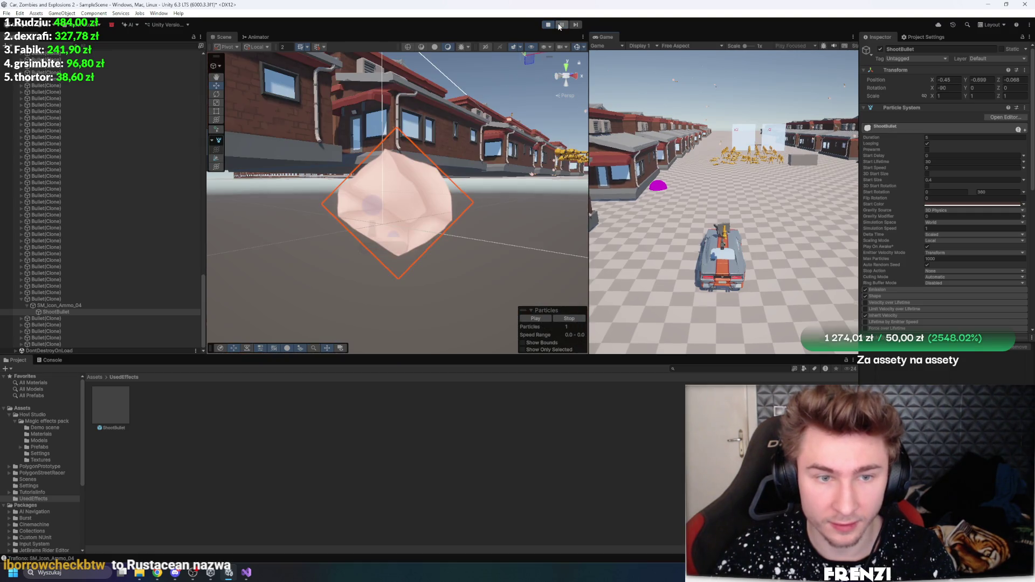
Pause and resume around a flying Bullet(Clone), then select SM_Icon_Ammo_04's ShootBullet child
click(561, 25)
scroll(399, 205, down, 5)
mouse_move(420, 173)
mouse_down()
mouse_move(458, 152)
mouse_move(449, 191)
mouse_up()
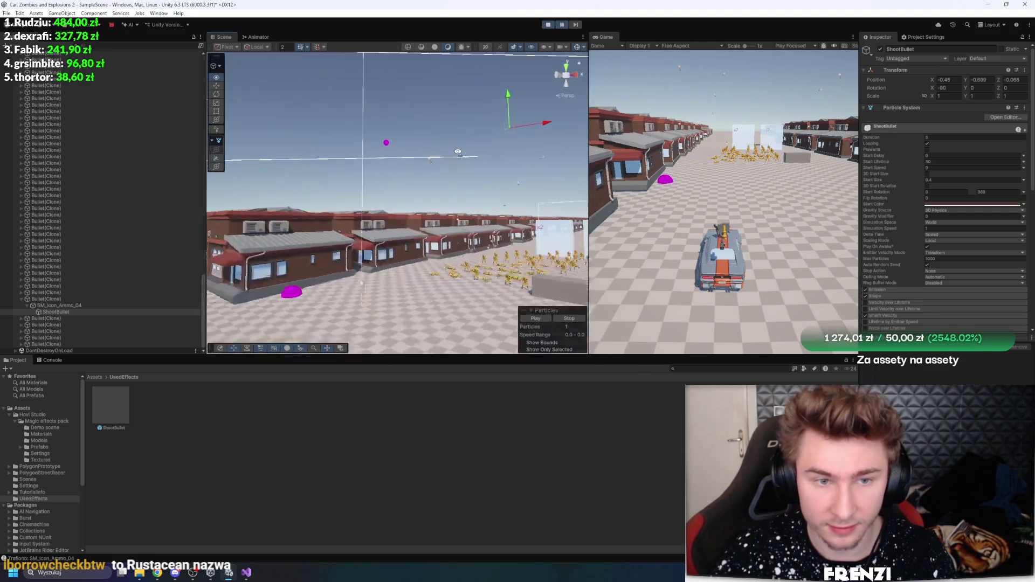
click(90, 298)
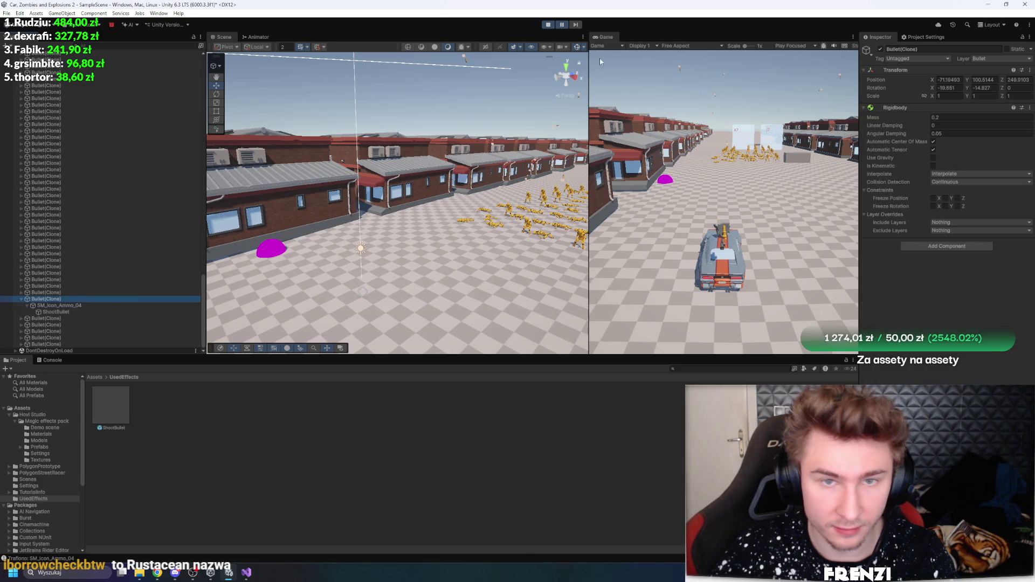
click(563, 25)
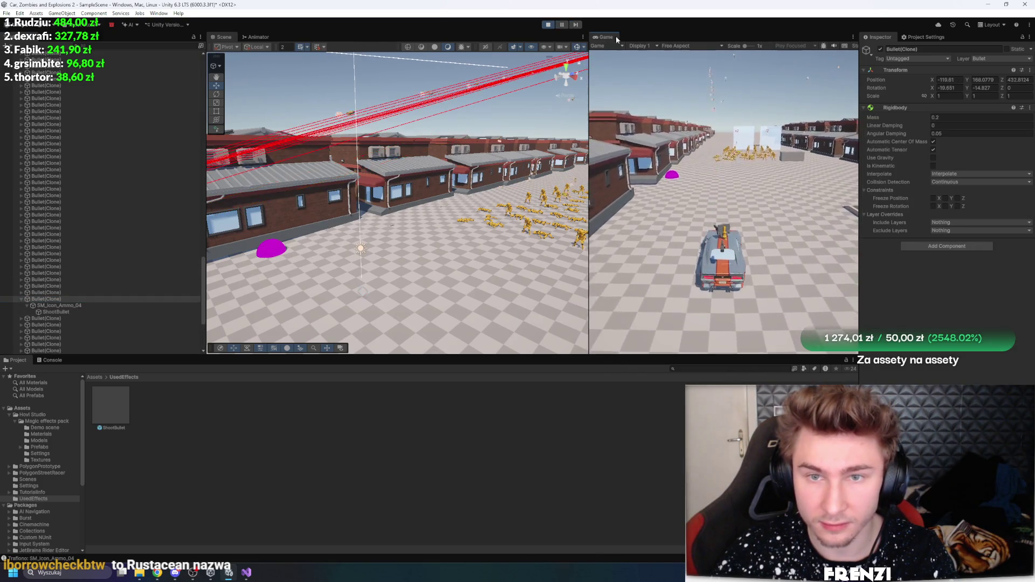
click(562, 24)
drag(485, 103, 475, 119)
click(405, 183)
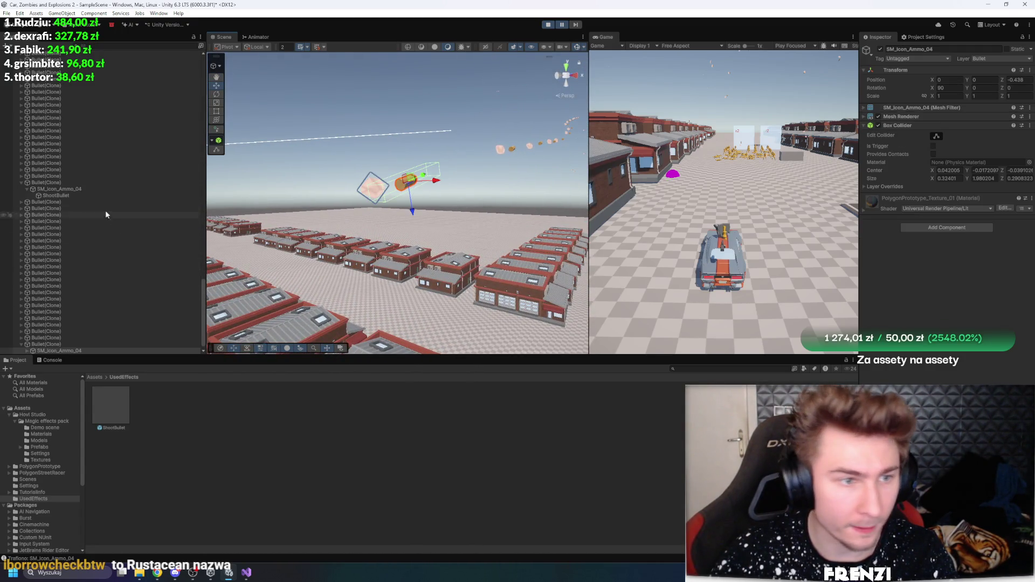
scroll(81, 281, down, 1)
click(26, 344)
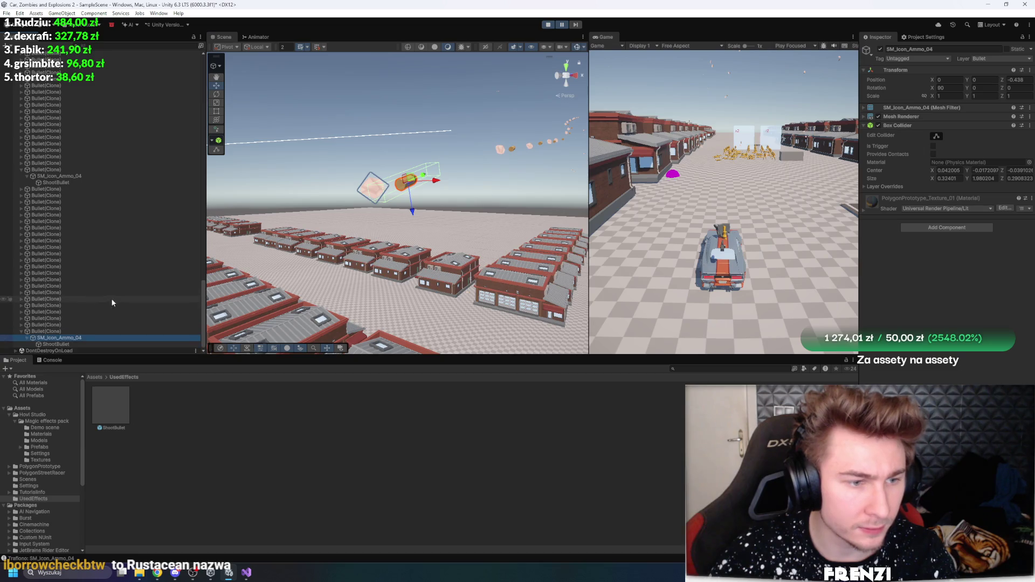
click(51, 344)
Set Simulation Space to World, step two frames, watch the trail, then stop and select the ShootBullet prefab
click(939, 222)
click(937, 236)
click(577, 25)
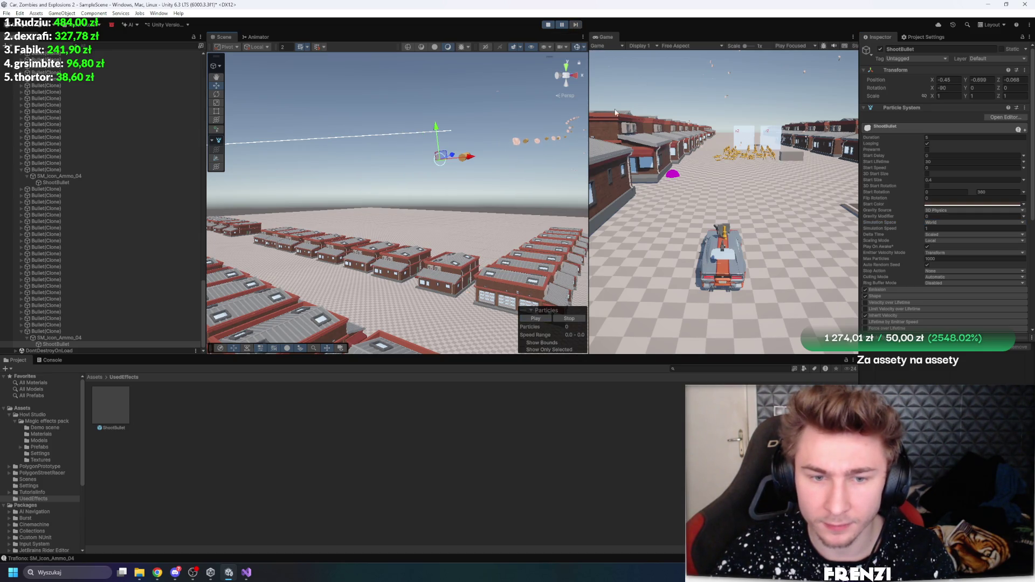
click(577, 25)
key(f)
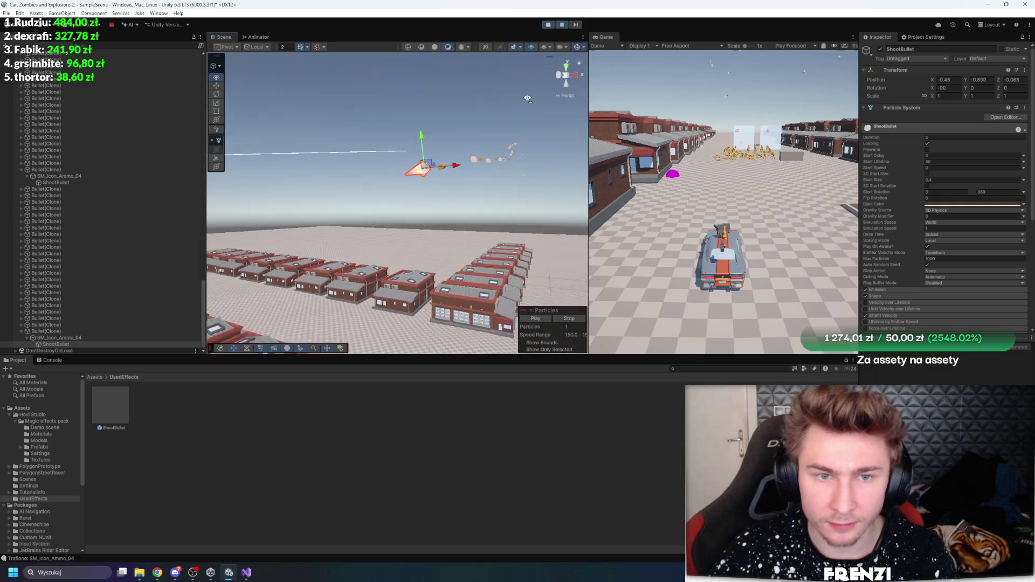
drag(541, 87, 541, 48)
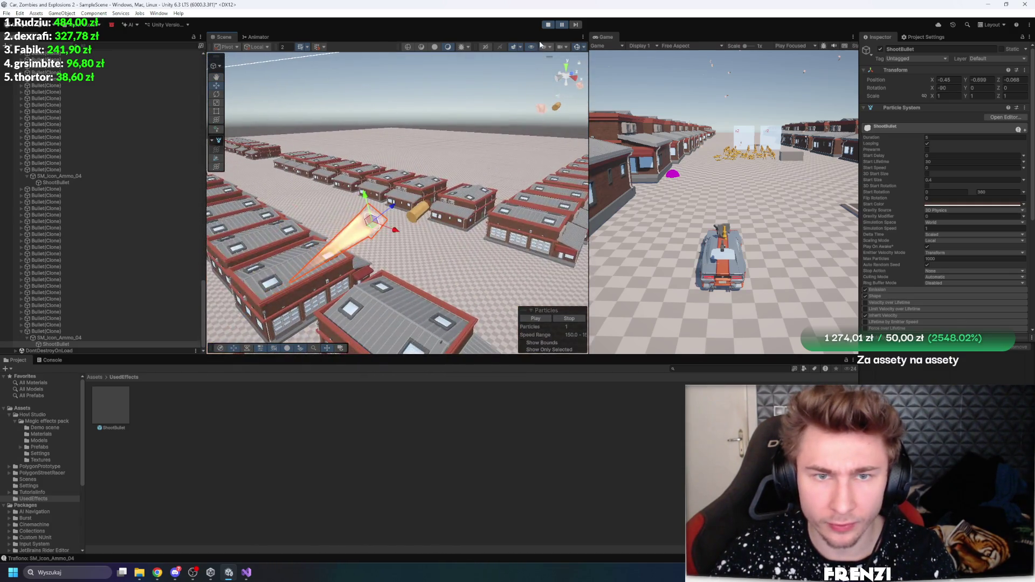
click(564, 26)
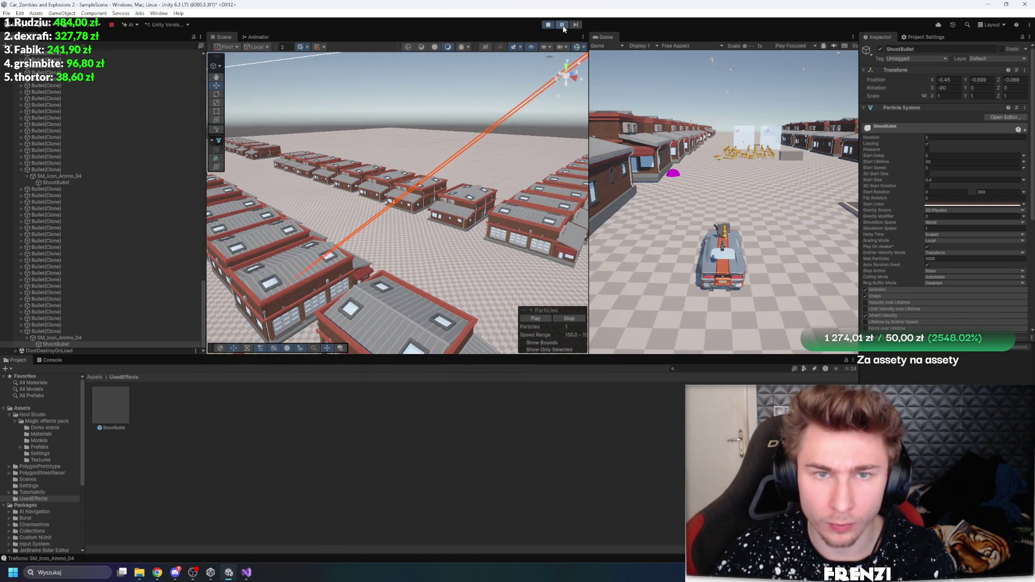
click(548, 24)
click(111, 407)
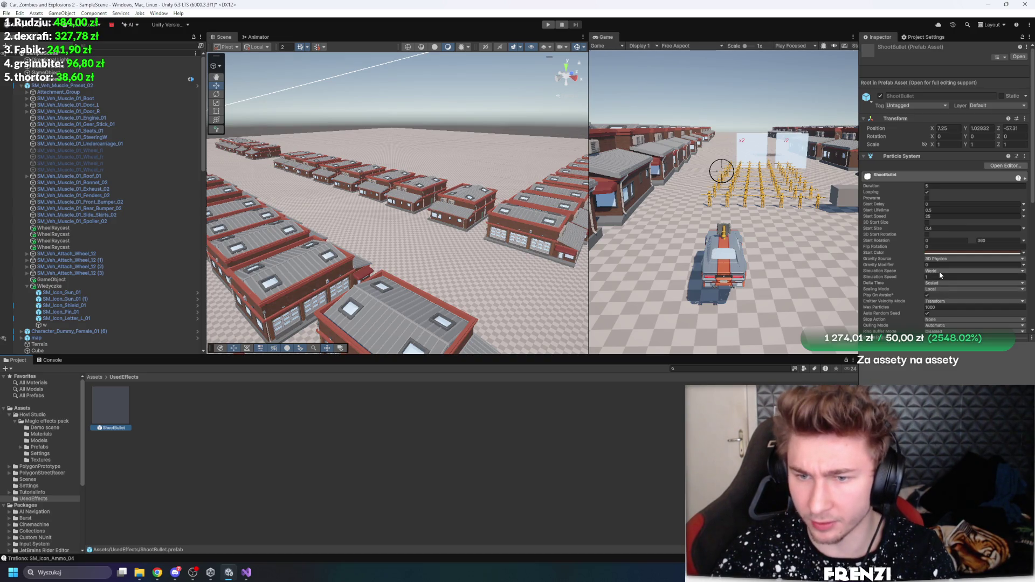
Review the ShootBullet prefab's Particle System settings, then enter Play mode with Ctrl+P
scroll(939, 271, down, 1)
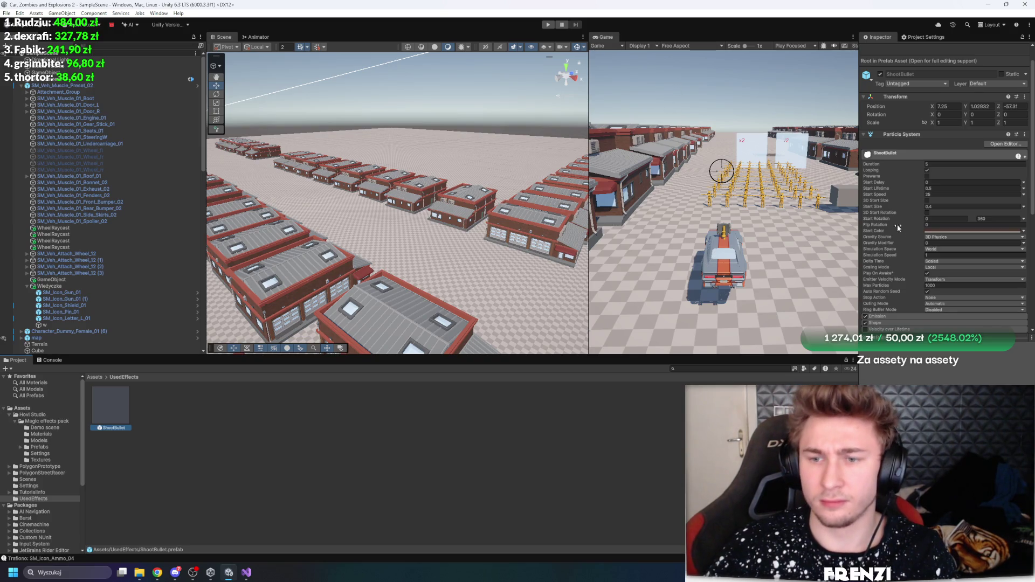
scroll(927, 239, down, 1)
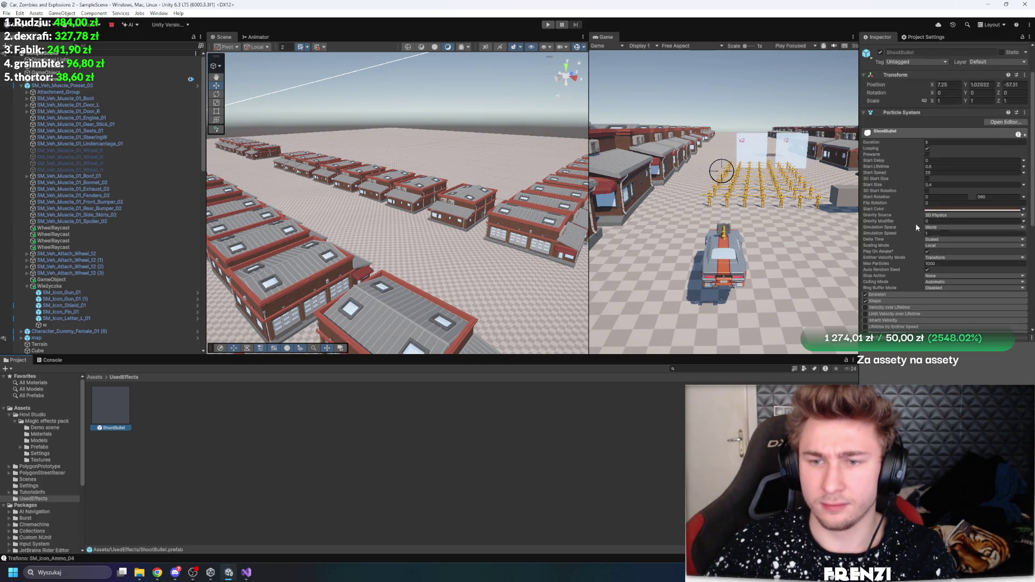
key(ctrl+p)
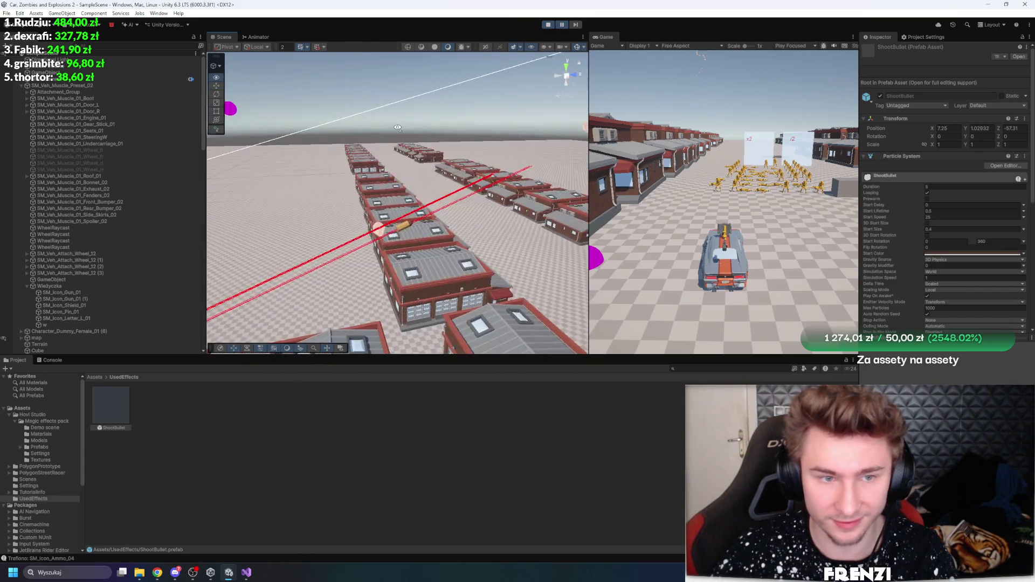
Select the flying bullet's ShootBullet trail under DontDestroyOnLoad in the Hierarchy
click(419, 198)
scroll(419, 199, down, 3)
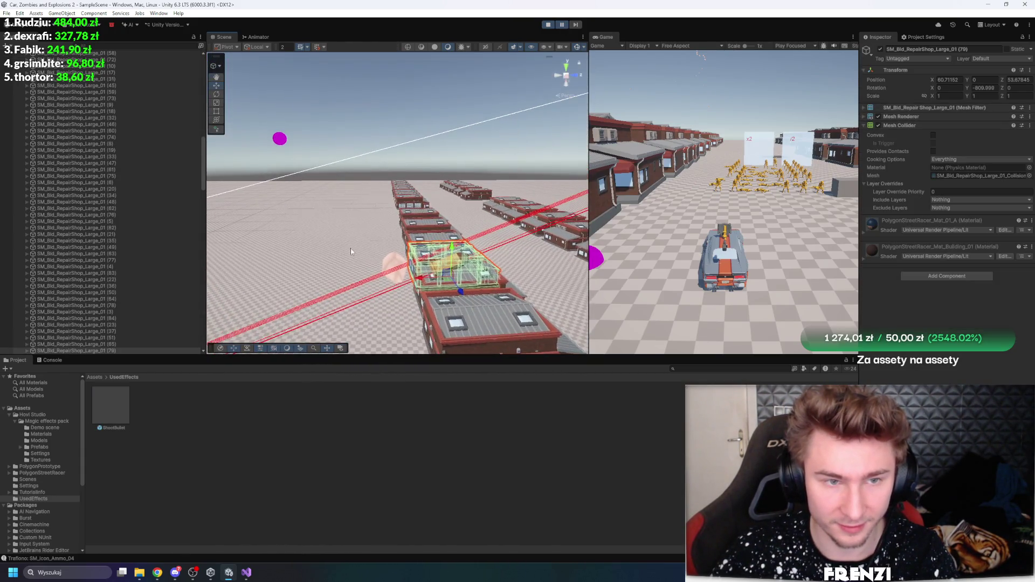
click(393, 174)
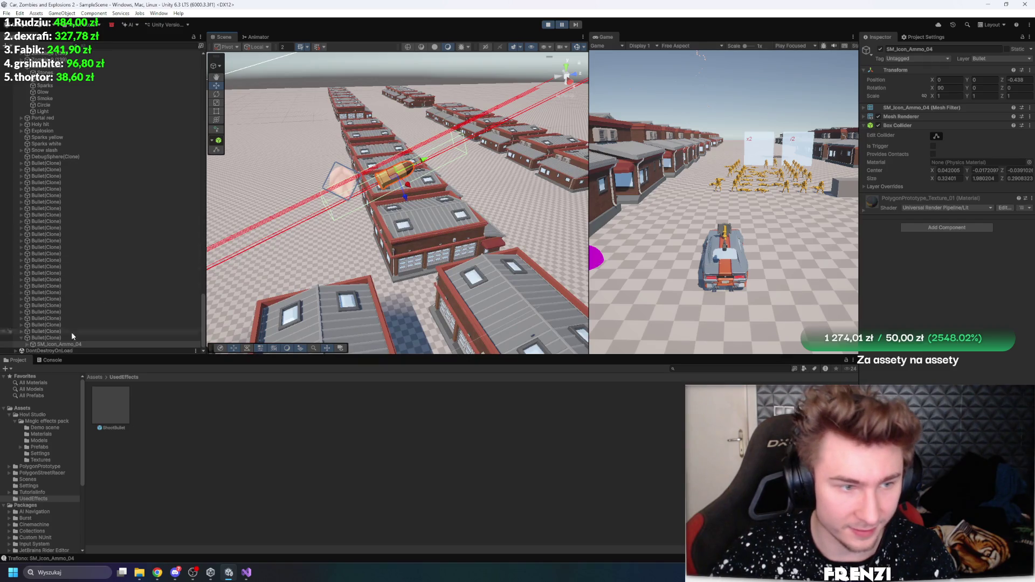
click(24, 348)
click(25, 345)
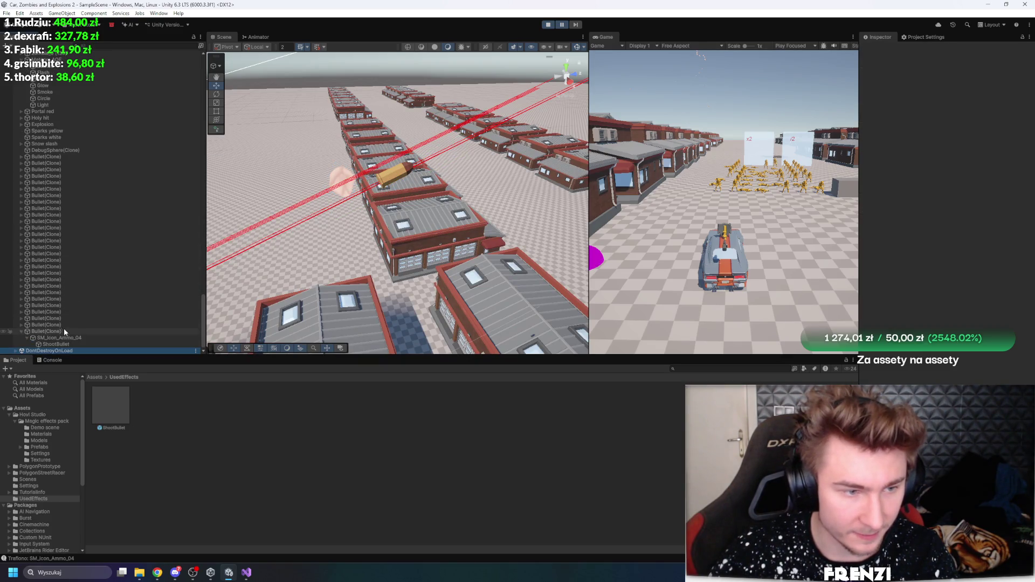
click(70, 343)
scroll(936, 231, down, 10)
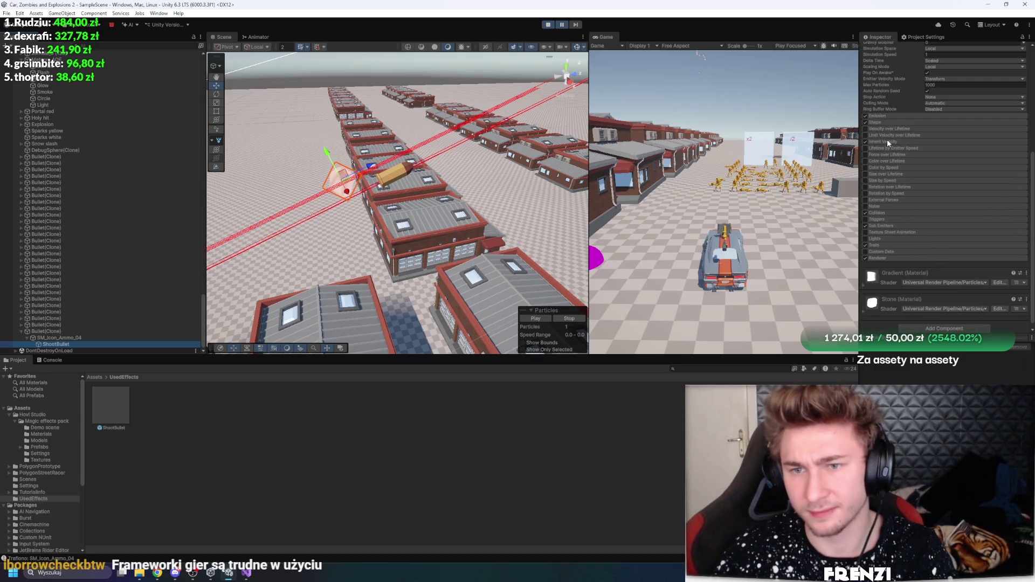
scroll(888, 140, up, 5)
mouse_move(561, 163)
mouse_down()
mouse_move(485, 140)
mouse_move(539, 172)
mouse_up()
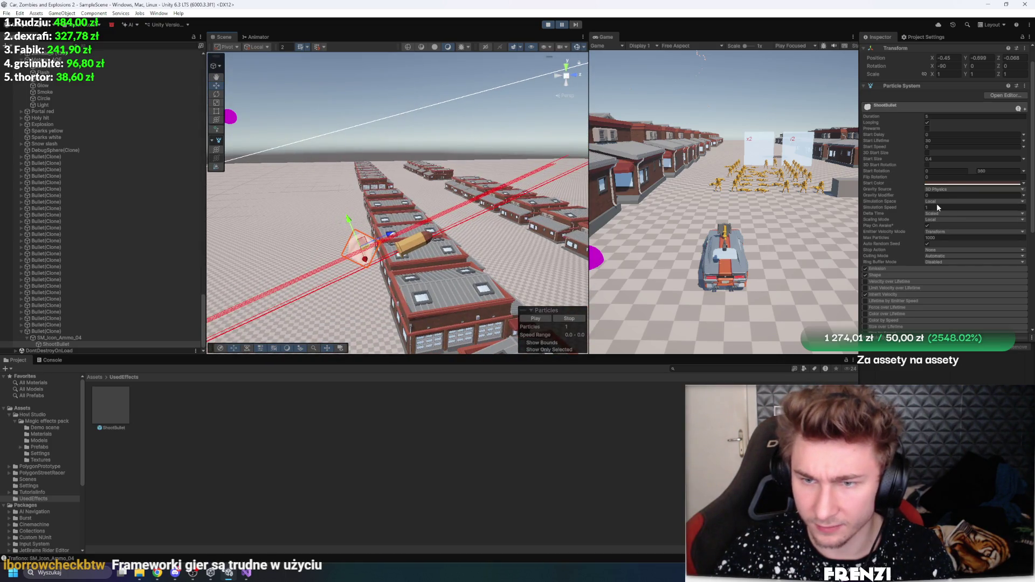
Set Simulation Space to World, step two frames, resume, then stop Play mode
click(936, 202)
click(947, 218)
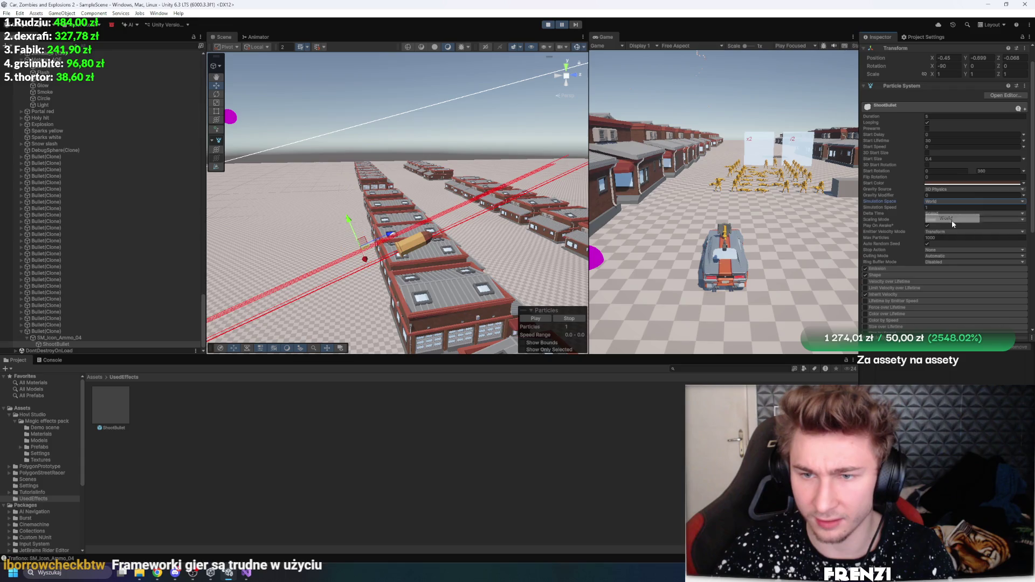
click(573, 25)
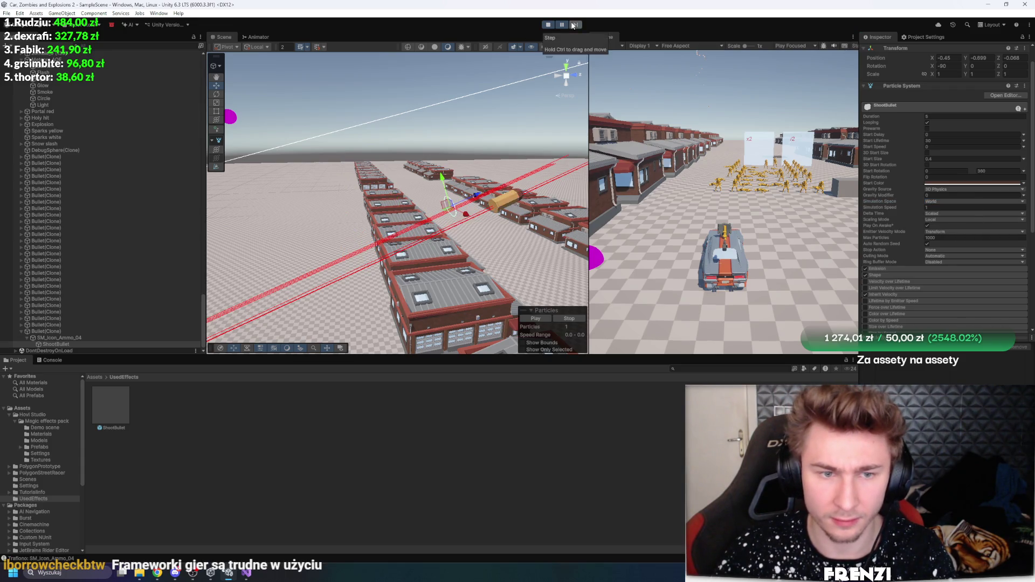
click(575, 24)
drag(567, 64, 559, 114)
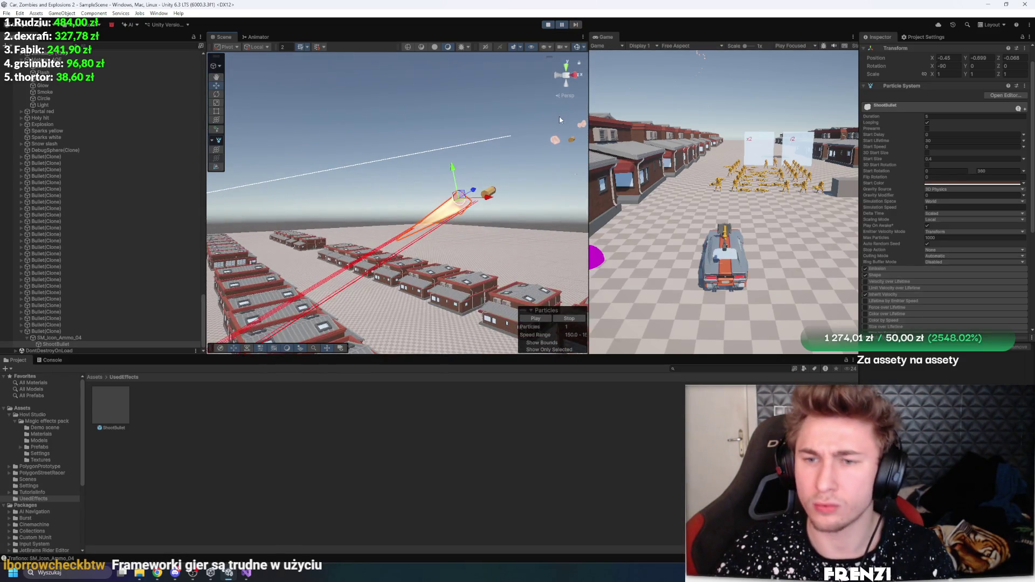
click(563, 25)
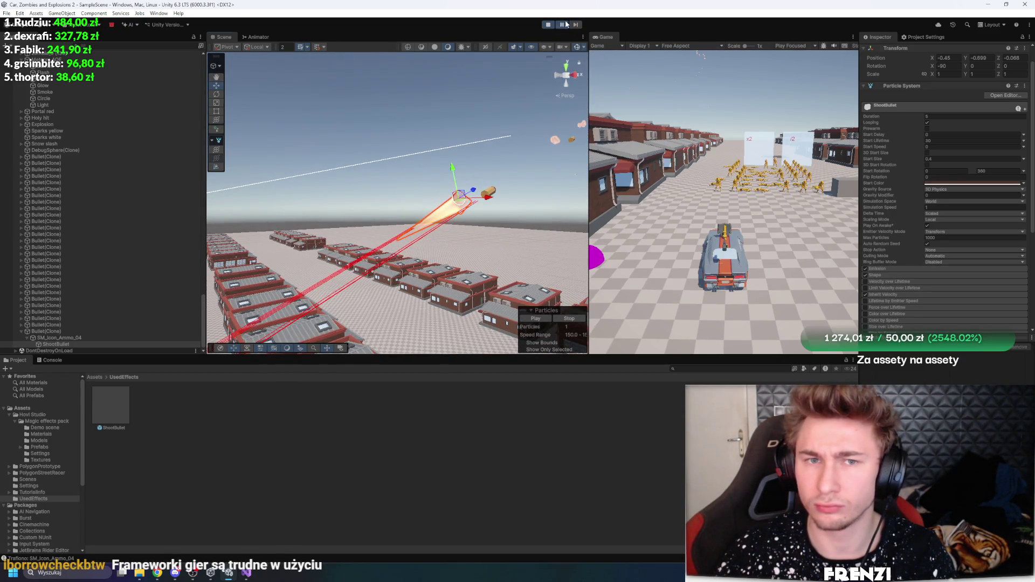
click(545, 28)
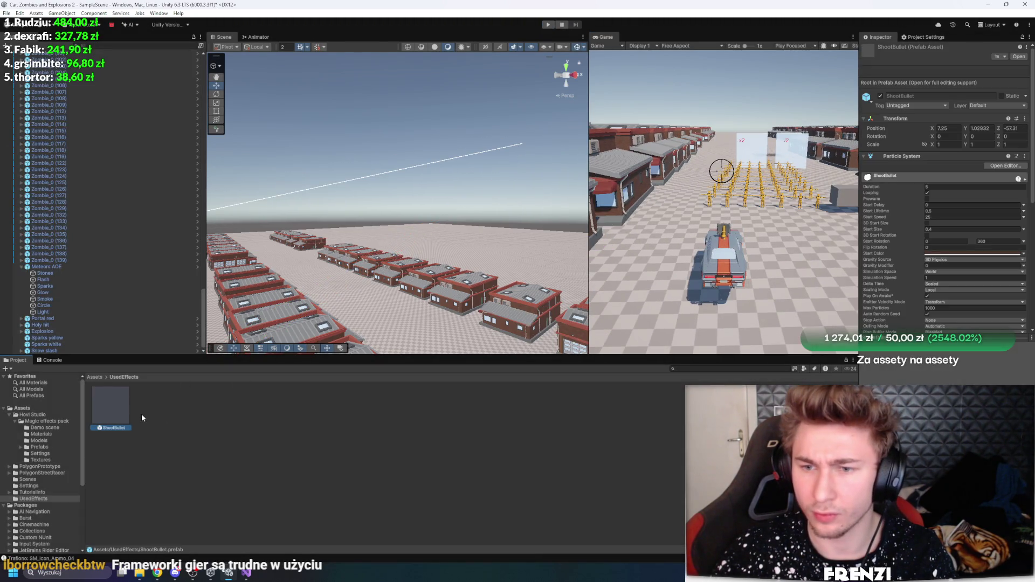
double_click(110, 406)
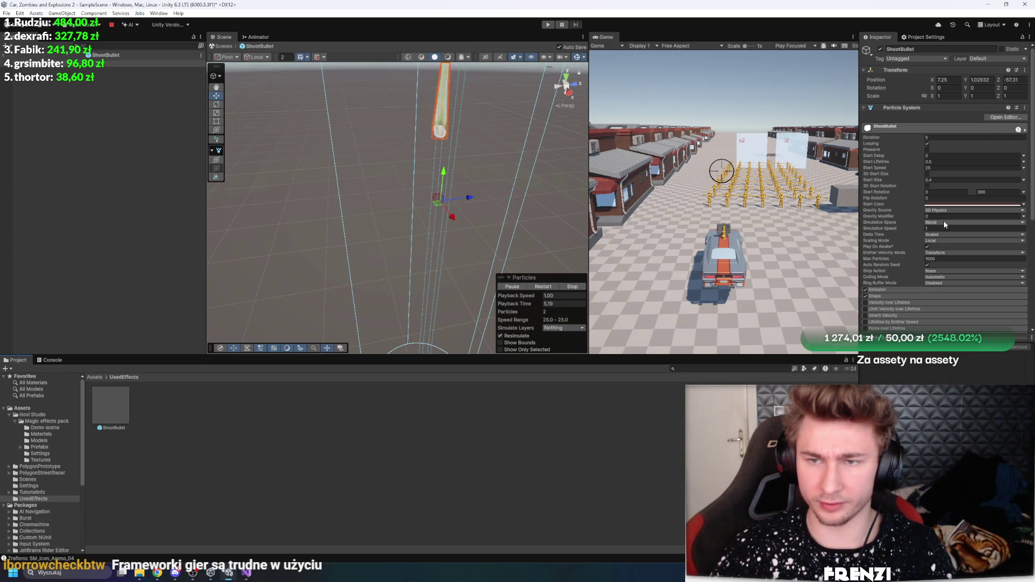
click(54, 128)
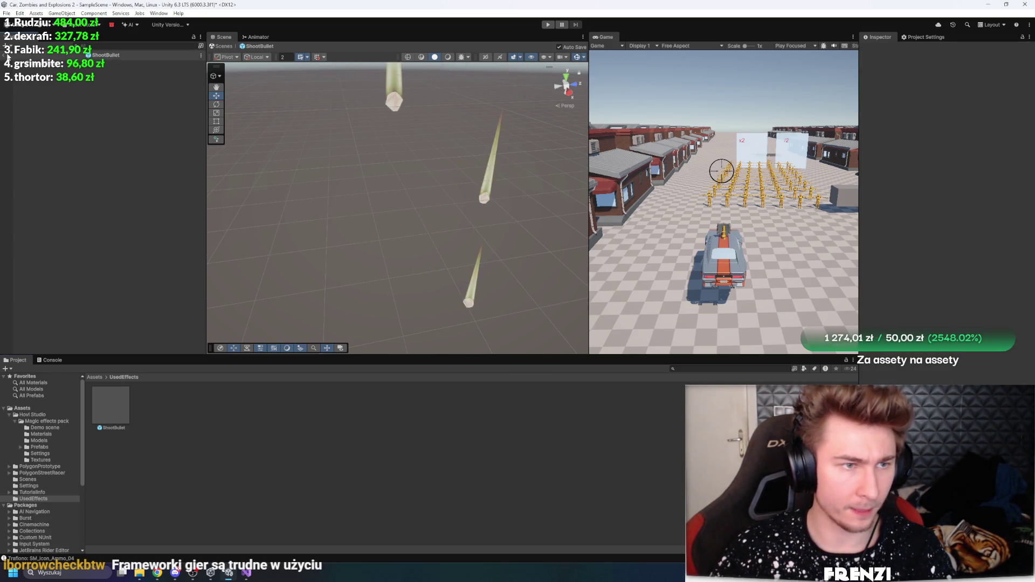
click(9, 55)
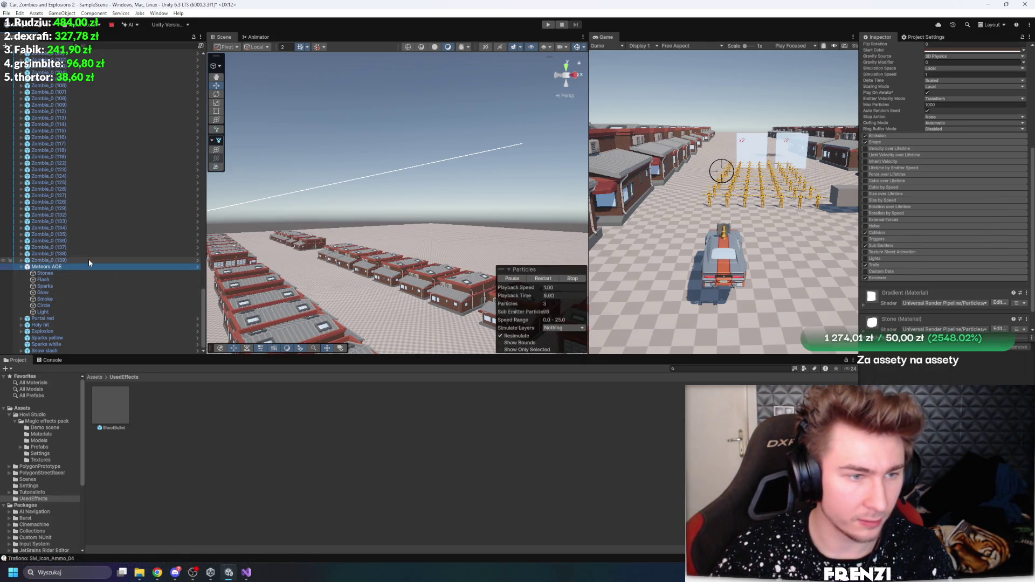
scroll(88, 260, up, 20)
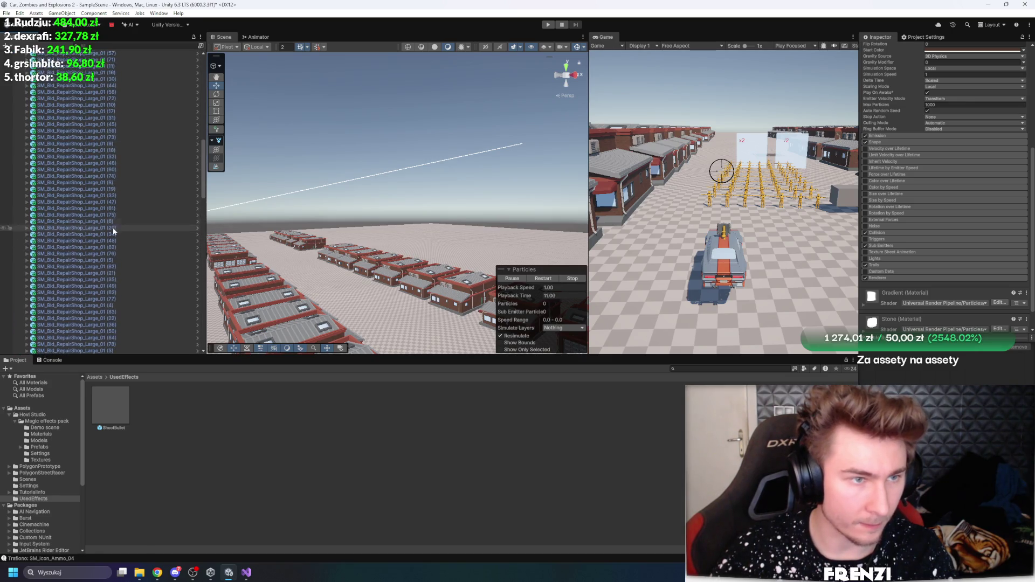
Open the Bullet prefab from Wieżyczka's Projectile Prefab and select its ShootBullet effect
scroll(95, 226, up, 10)
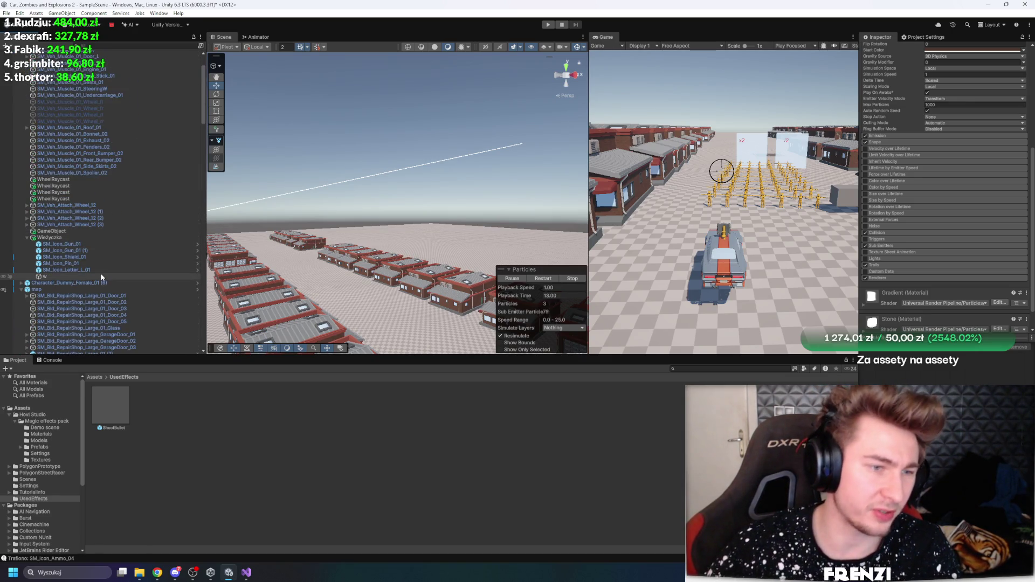
click(105, 239)
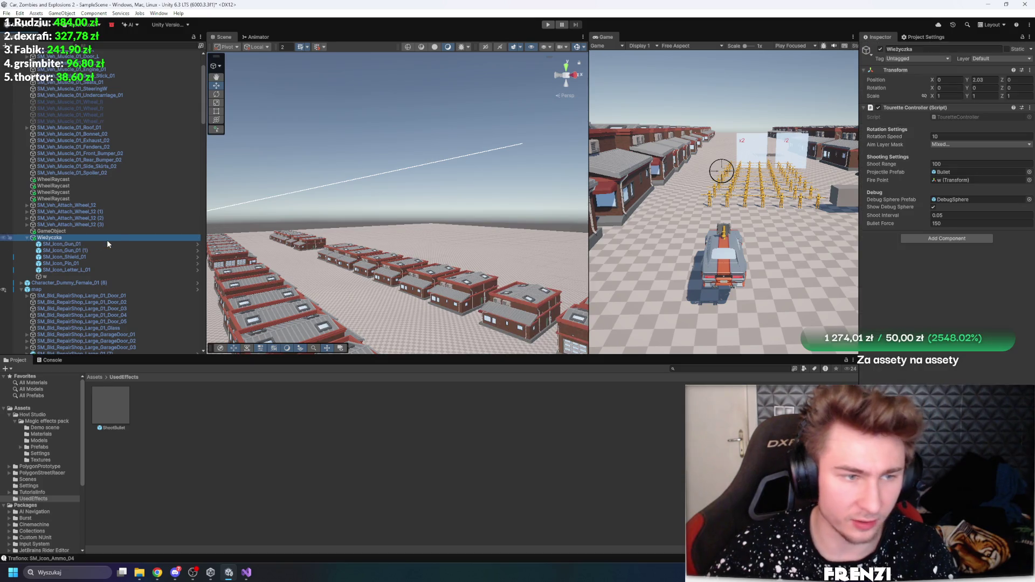
click(965, 172)
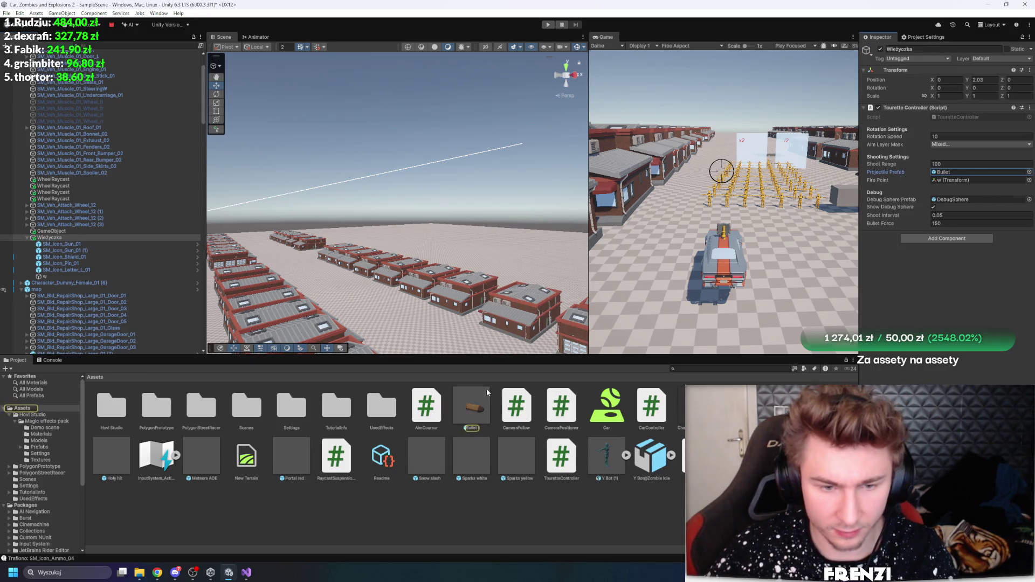
double_click(475, 404)
click(108, 77)
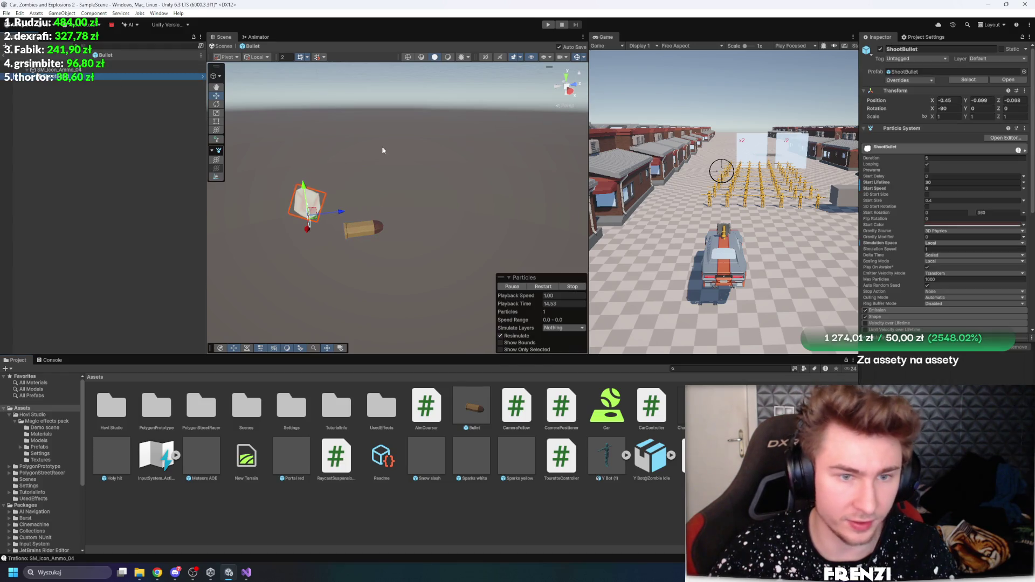
Move the emitter lower, revert Simulation Space, then exit the prefab and start Play mode
click(555, 287)
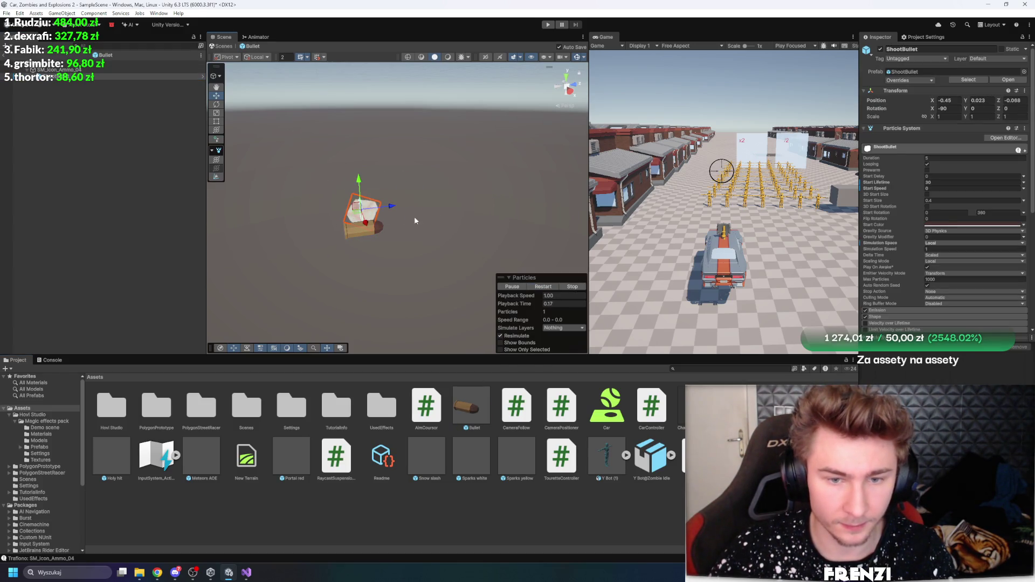
mouse_move(397, 213)
mouse_down()
mouse_move(310, 226)
mouse_move(384, 221)
mouse_move(373, 216)
mouse_up()
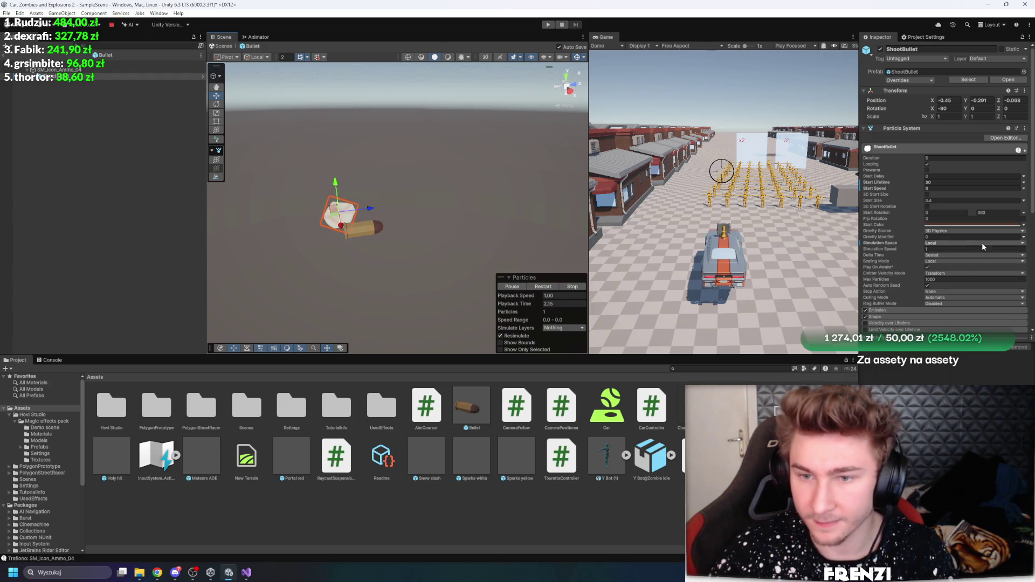
right_click(881, 244)
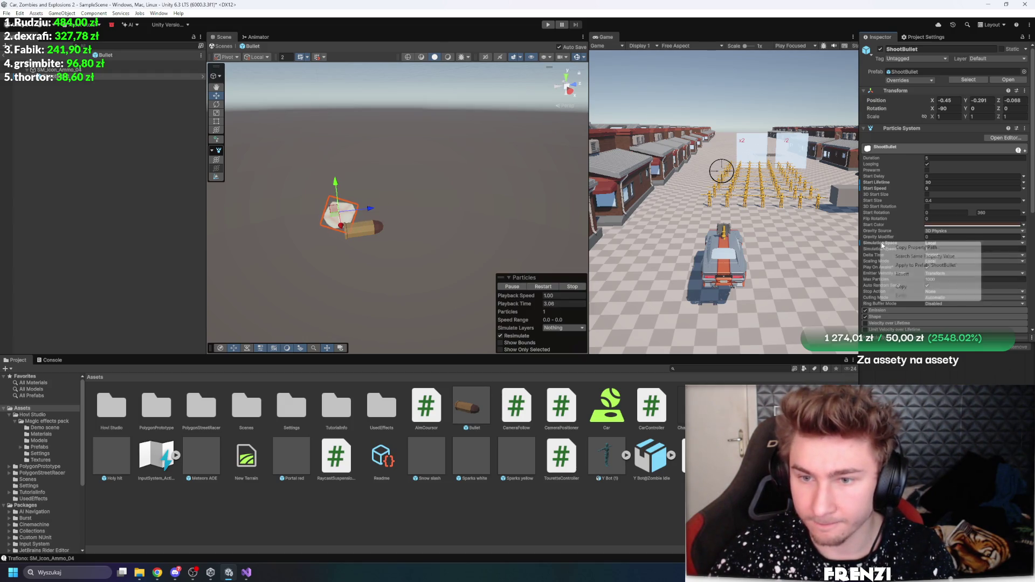
click(920, 274)
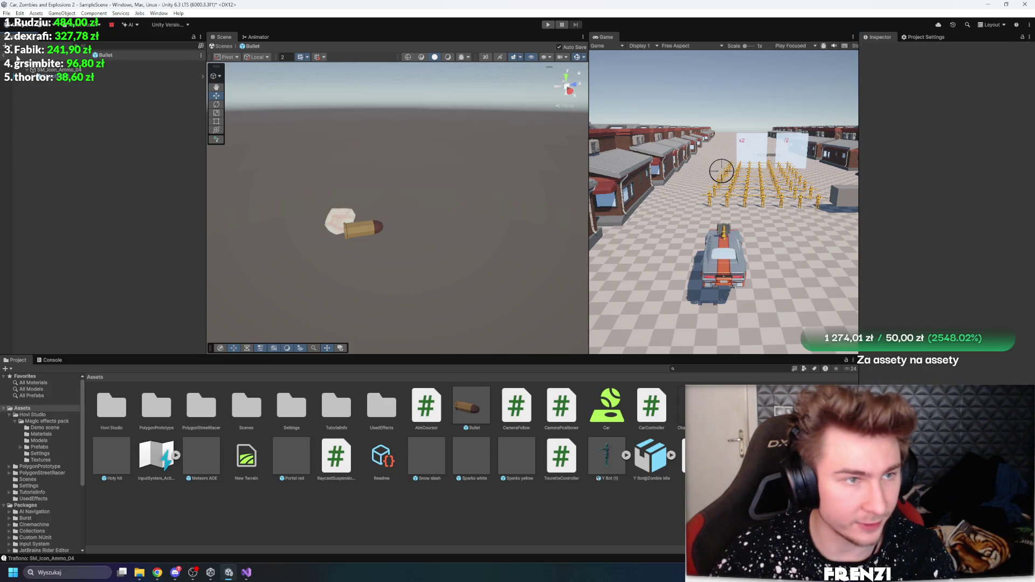
click(223, 46)
click(548, 25)
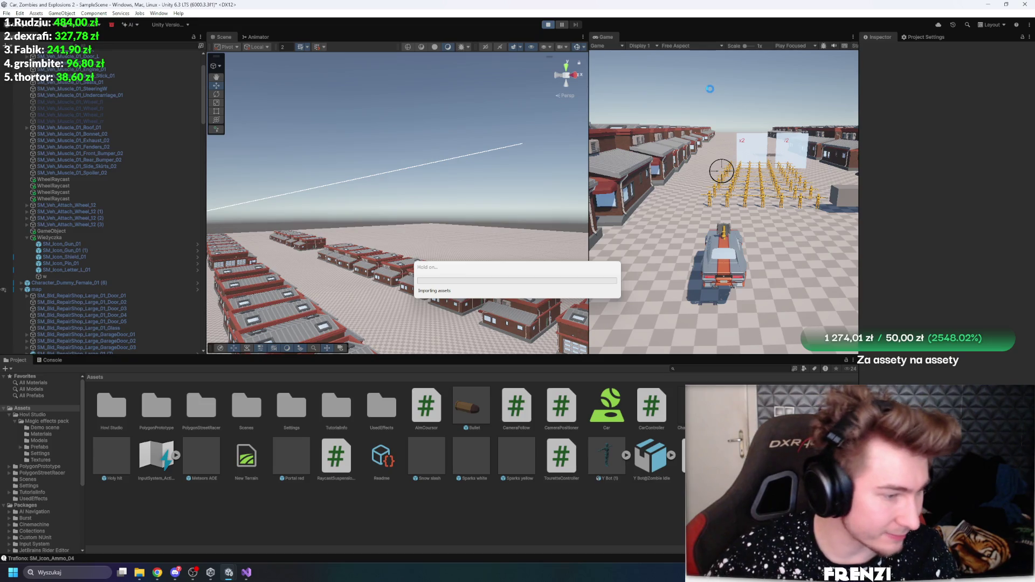
Let the turret fire, pause, and select ShootBullet in the Bullet prefab
click(698, 117)
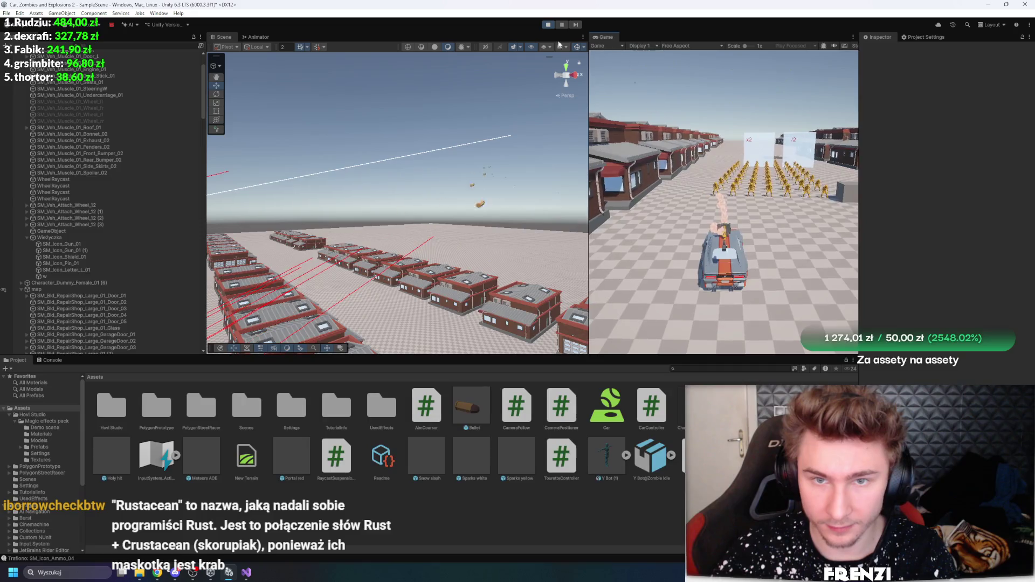
click(564, 25)
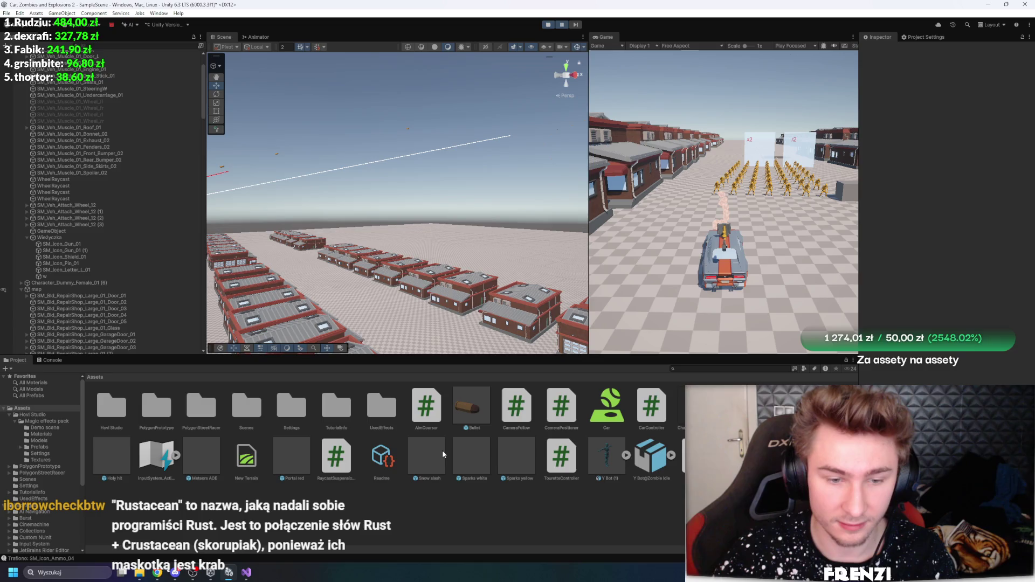
double_click(459, 417)
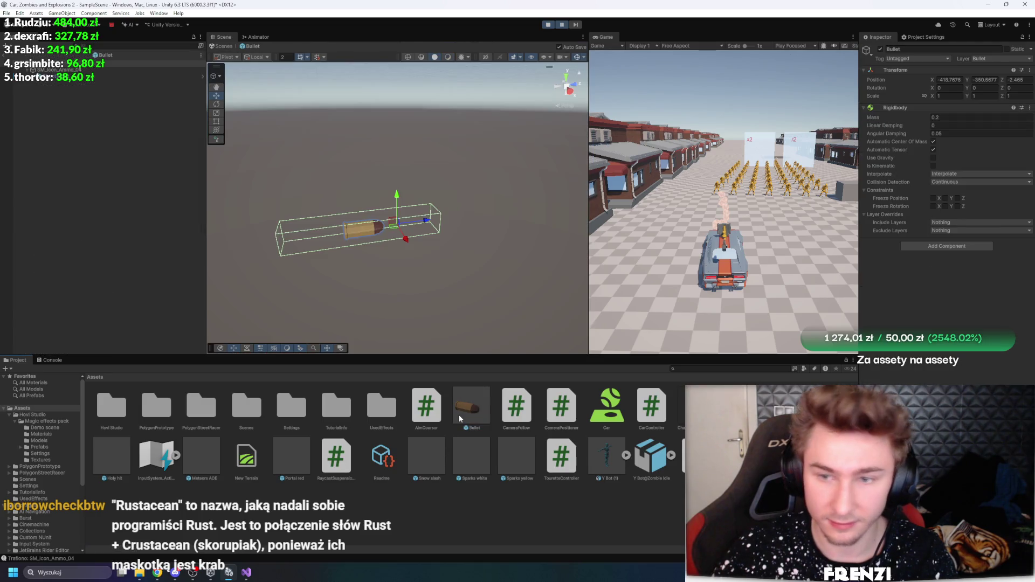
click(92, 77)
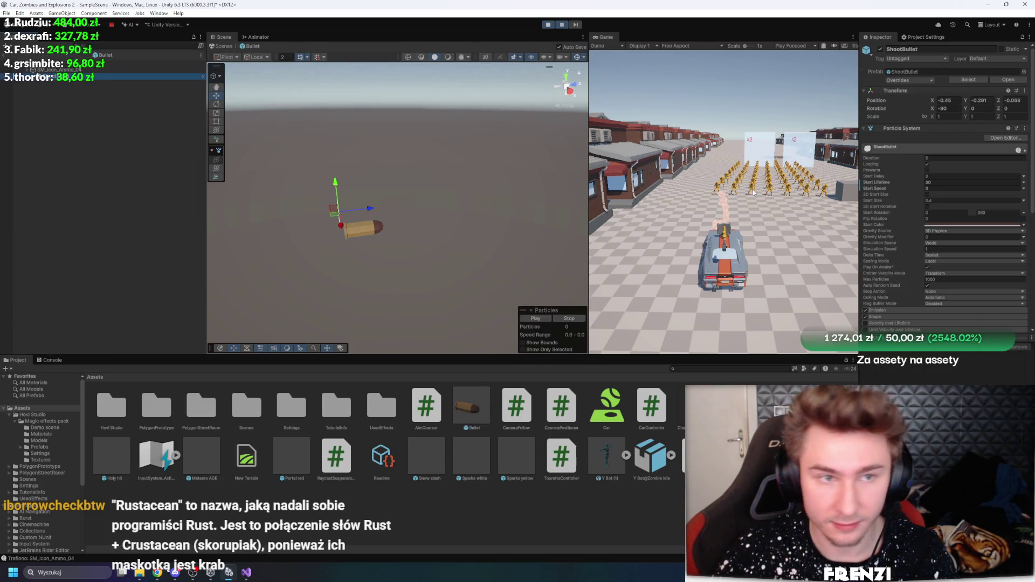
Set Emitter Velocity Mode to Rigidbody, then restart the game
click(949, 237)
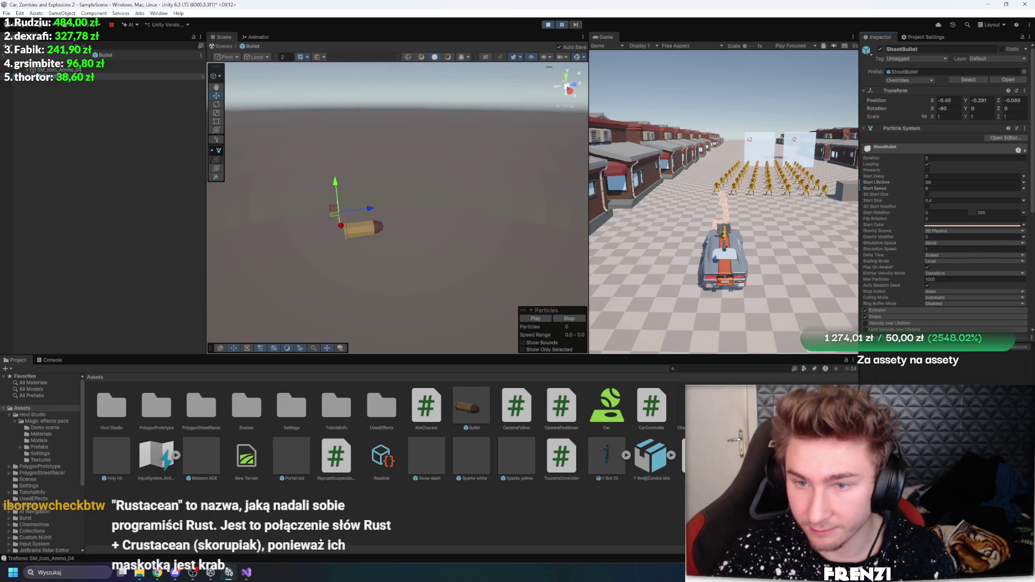
click(943, 273)
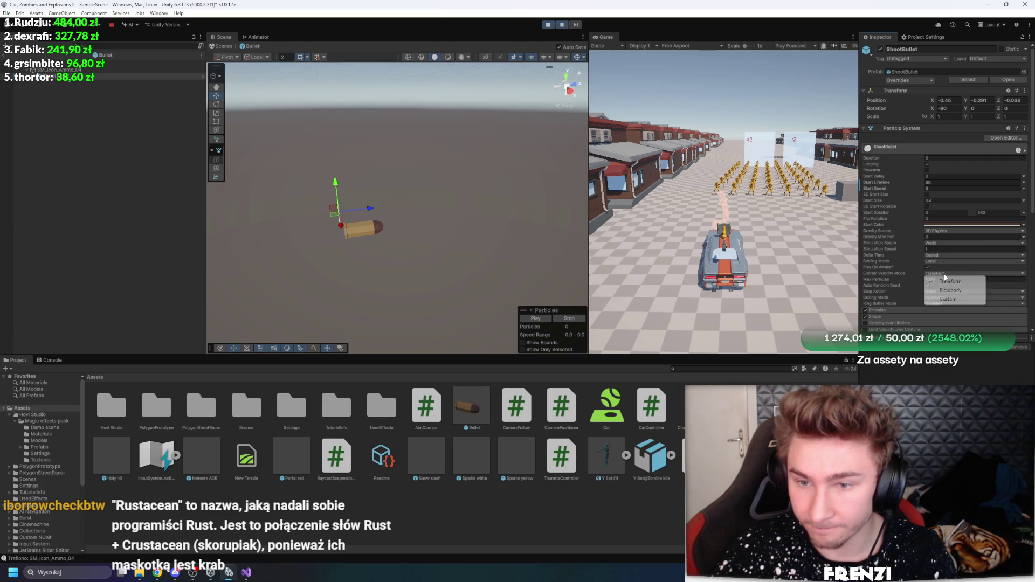
click(950, 292)
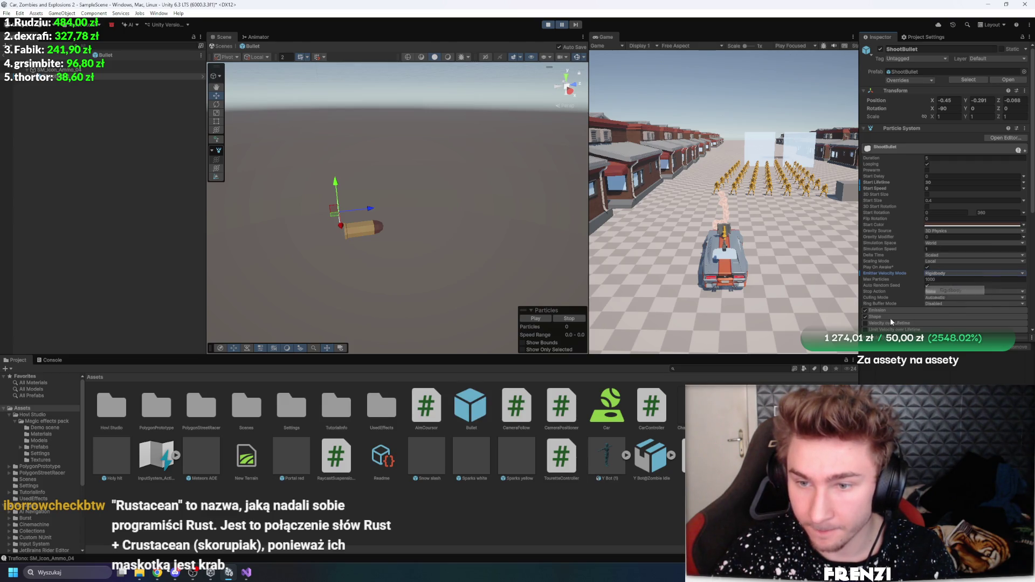
click(548, 25)
click(548, 24)
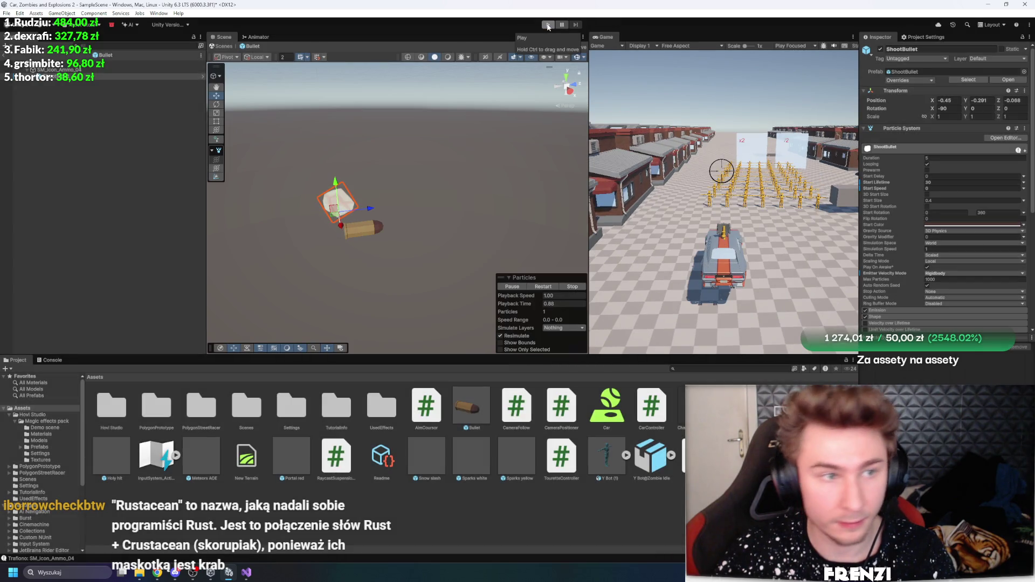
Stop the game, expand the ShootBullet Particle System, and run a quick Ctrl+P test
click(548, 25)
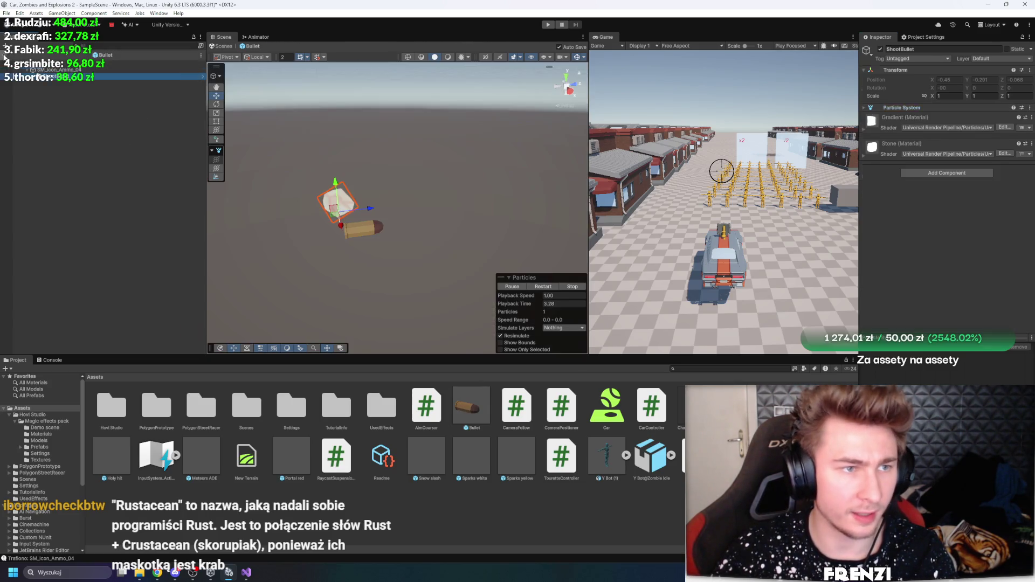
click(896, 128)
scroll(941, 271, down, 3)
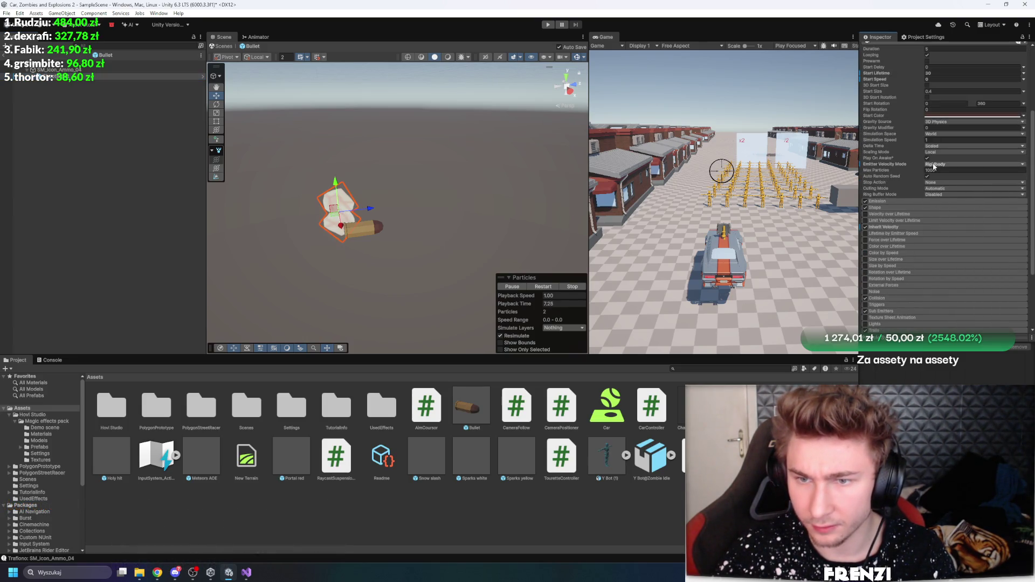
key(ctrl+p)
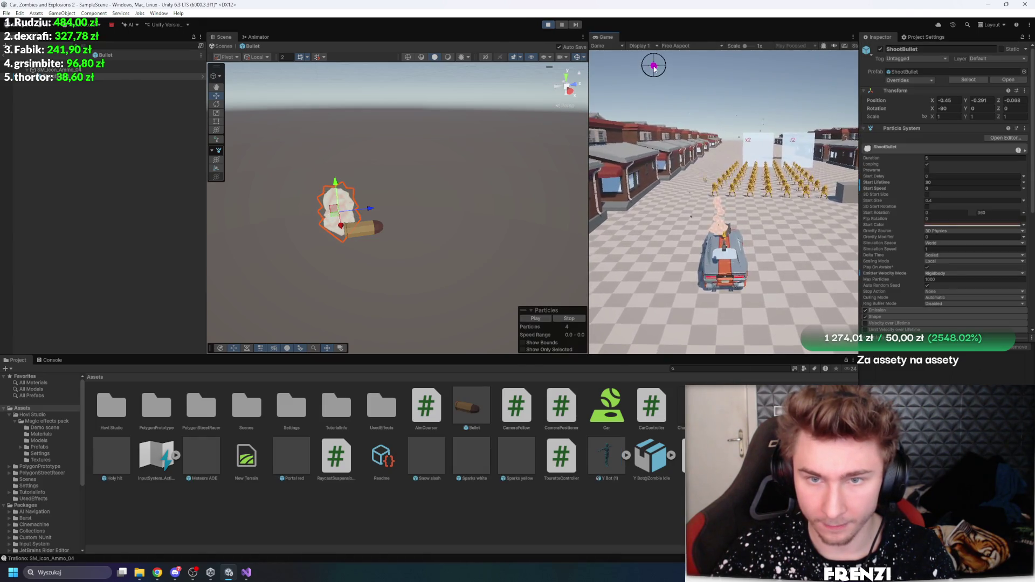
key(ctrl+p)
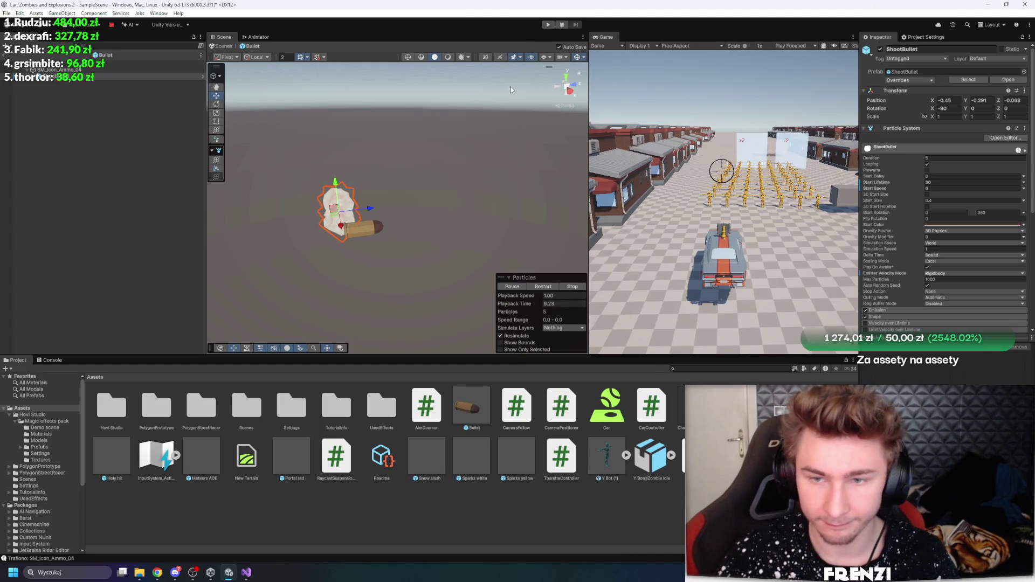
Browse the particle modules and expand the Emission module
scroll(866, 256, down, 4)
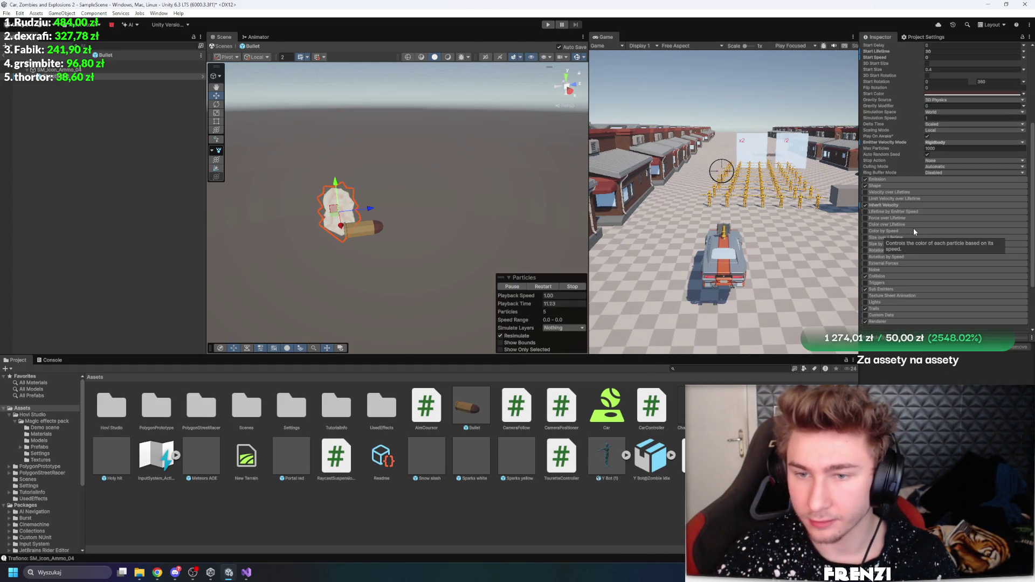
scroll(941, 279, up, 2)
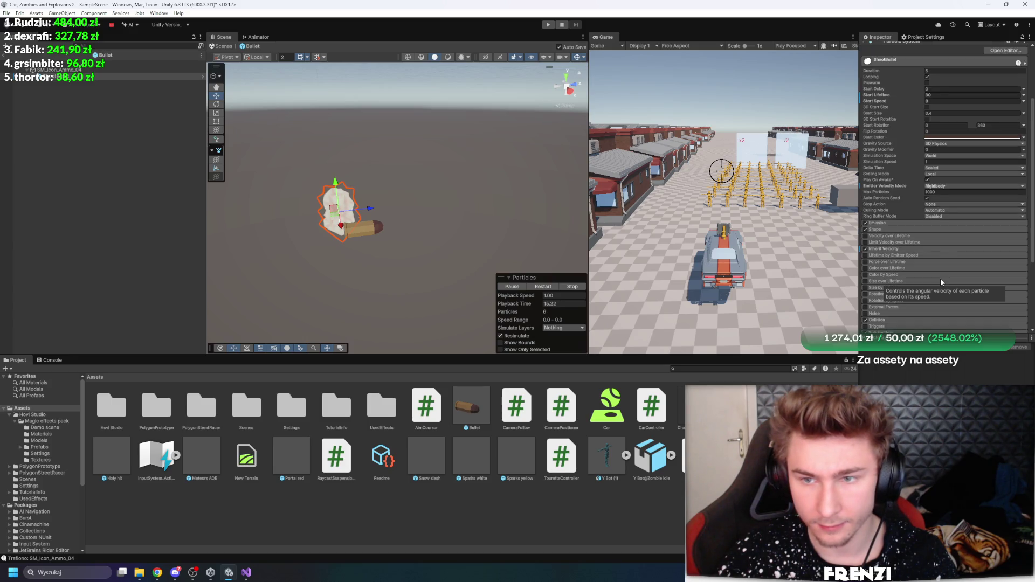
scroll(941, 278, down, 3)
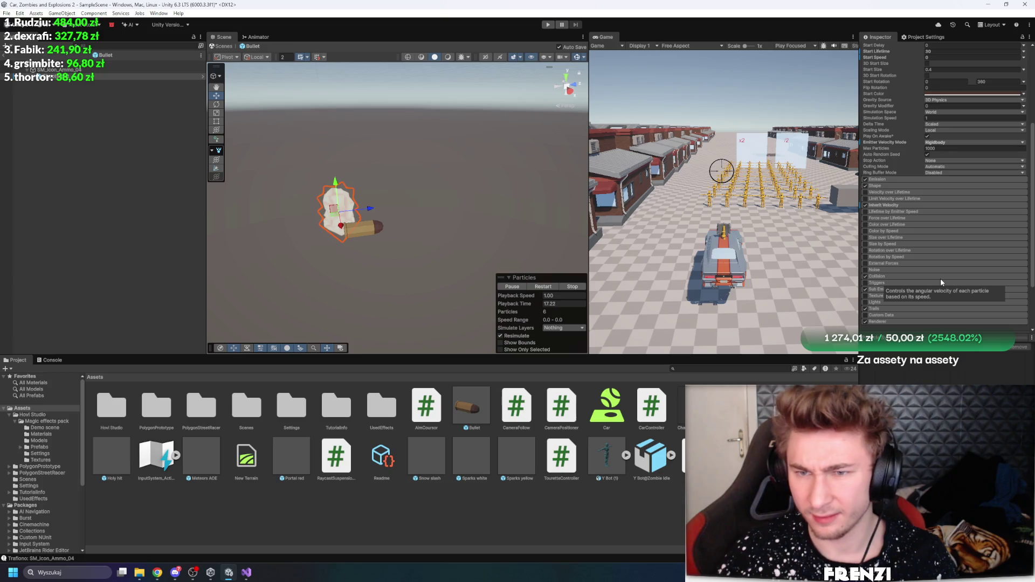
scroll(923, 173, up, 4)
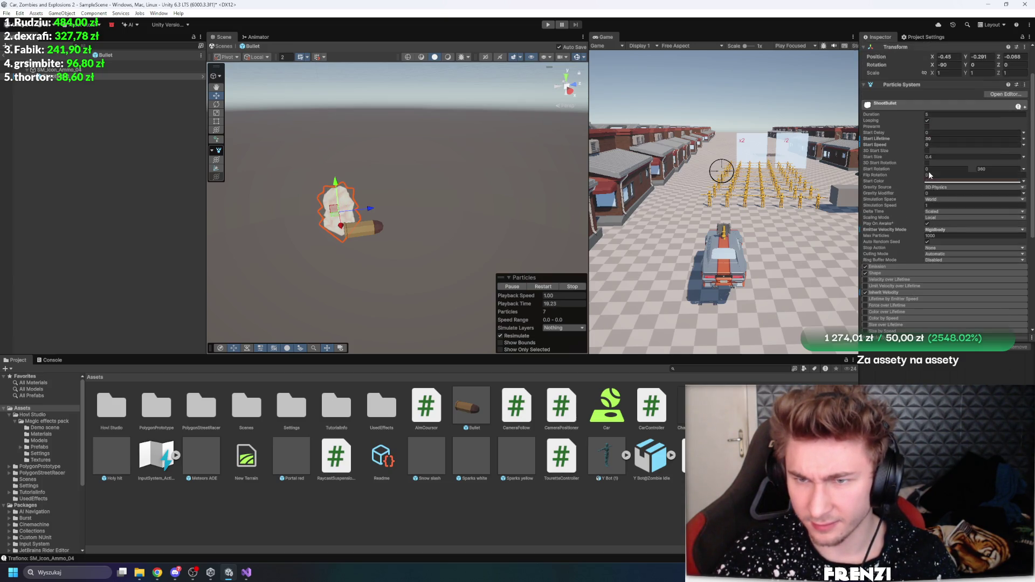
scroll(930, 247, down, 7)
scroll(889, 242, up, 7)
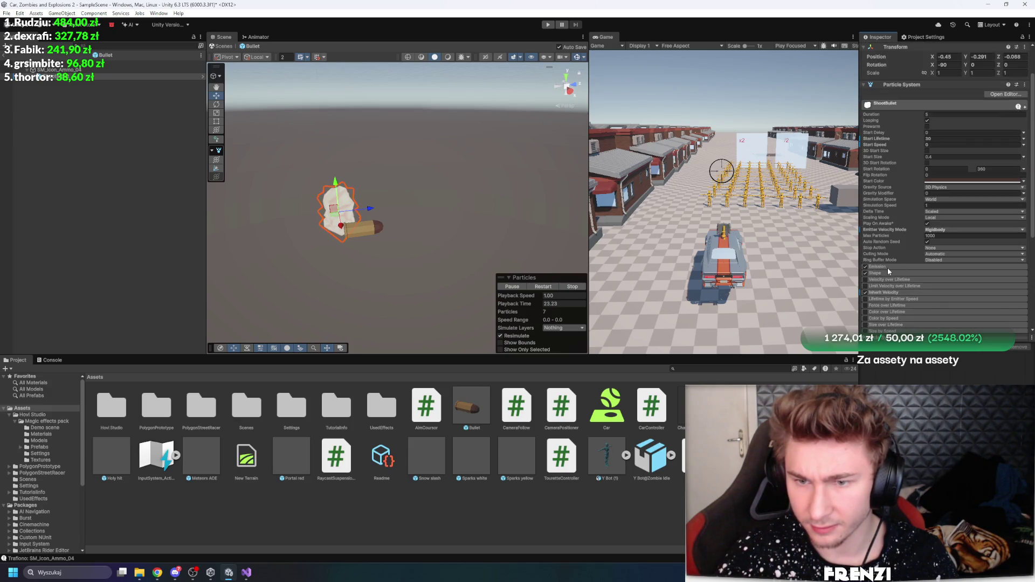
click(888, 267)
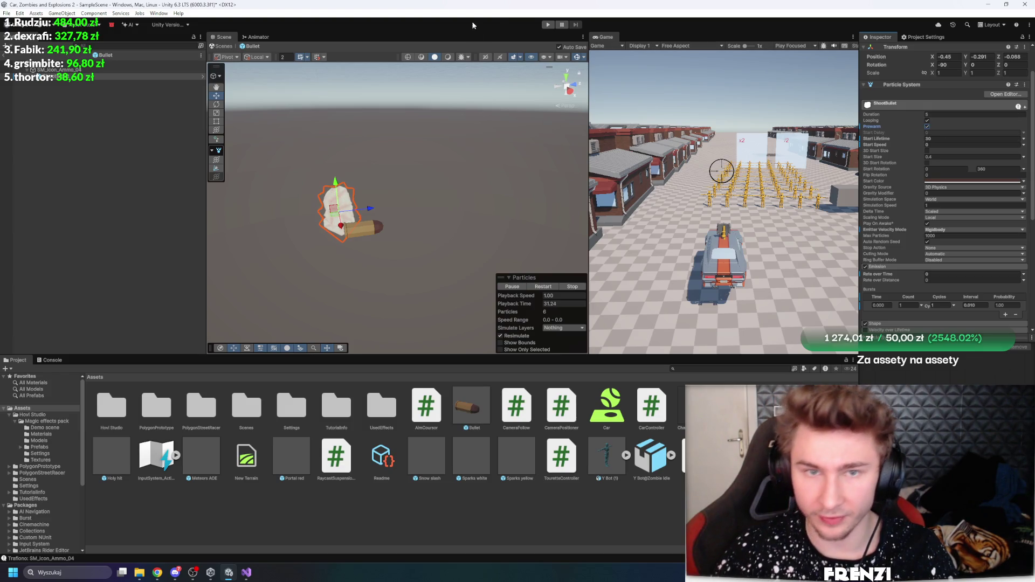
Fire two test bullets in the Game view, stop play, and close the Bullet prefab
click(548, 24)
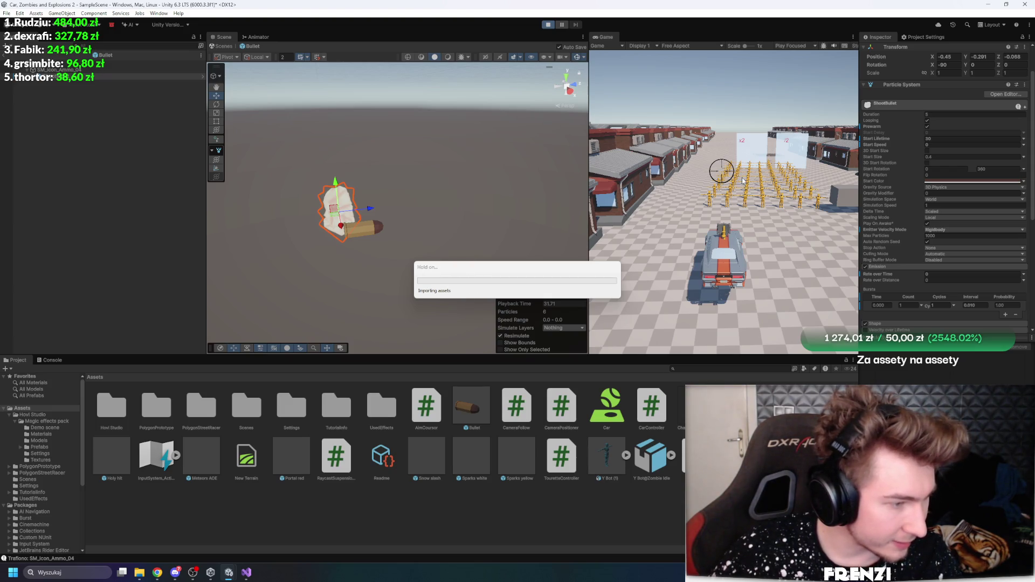
click(743, 180)
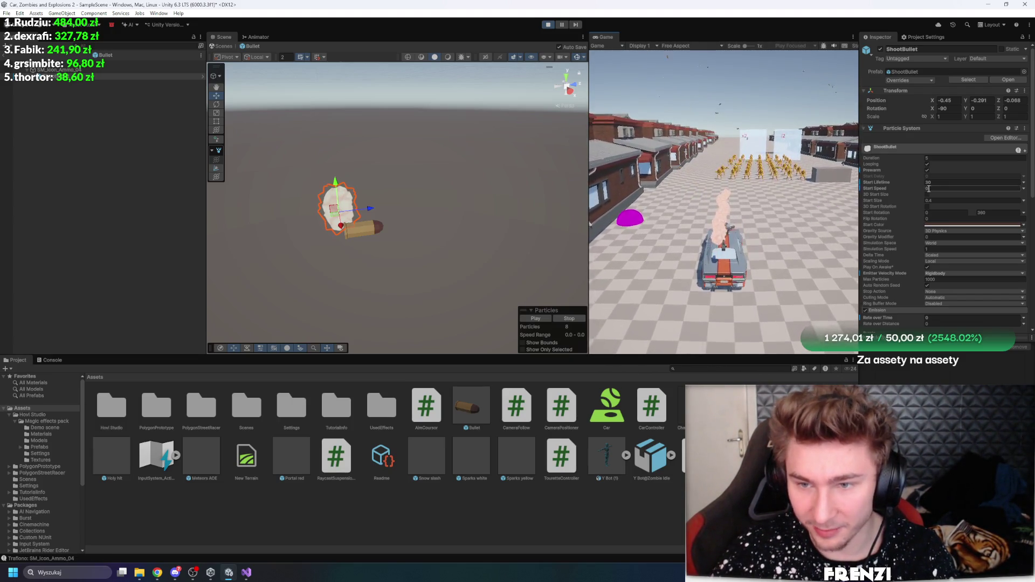
scroll(910, 244, down, 5)
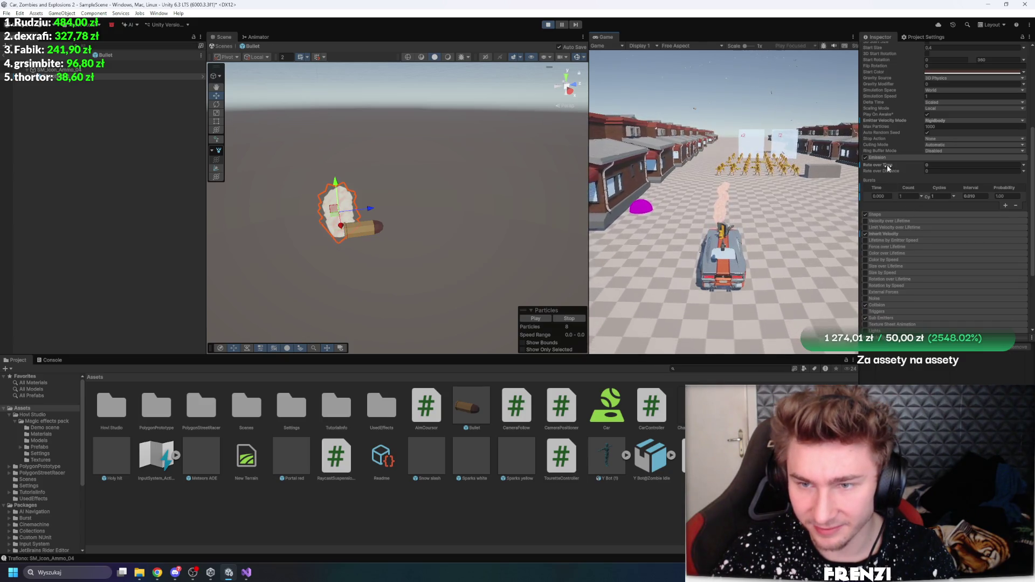
click(787, 178)
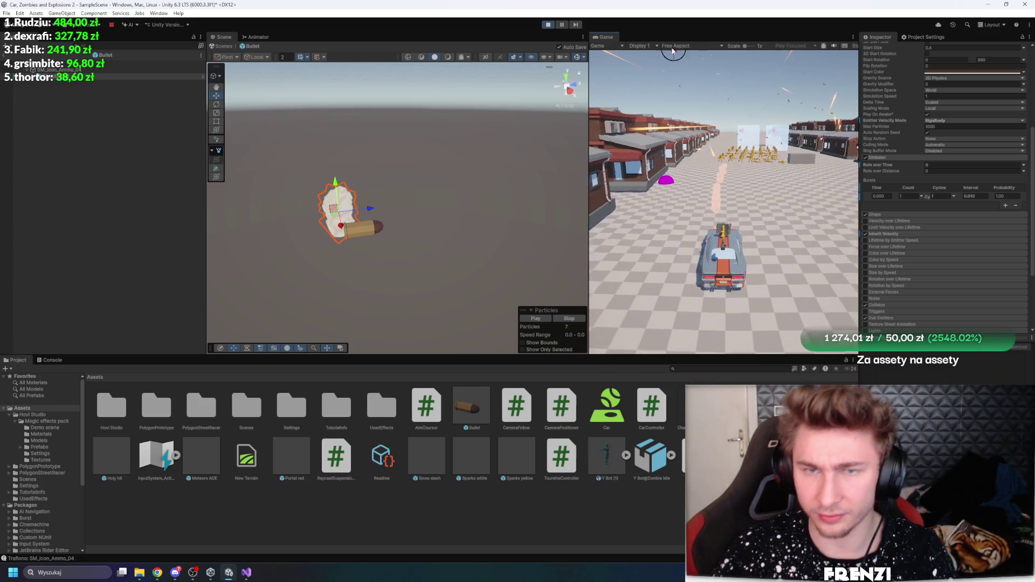
key(ctrl+p)
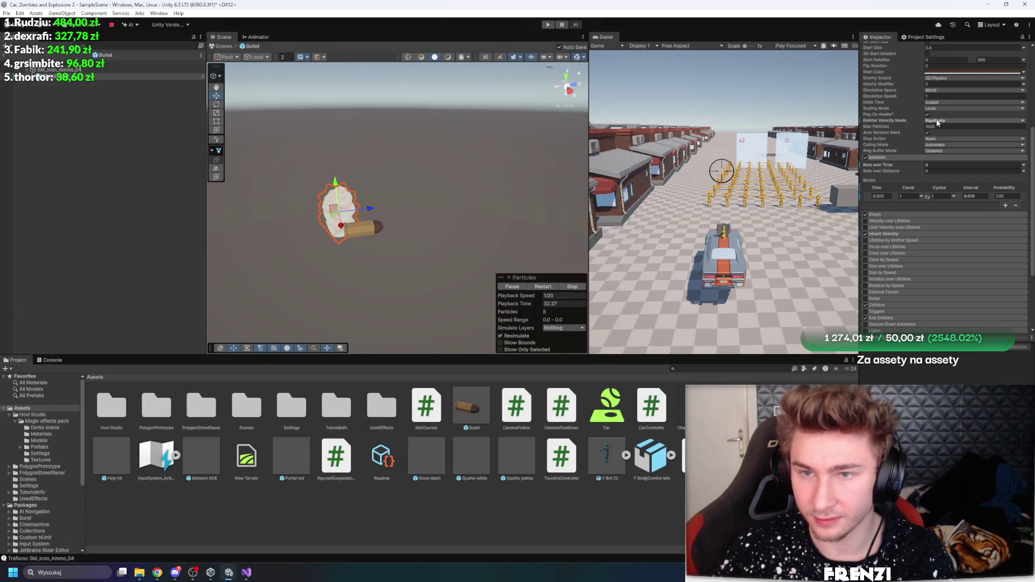
click(291, 153)
click(5, 55)
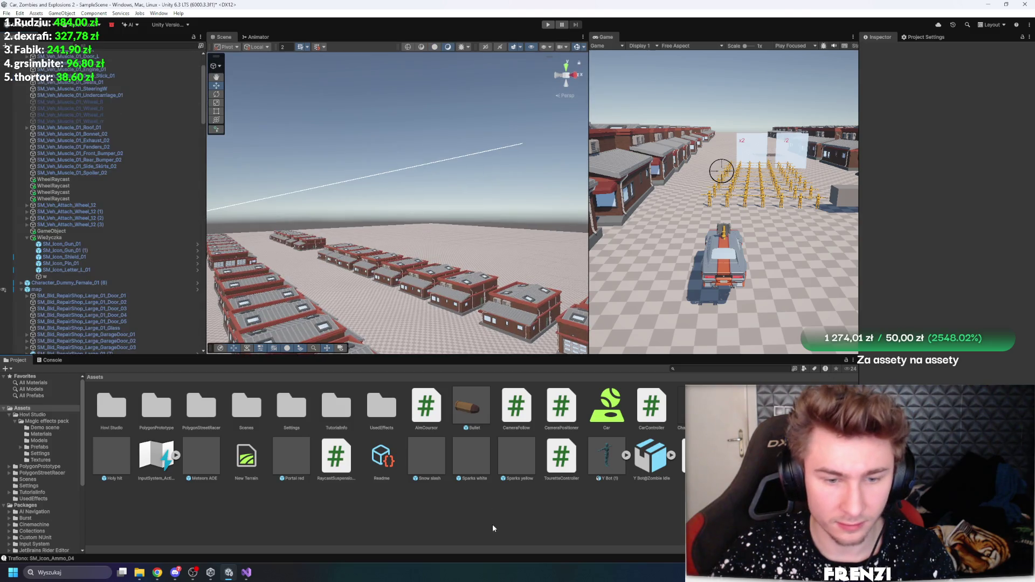
Reopen the Bullet prefab's particle child and check its Inherit Velocity and Trails modules
double_click(466, 415)
click(124, 69)
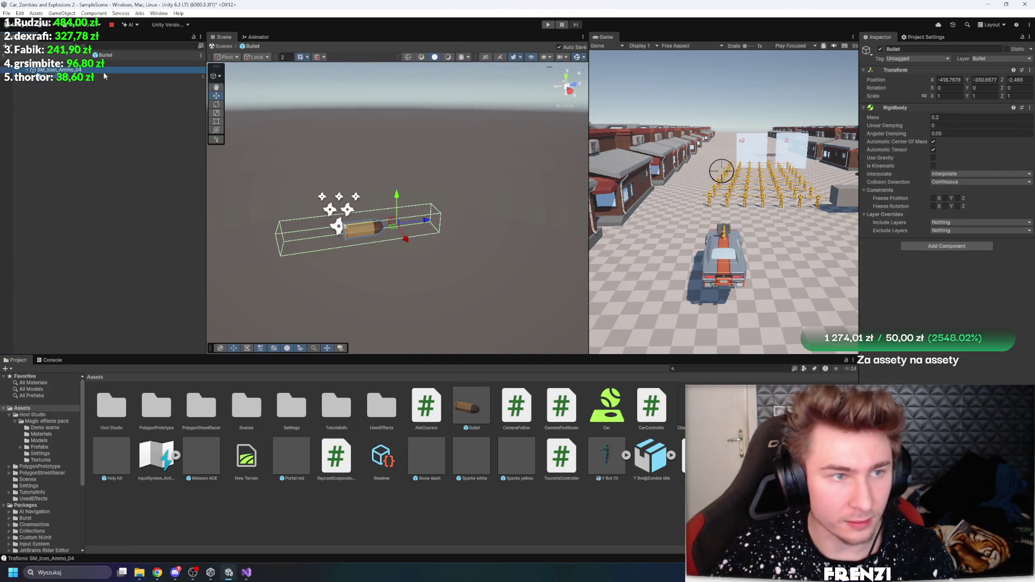
click(124, 76)
scroll(915, 209, down, 5)
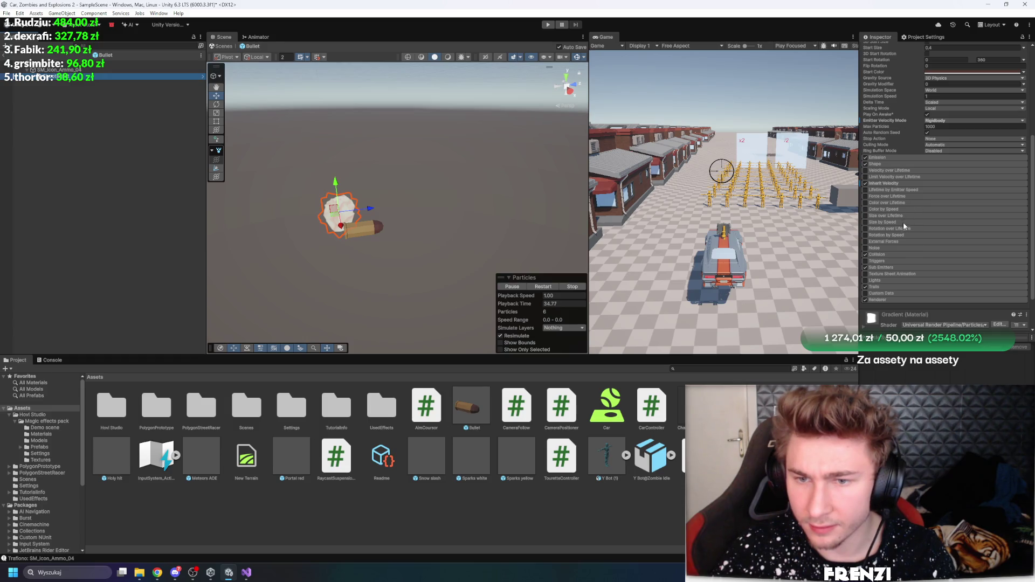
click(895, 184)
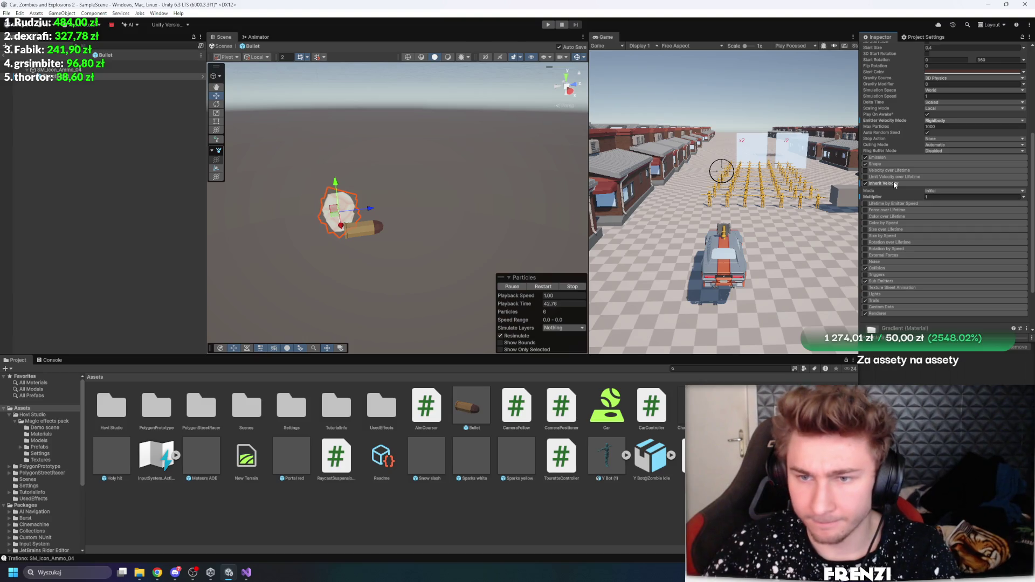
click(894, 184)
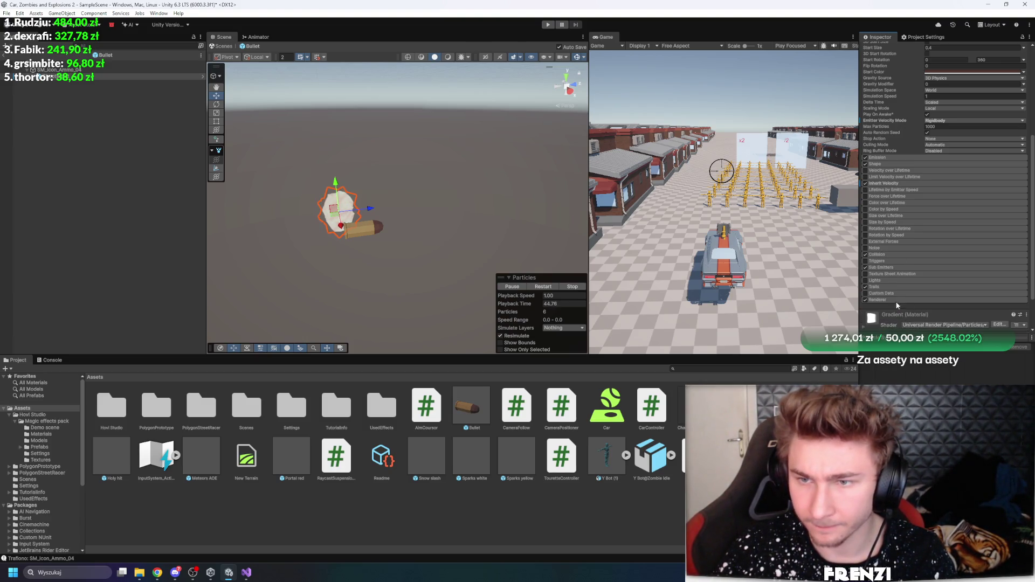
click(887, 287)
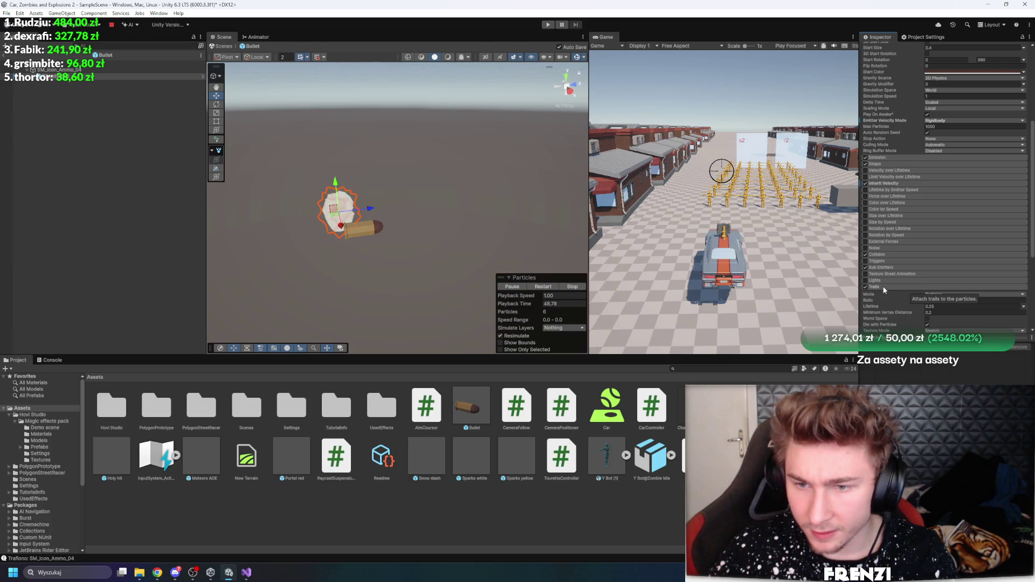
click(893, 288)
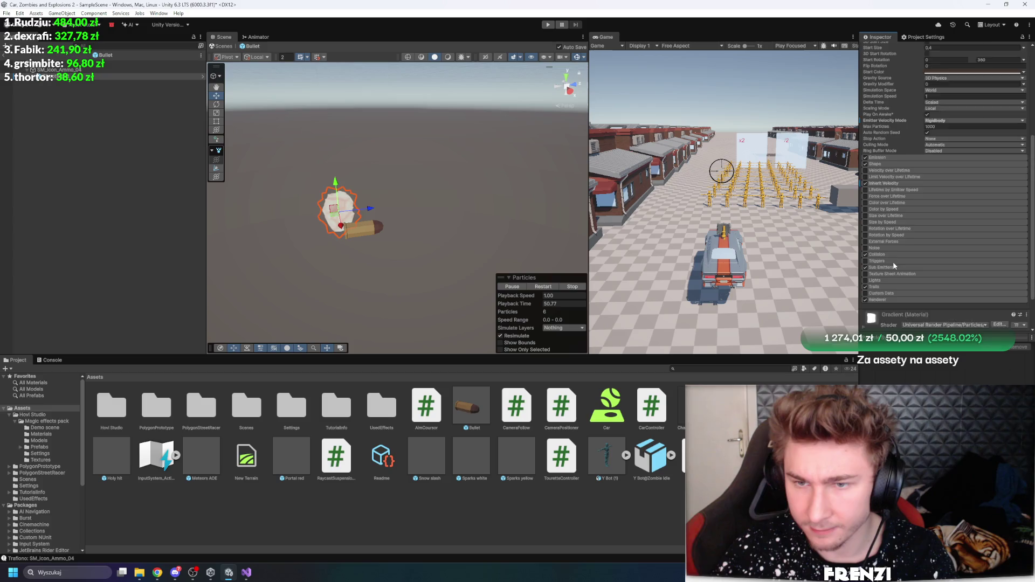
Set Simulation Space to Local and shift the emitter along the bullet
click(938, 134)
click(936, 141)
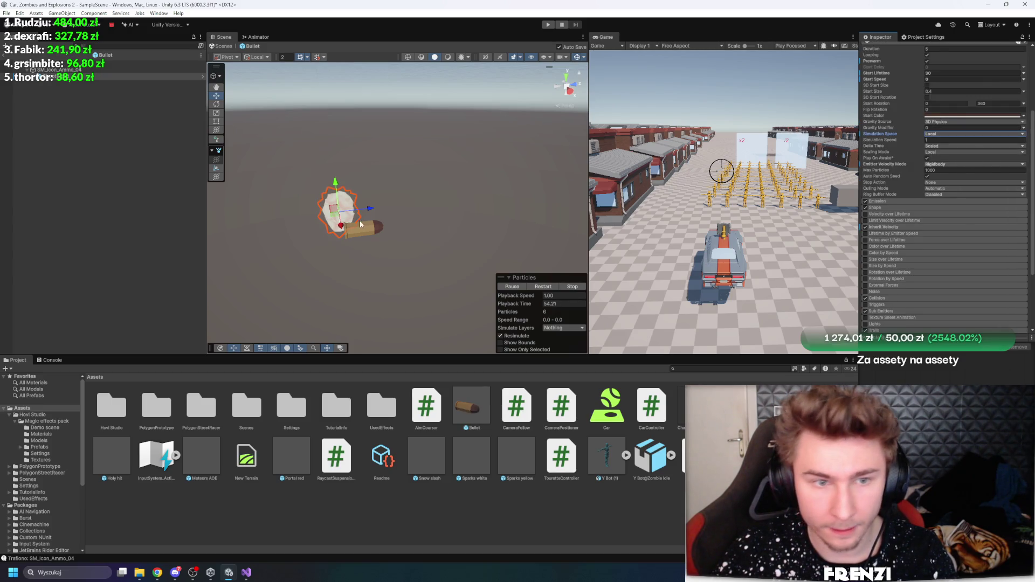
mouse_move(369, 212)
mouse_down()
mouse_move(417, 203)
mouse_move(395, 205)
mouse_up()
Review the Trails and Renderer modules and locate the Stone material in the project
scroll(885, 241, down, 4)
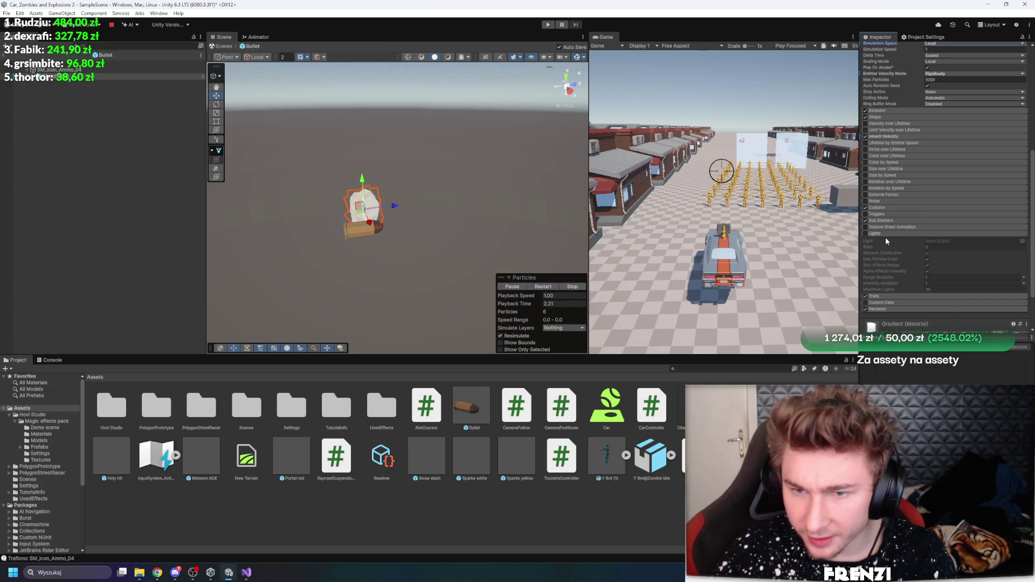
click(885, 240)
scroll(902, 241, down, 3)
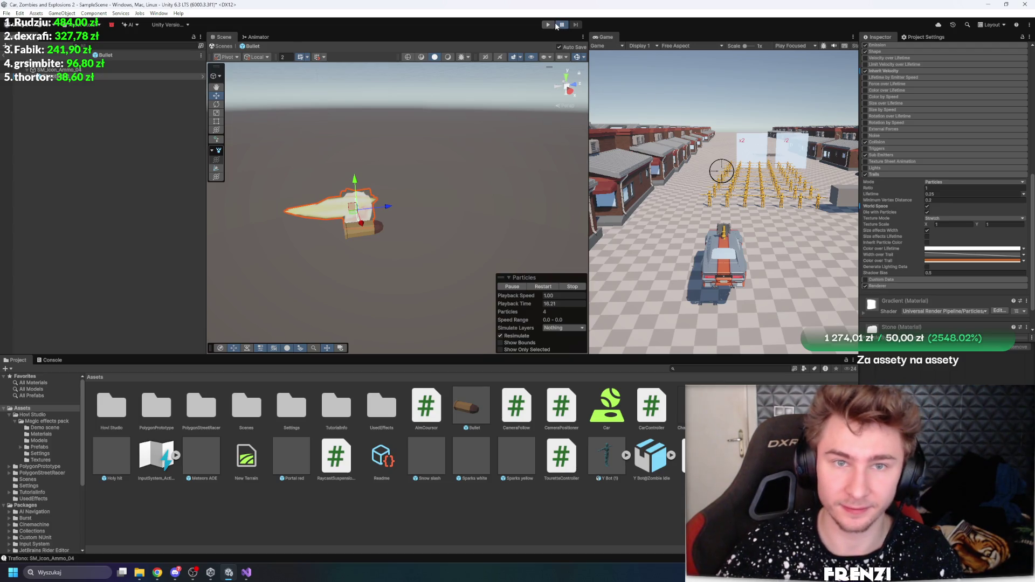
scroll(883, 233, down, 2)
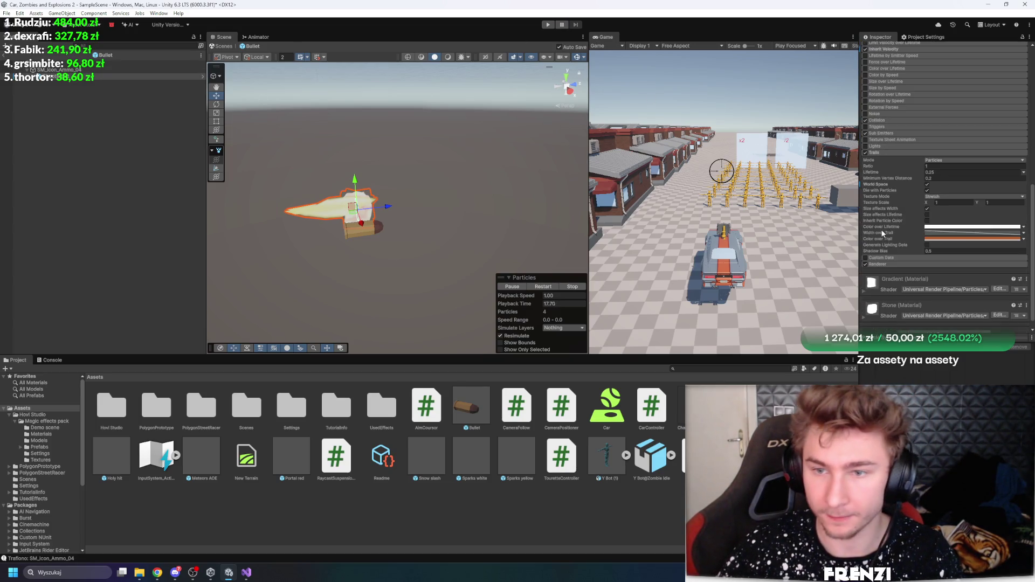
click(904, 264)
scroll(913, 203, down, 5)
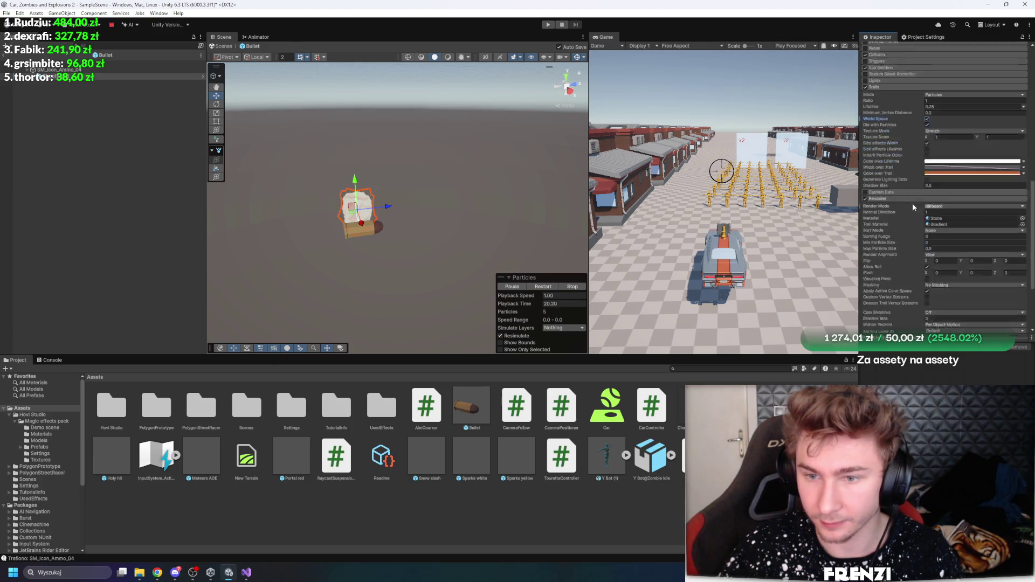
click(950, 177)
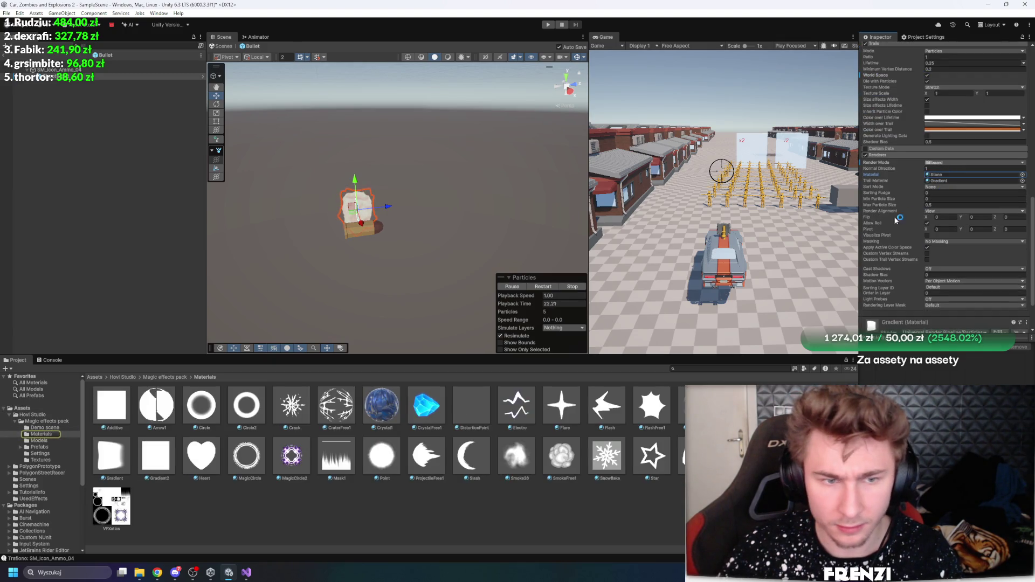
scroll(911, 186, up, 15)
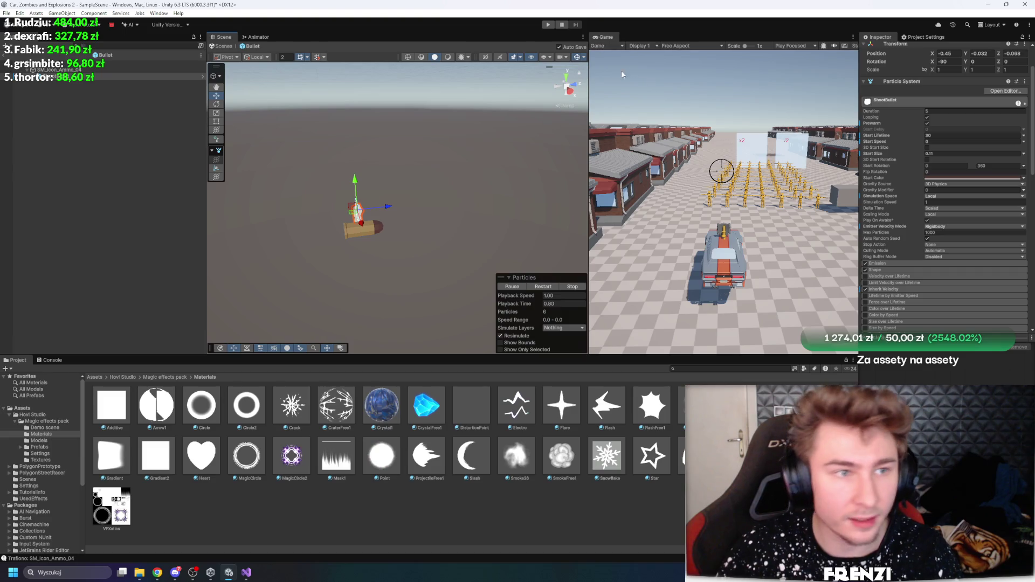
Test-fire bullets at the zombies in Play mode, then stop and restart the game
click(550, 24)
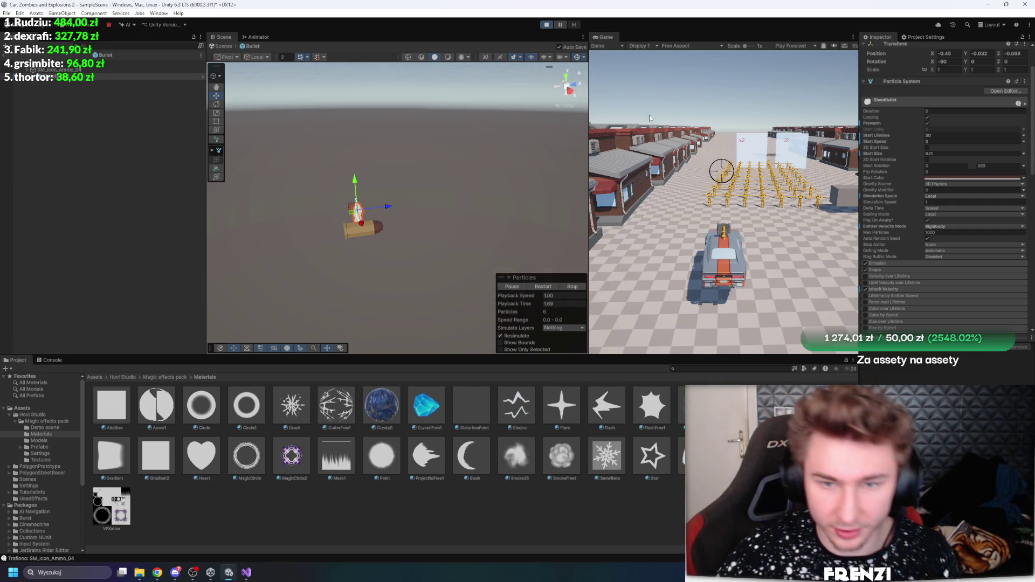
click(675, 94)
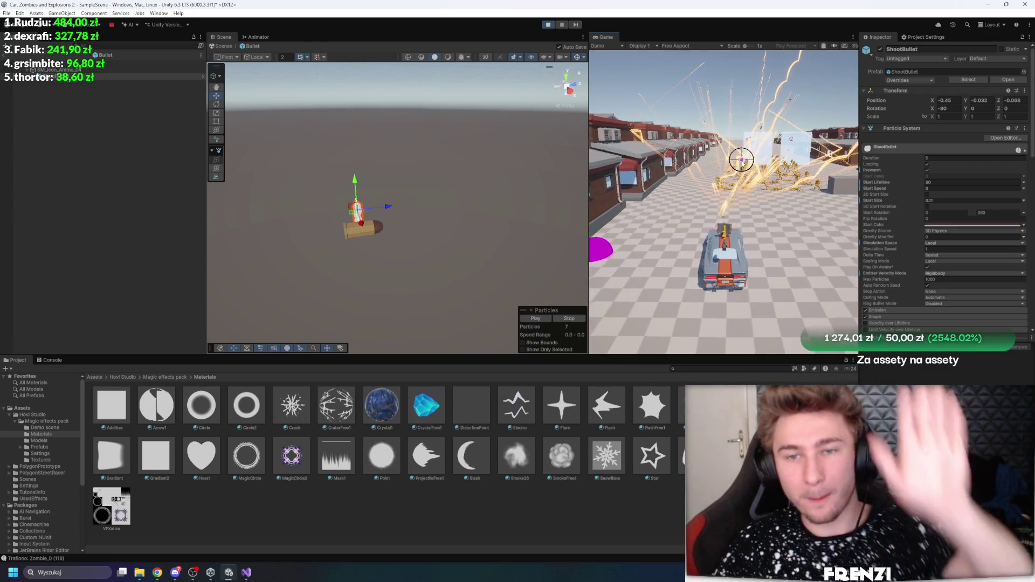
click(669, 187)
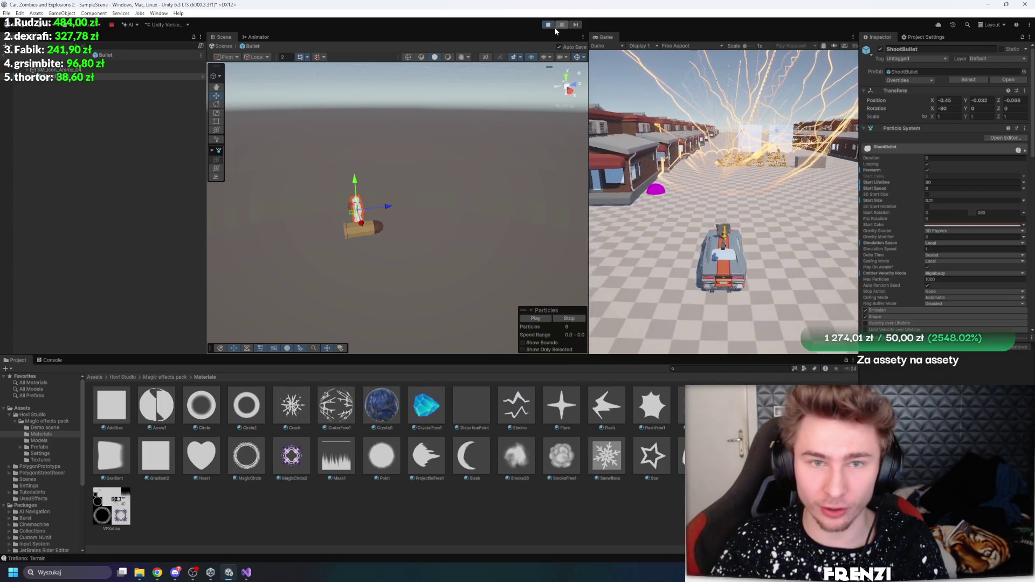
click(548, 25)
click(548, 24)
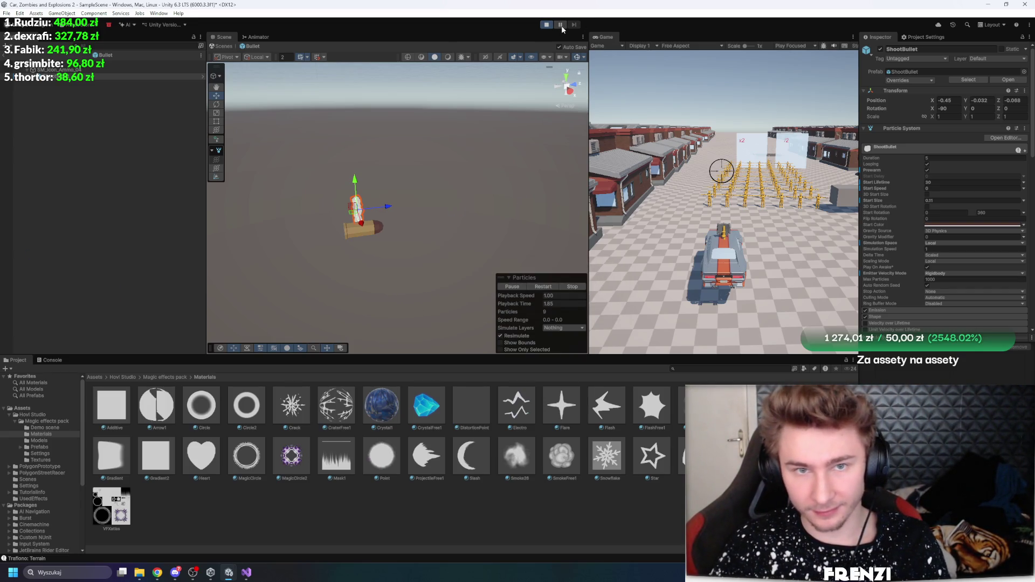
Play-test in a maximized Game view, driving the car through streets, gates and zombie crowds, then stop
key(shift+space)
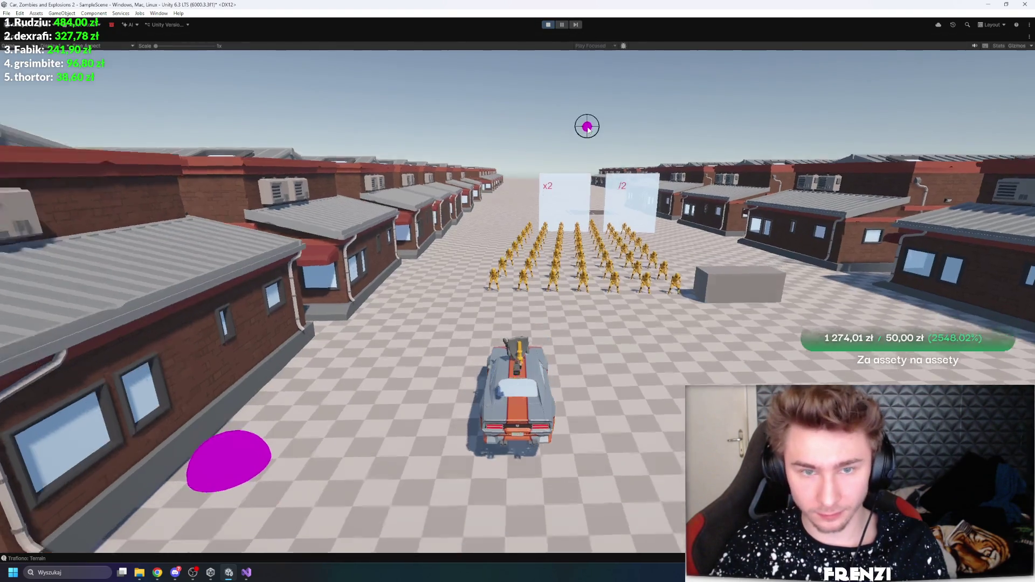
key(a)
key(d)
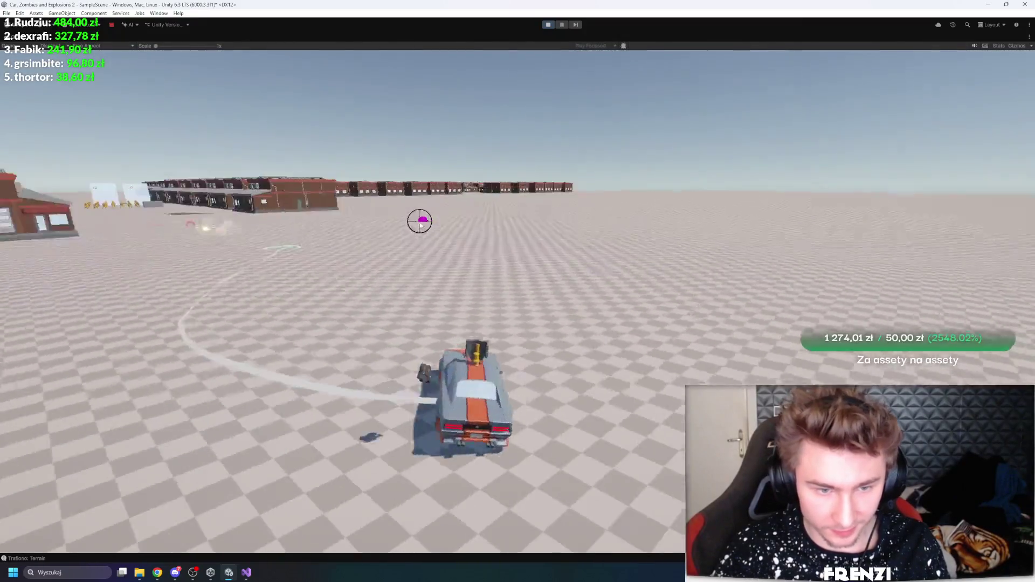
key(a)
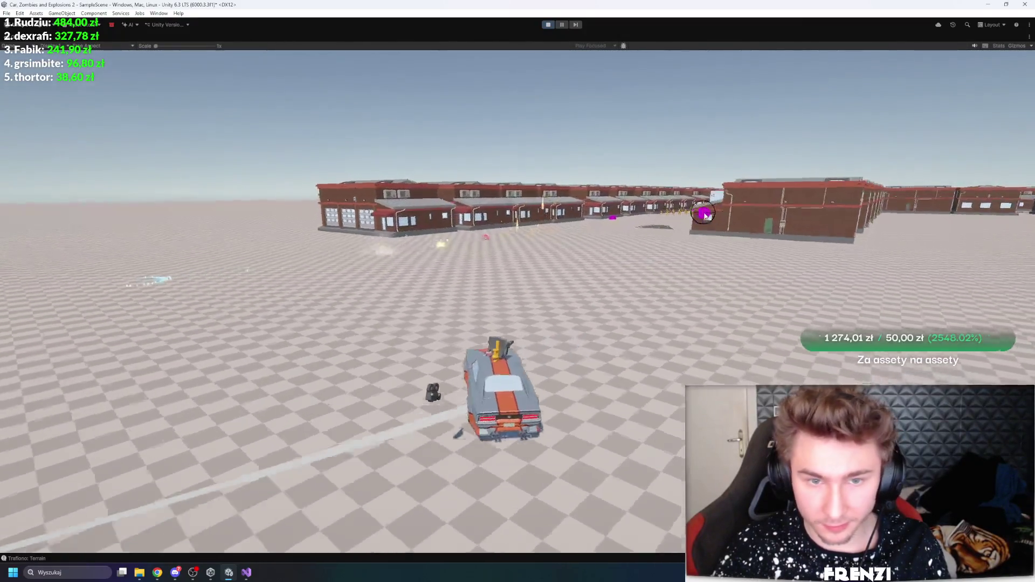
key(d)
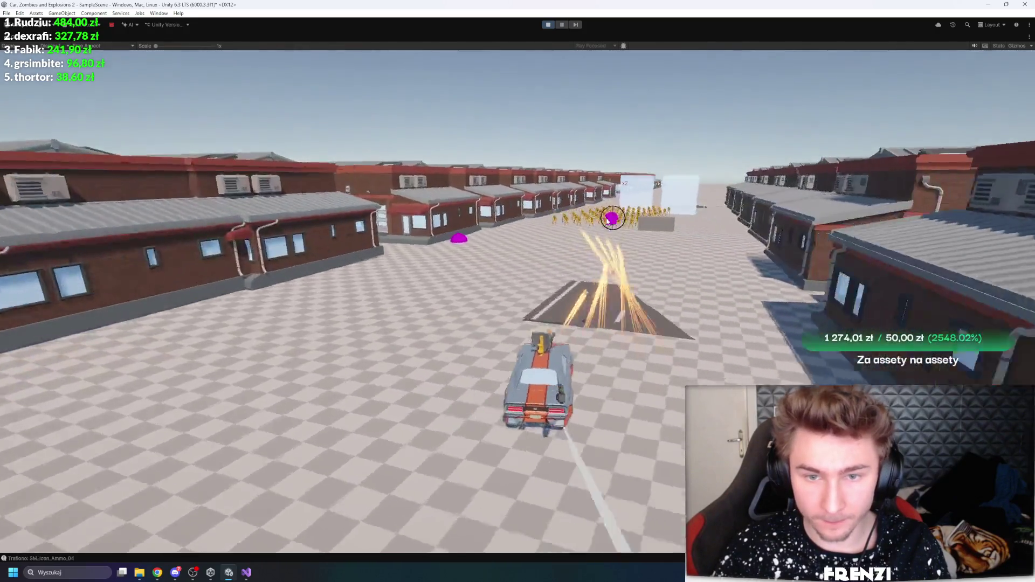
key(d)
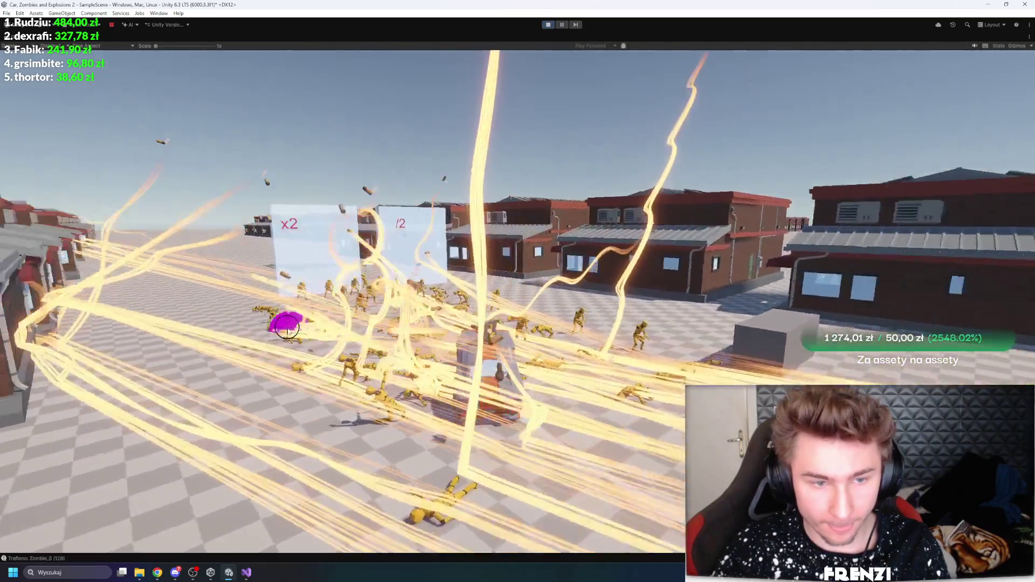
key(a)
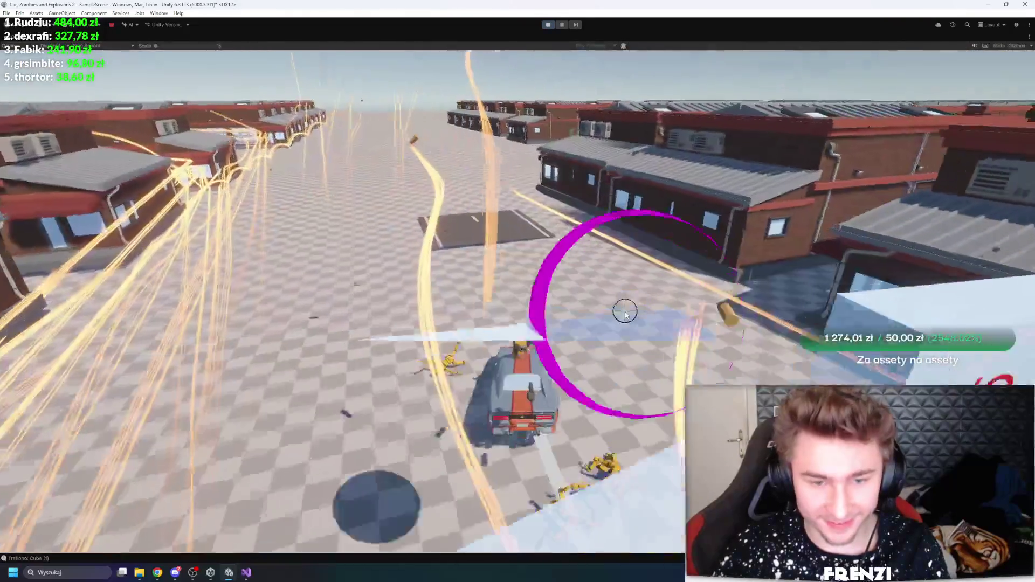
key(a)
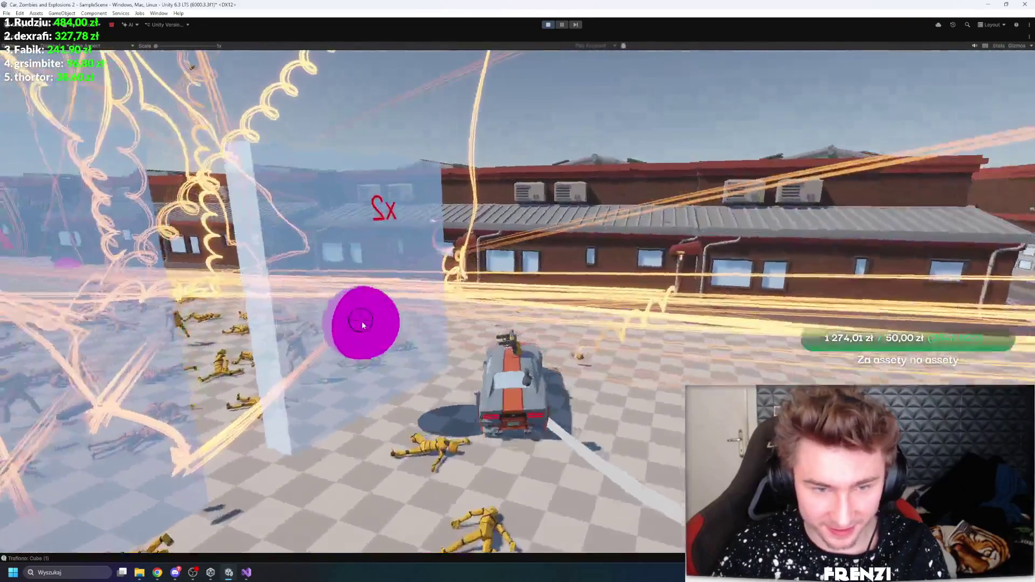
key(a)
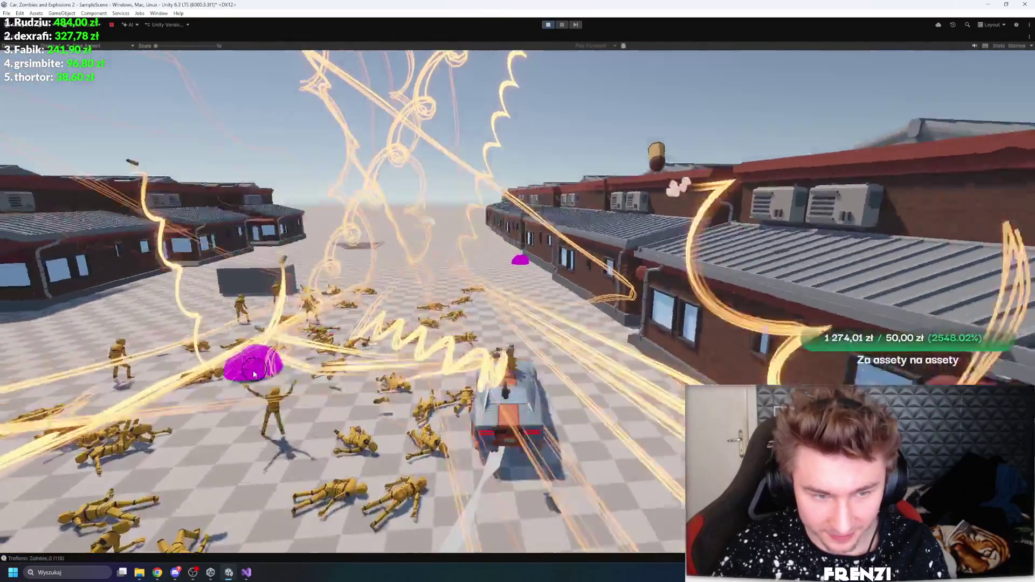
key(a)
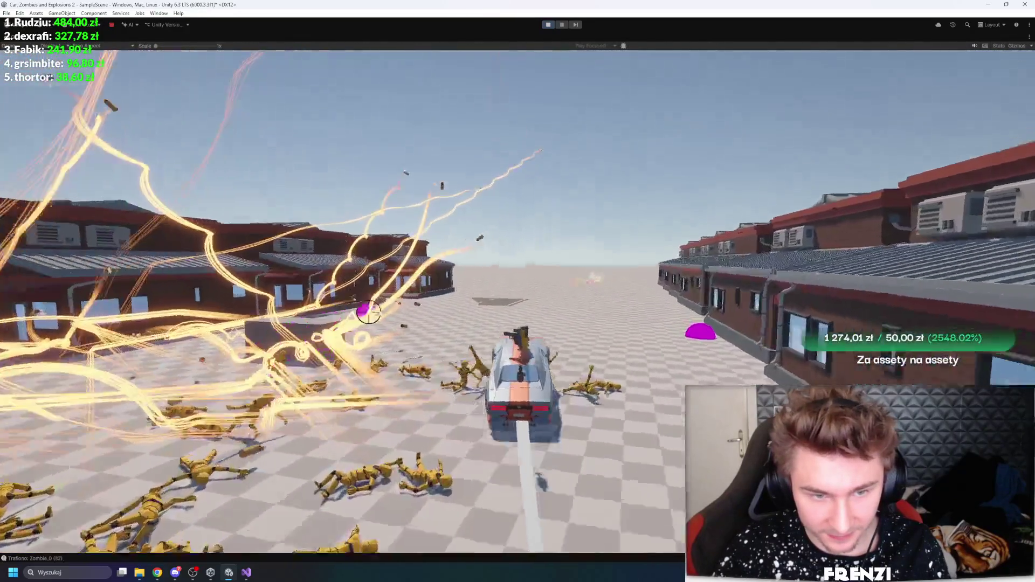
key(a)
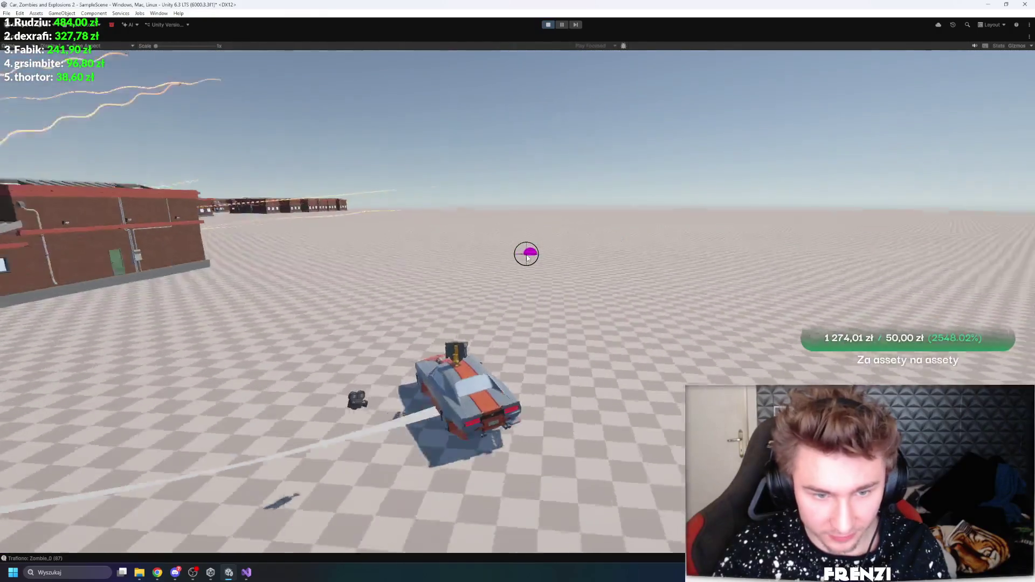
key(a)
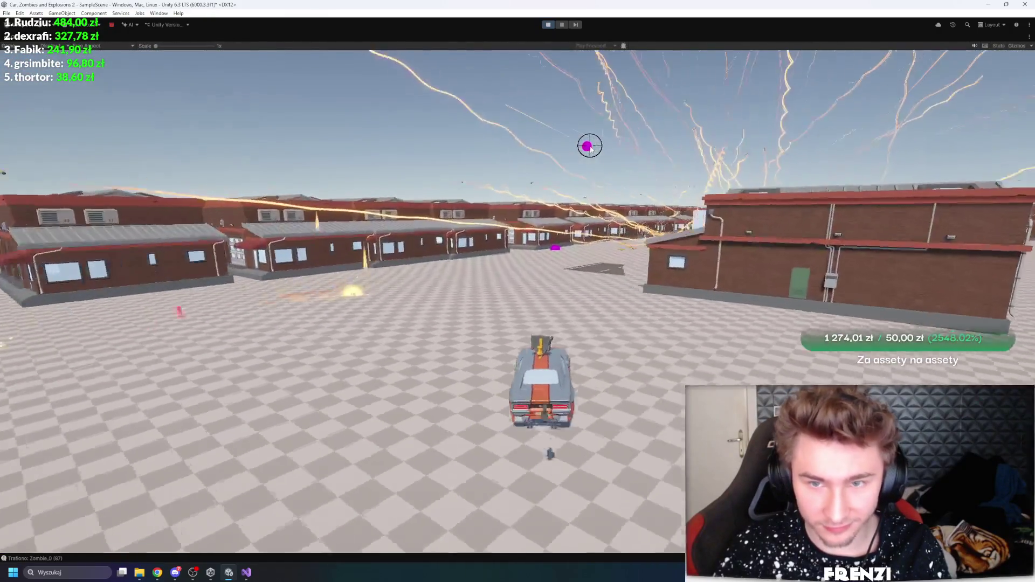
key(a)
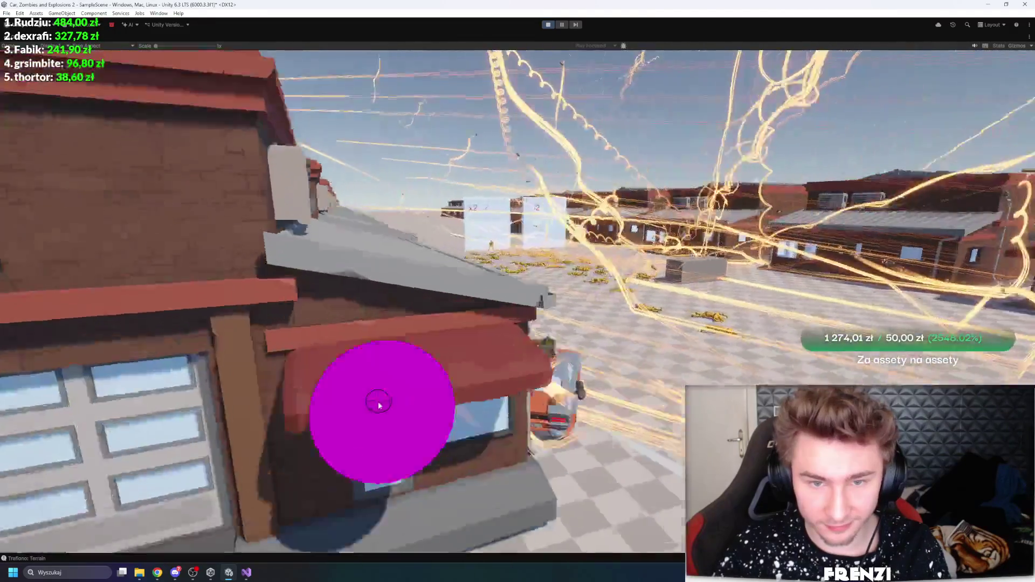
key(a)
key(a)
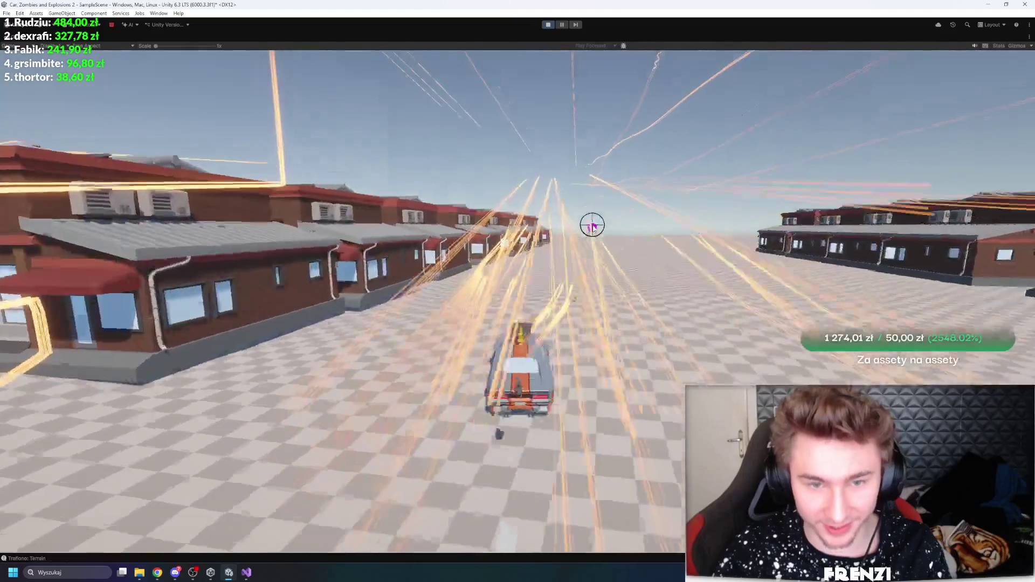
key(d)
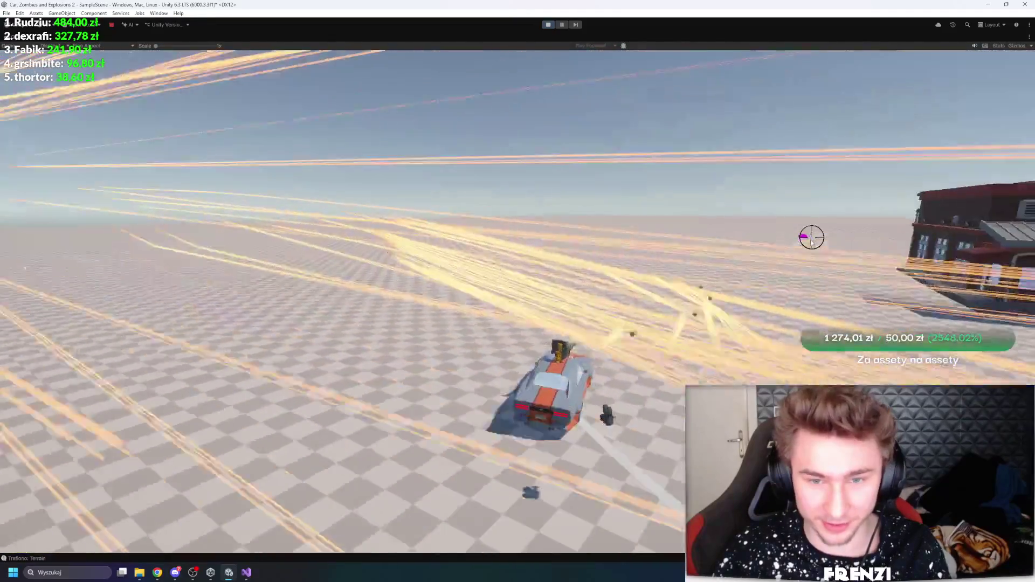
key(a)
key(w)
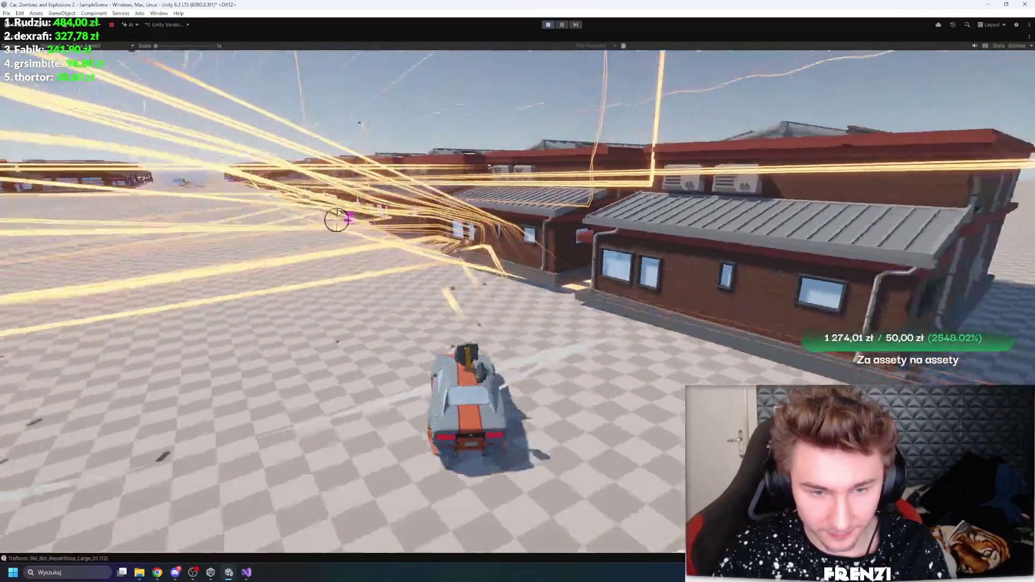
key(d)
key(a)
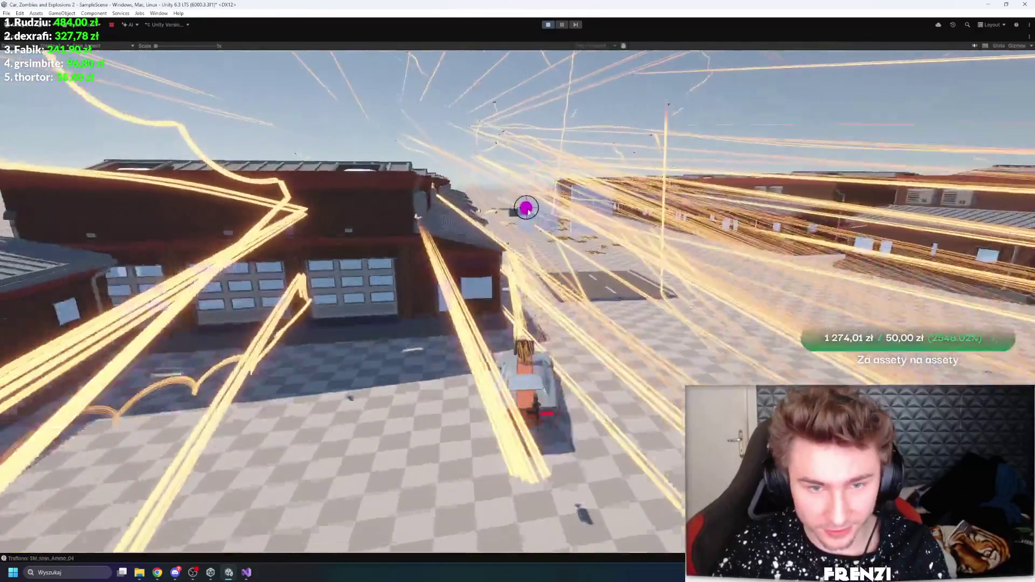
click(550, 26)
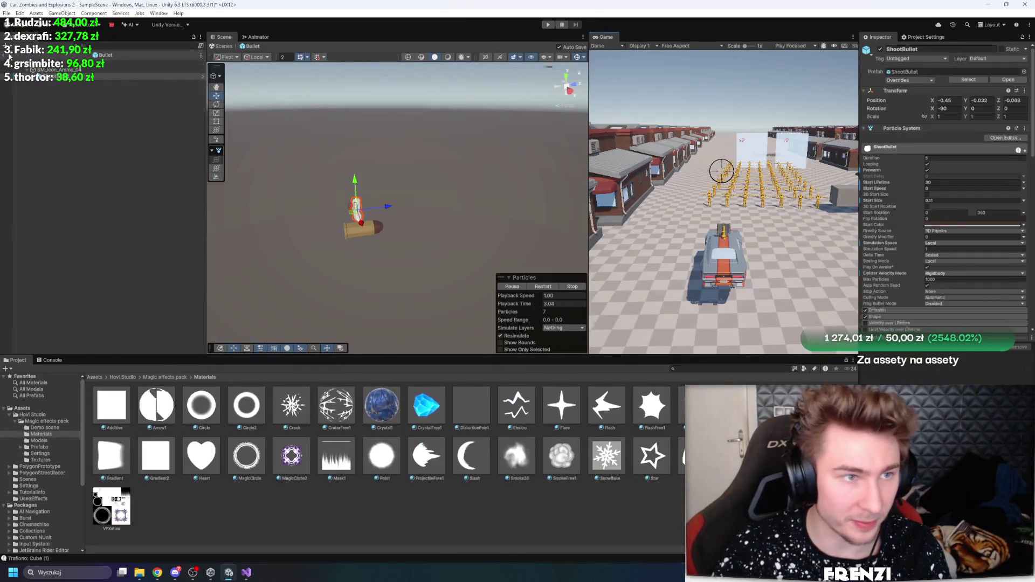
Return from the Bullet prefab to the scene, restart the game and fly near the fire effect
click(9, 56)
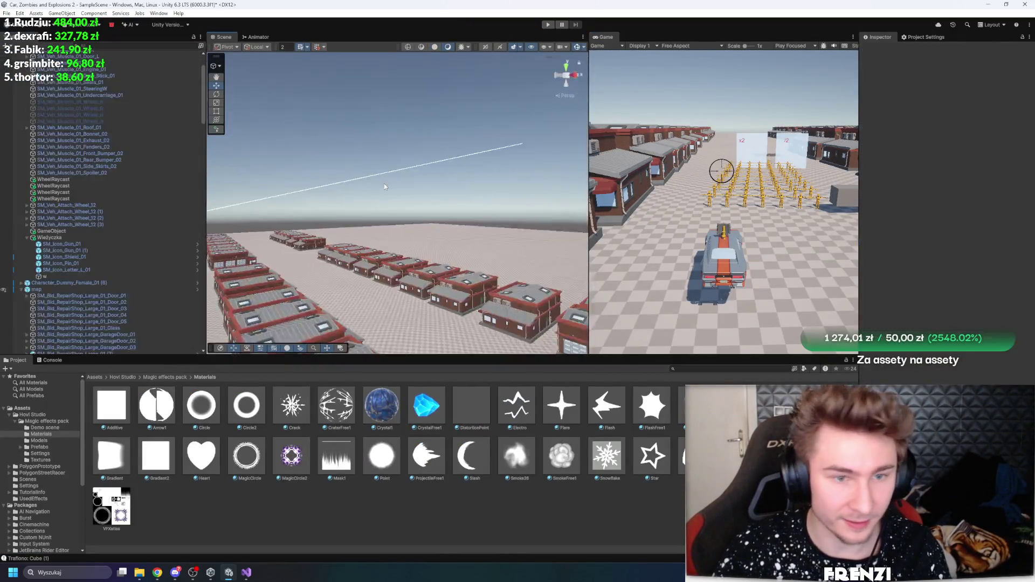
drag(397, 238, 291, 225)
key(ctrl+p)
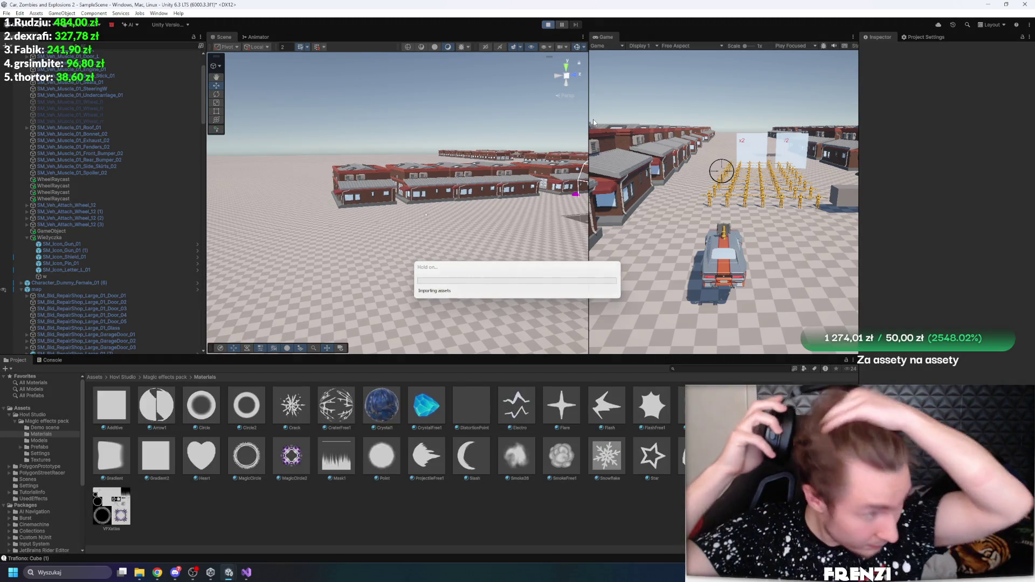
mouse_move(566, 146)
mouse_down()
mouse_move(481, 167)
mouse_move(413, 216)
mouse_up()
Multi-select the Meteors AOE effects Flash, Stones, Glow, Sparks and Light, leaving Smoke out
click(415, 275)
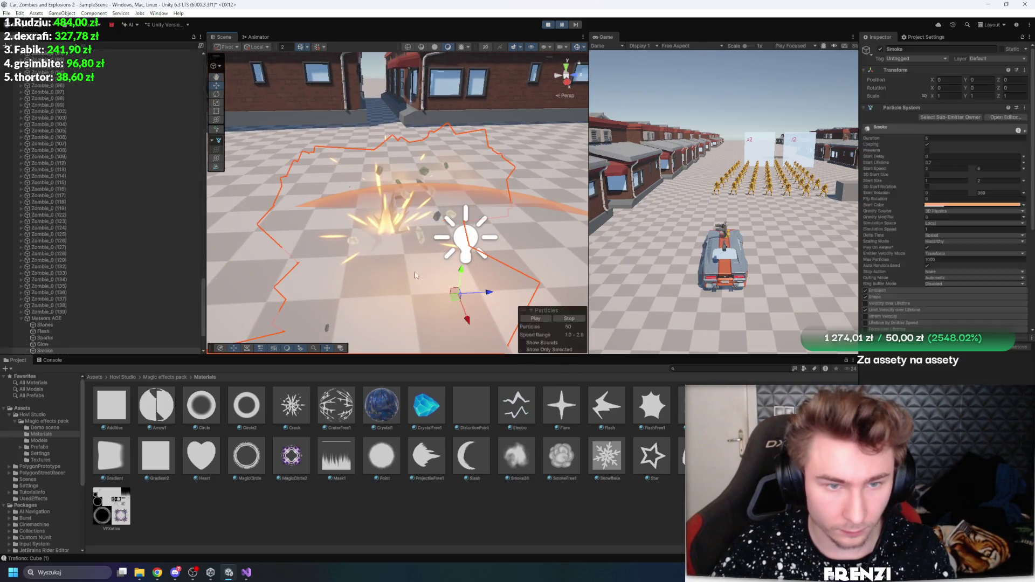
click(381, 210)
shift+click(56, 267)
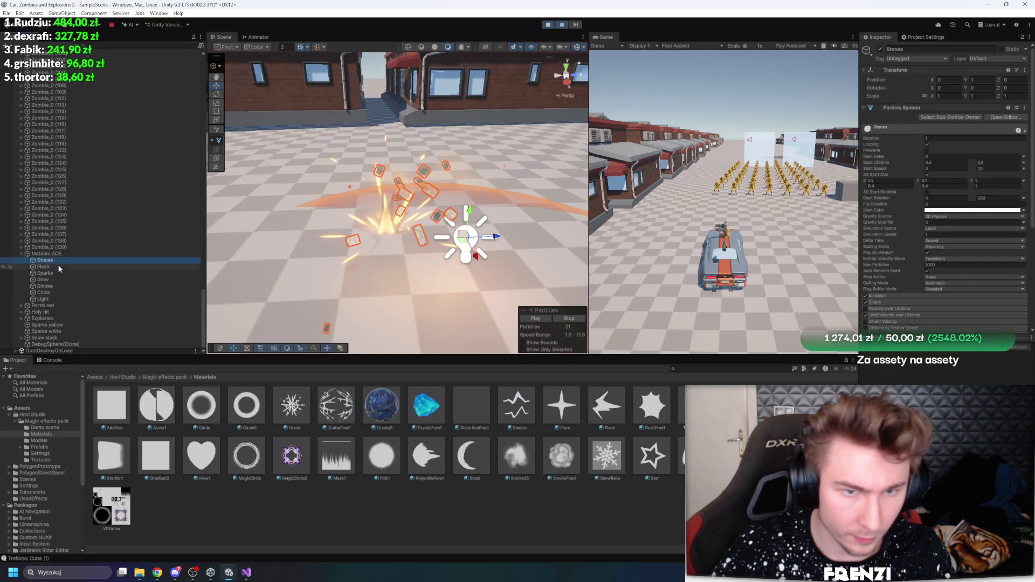
ctrl+click(55, 280)
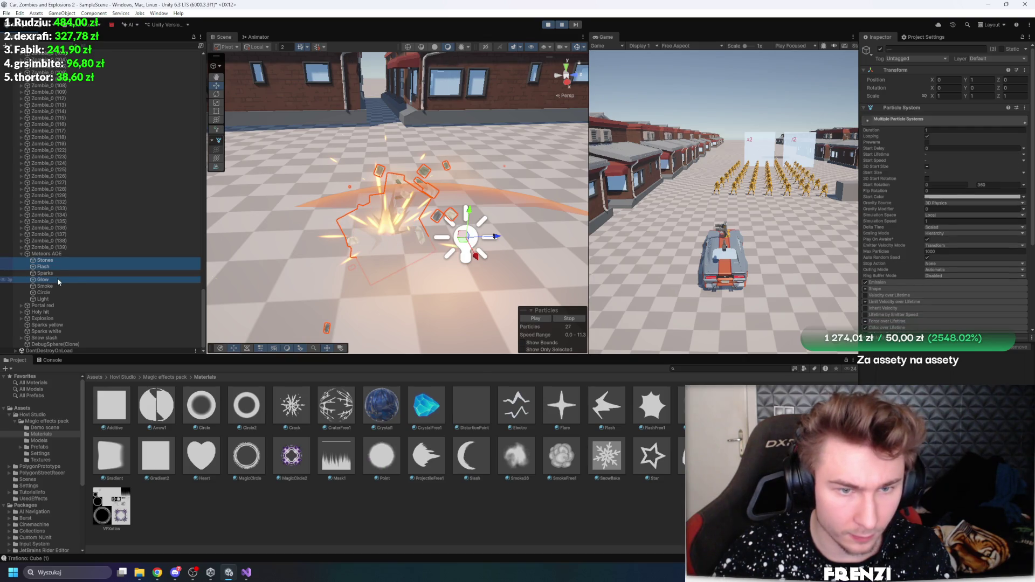
ctrl+click(51, 274)
ctrl+click(62, 287)
ctrl+click(56, 287)
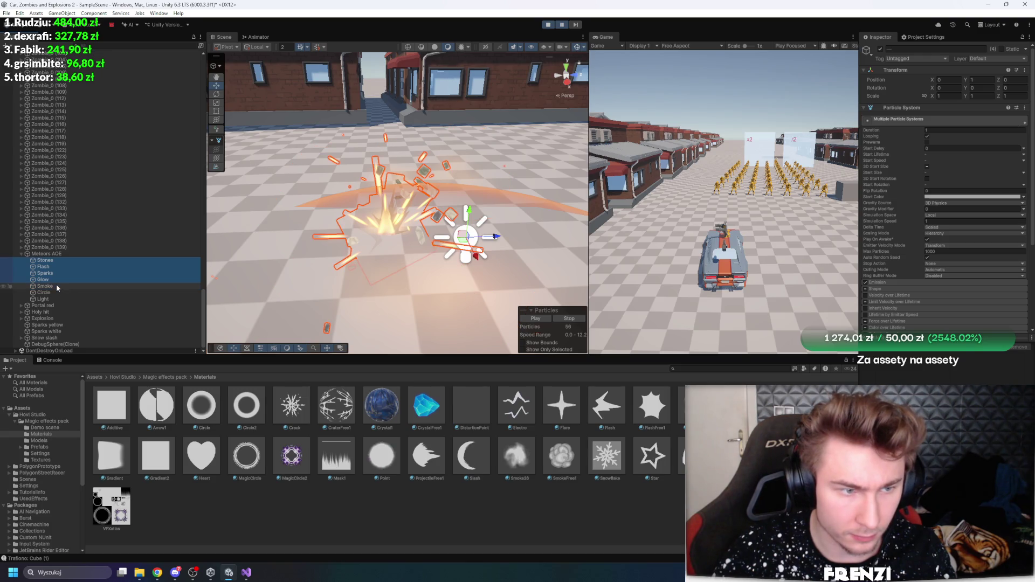
ctrl+click(55, 287)
ctrl+click(55, 286)
ctrl+click(56, 299)
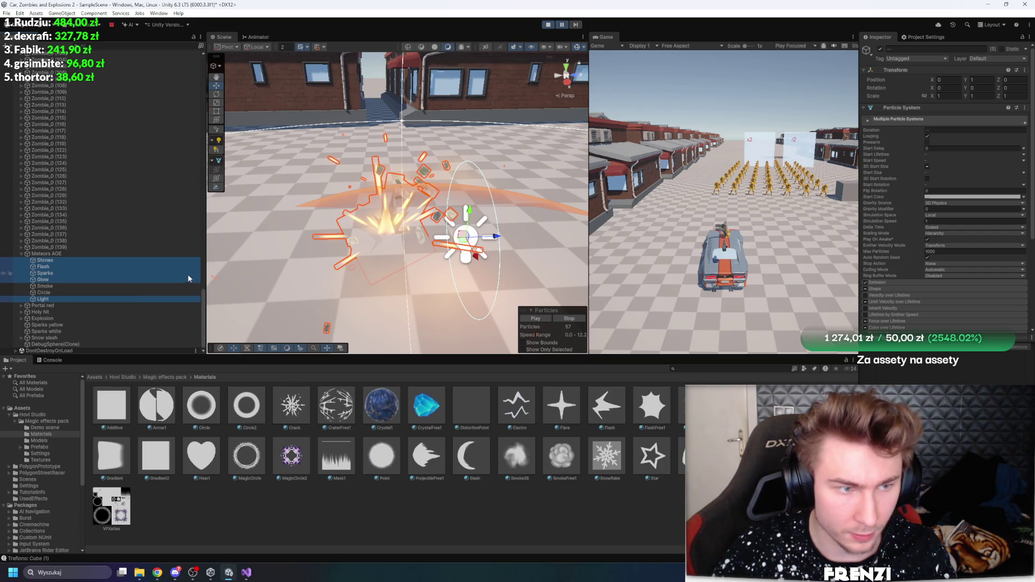
Stop play mode and navigate the Project browser from Materials back to the root Assets folder
click(548, 25)
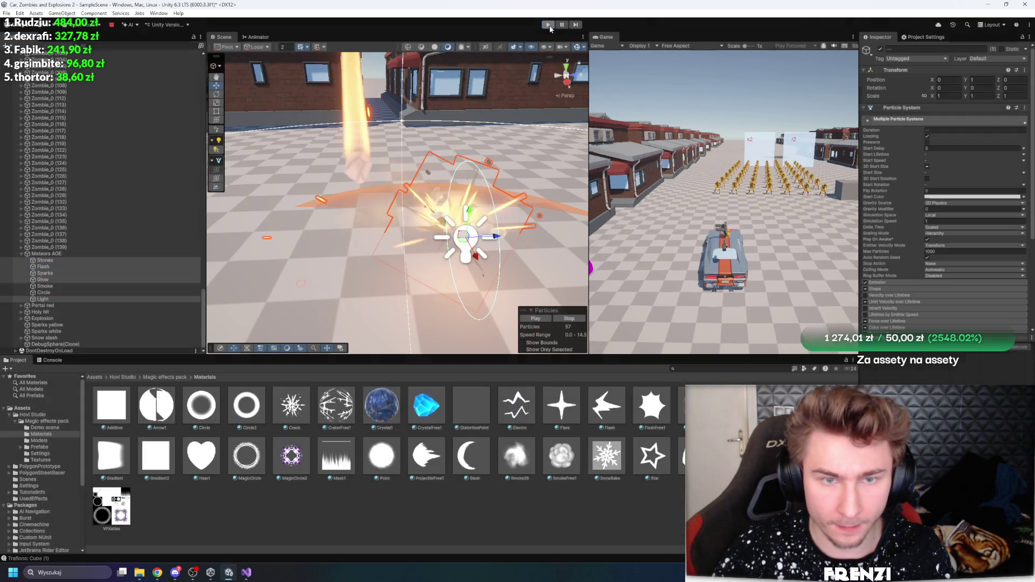
click(549, 519)
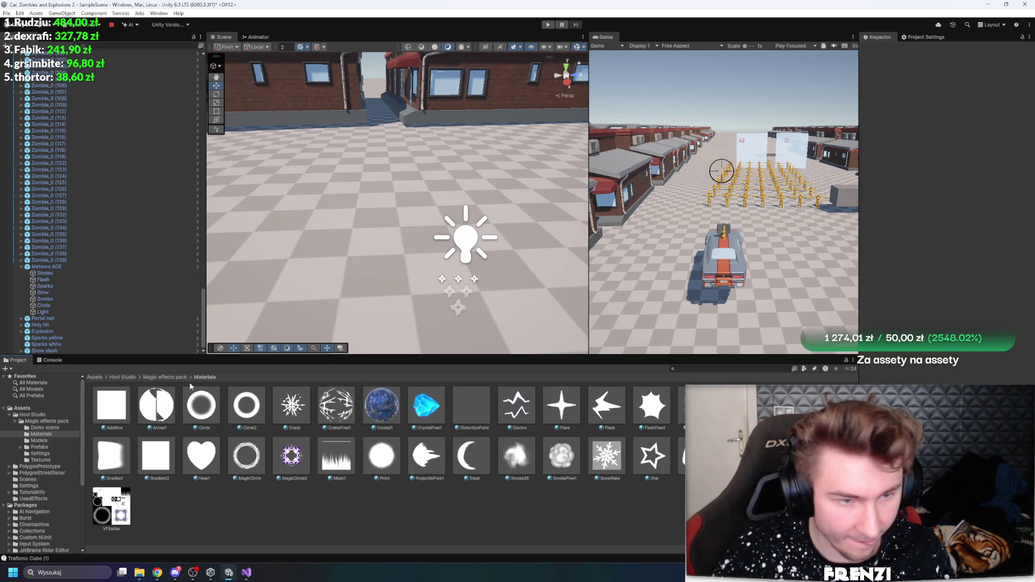
click(162, 378)
click(121, 379)
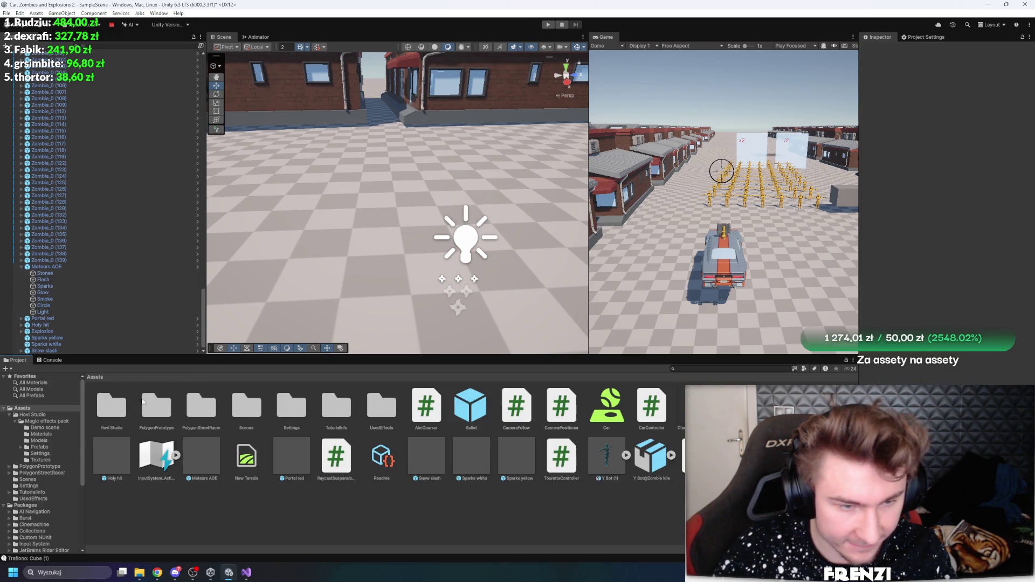
Expand the Bullet's child effects, select ShootBullet and expand its Sub Emitters module
click(54, 70)
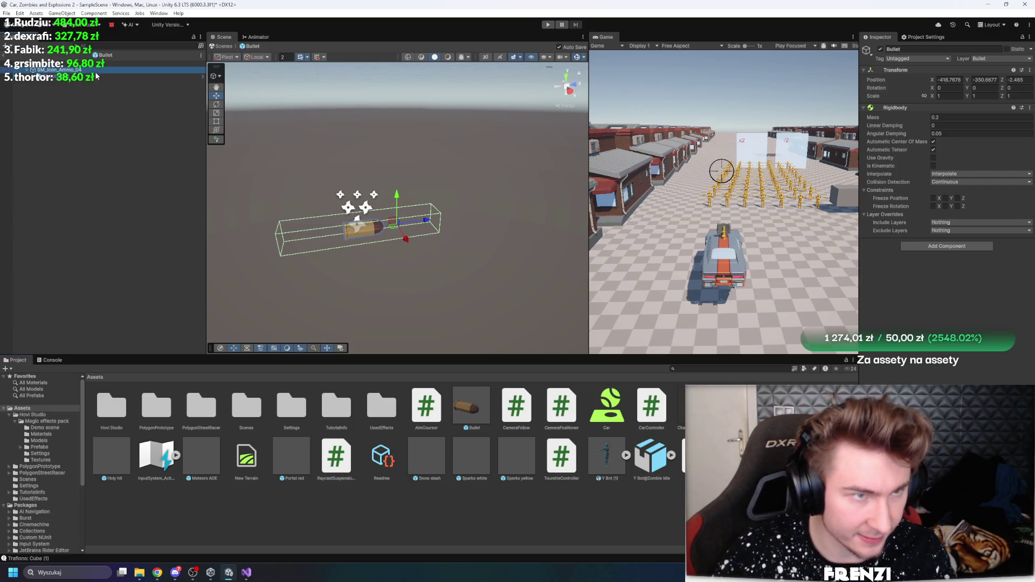
click(59, 112)
shift+click(62, 90)
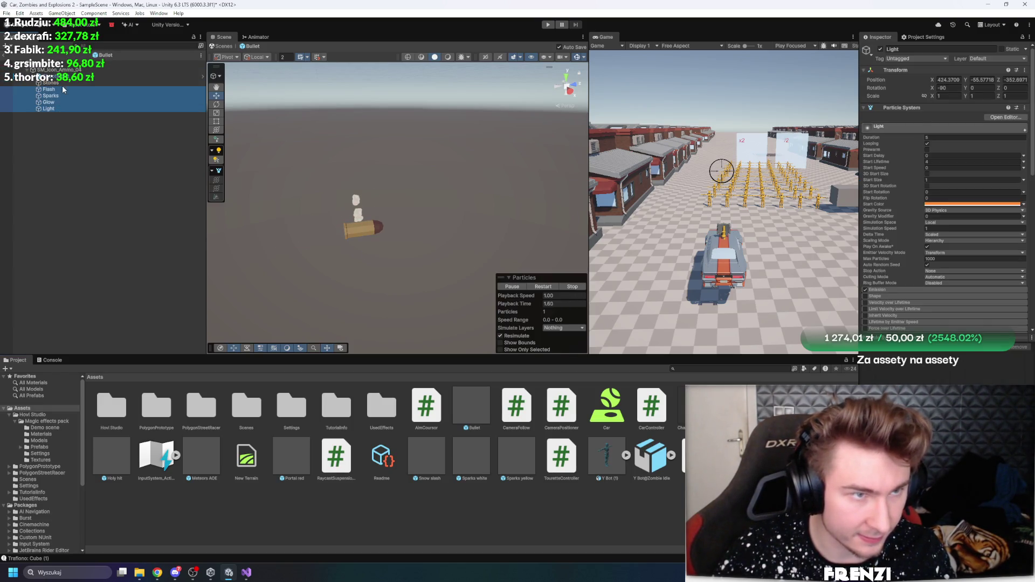
shift+click(63, 85)
click(78, 77)
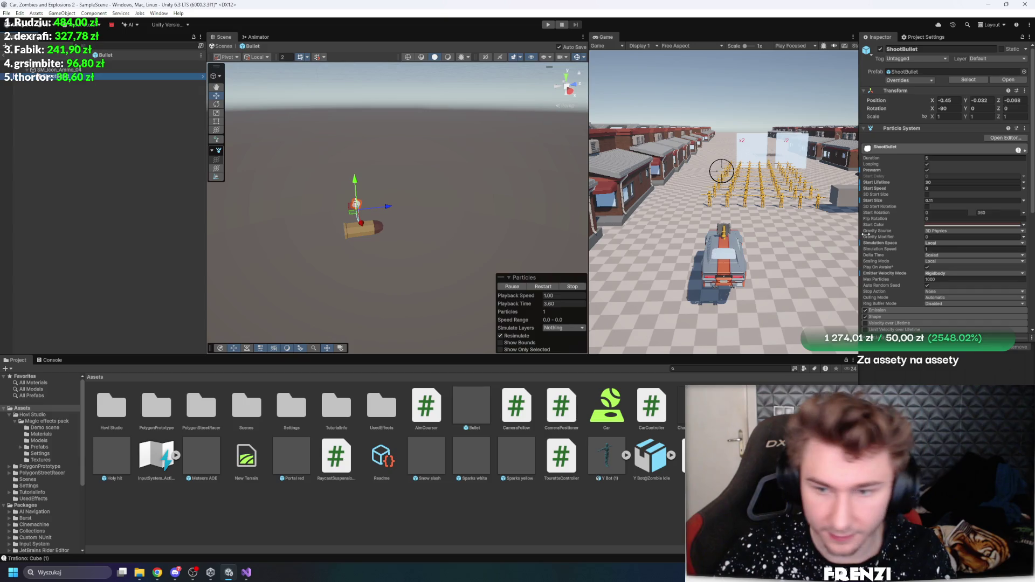
scroll(893, 243, down, 5)
click(887, 223)
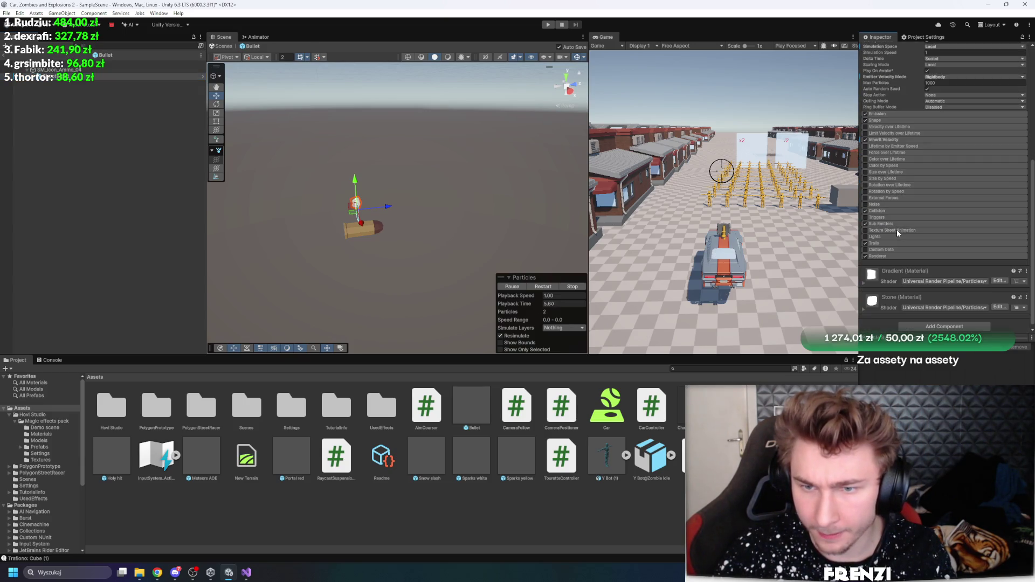
scroll(897, 178, down, 5)
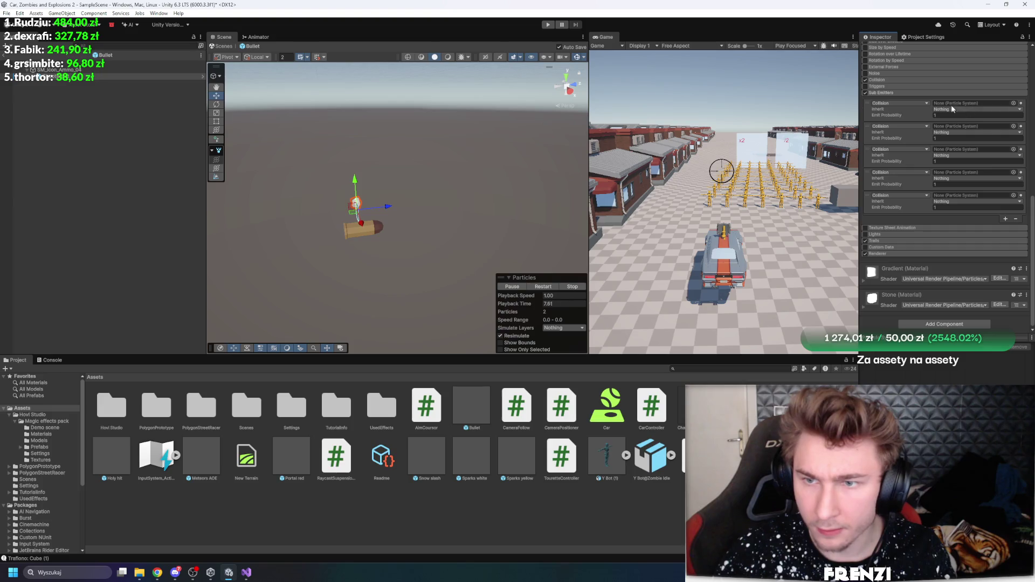
click(33, 78)
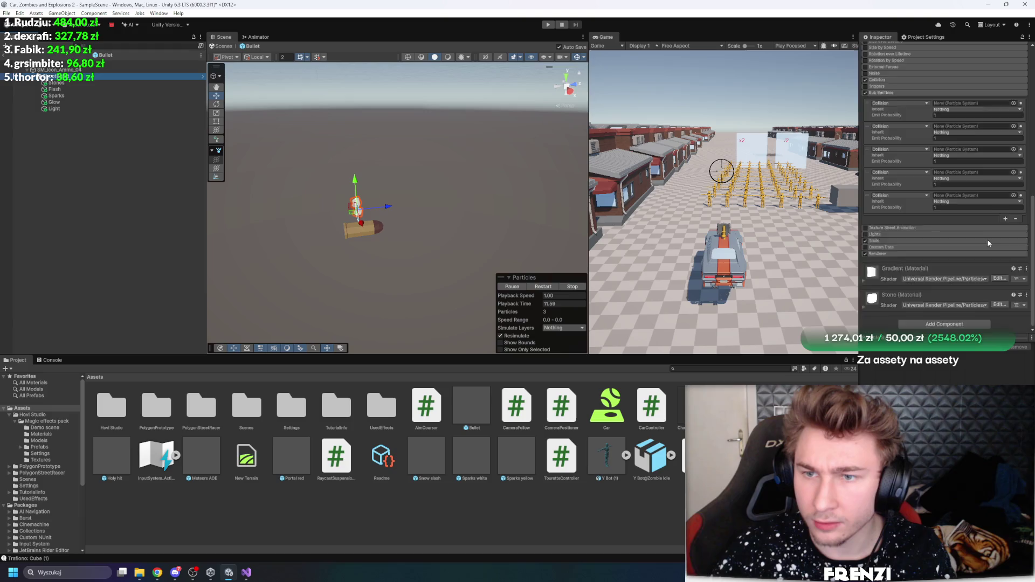
scroll(989, 243, up, 3)
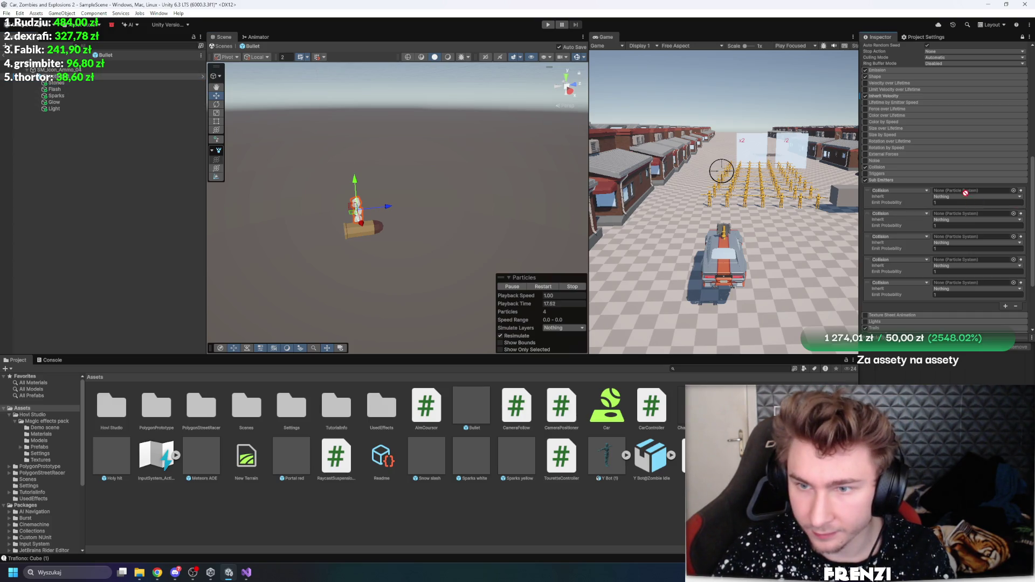
Assign Stones, Flash, Sparks, Glow and Light to the five Collision sub-emitter slots
drag(966, 193, 966, 196)
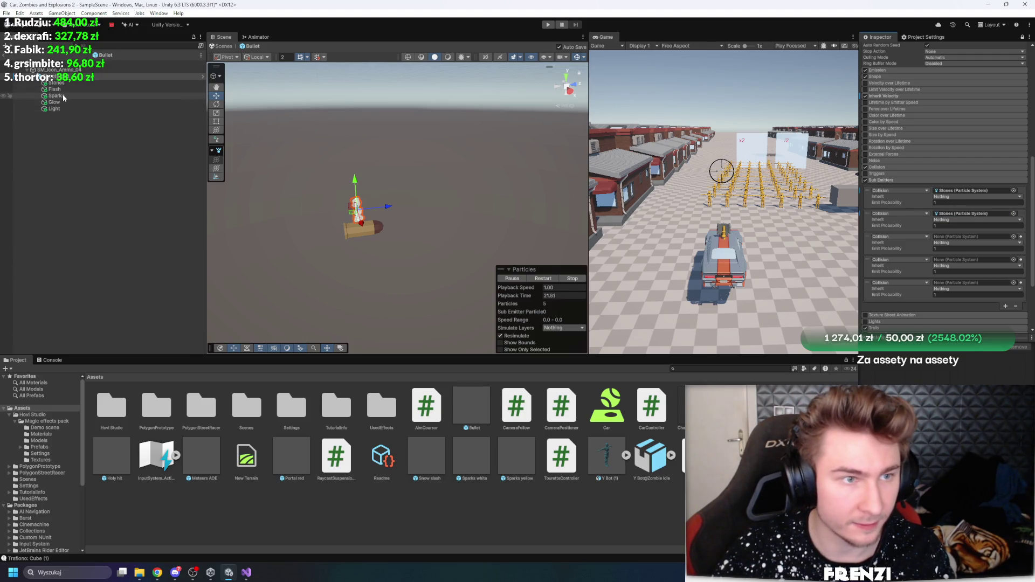
drag(63, 98, 336, 111)
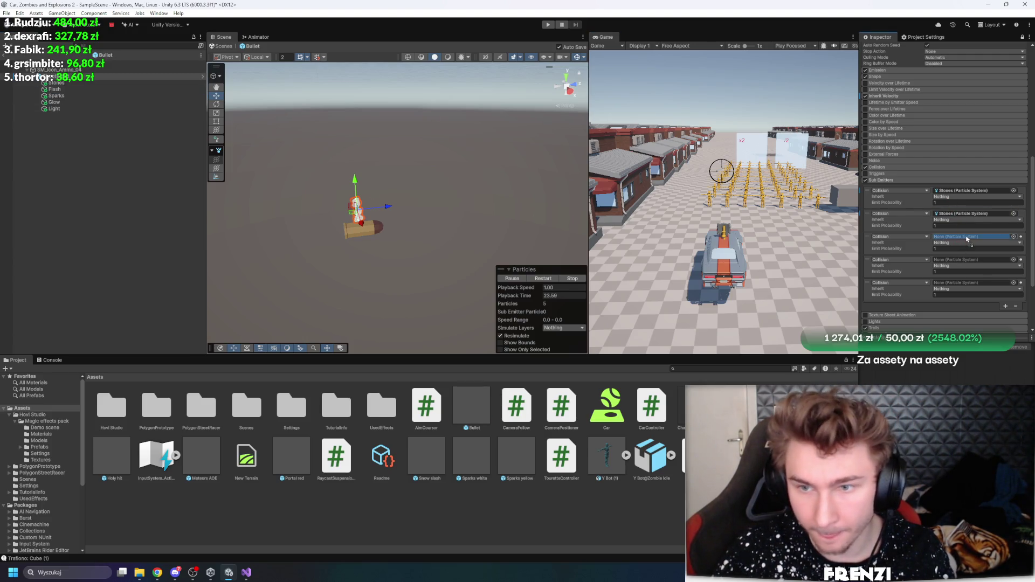
drag(967, 239, 967, 239)
drag(54, 90, 969, 269)
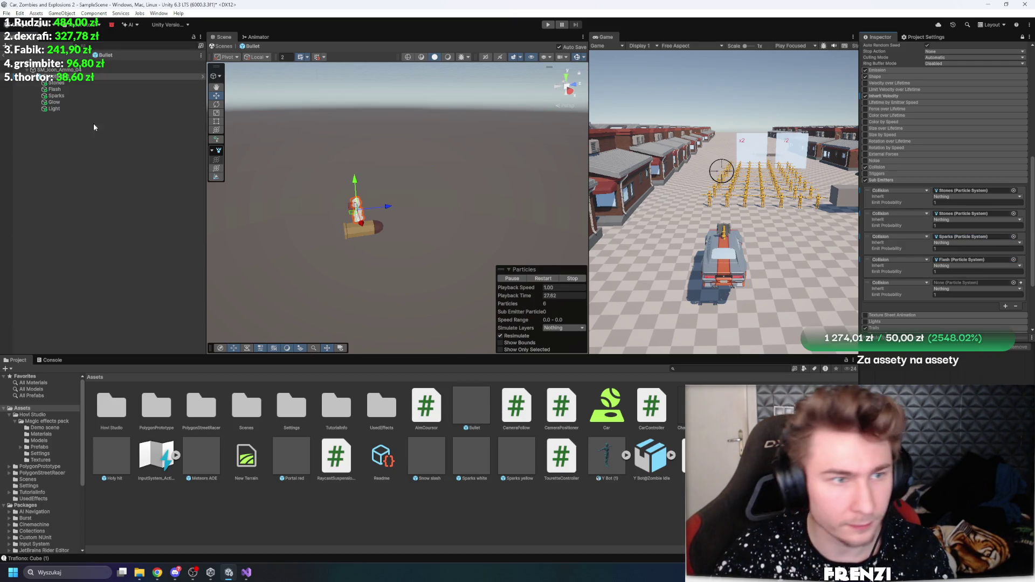
drag(77, 89, 862, 183)
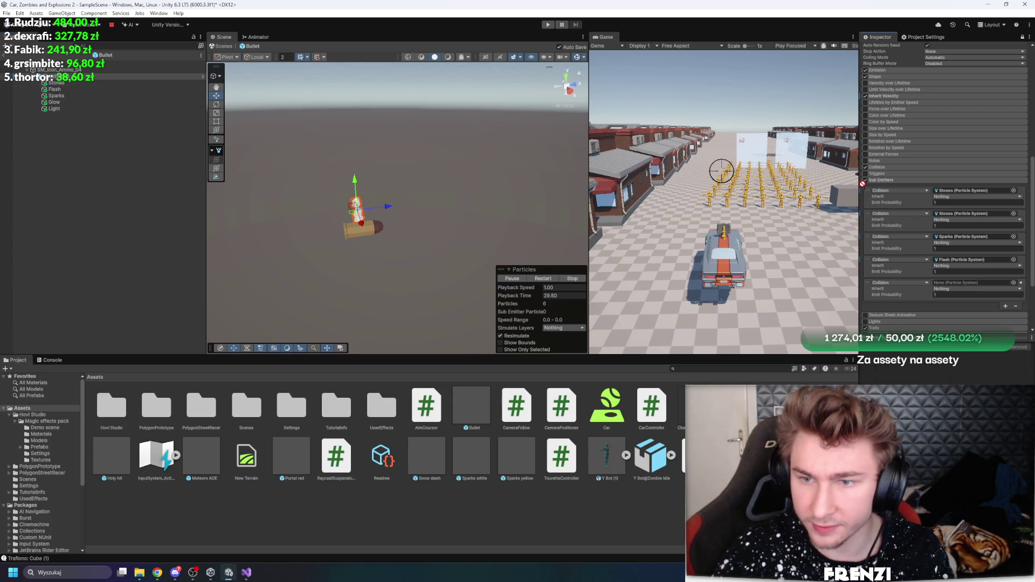
drag(54, 83, 958, 197)
drag(59, 90, 960, 241)
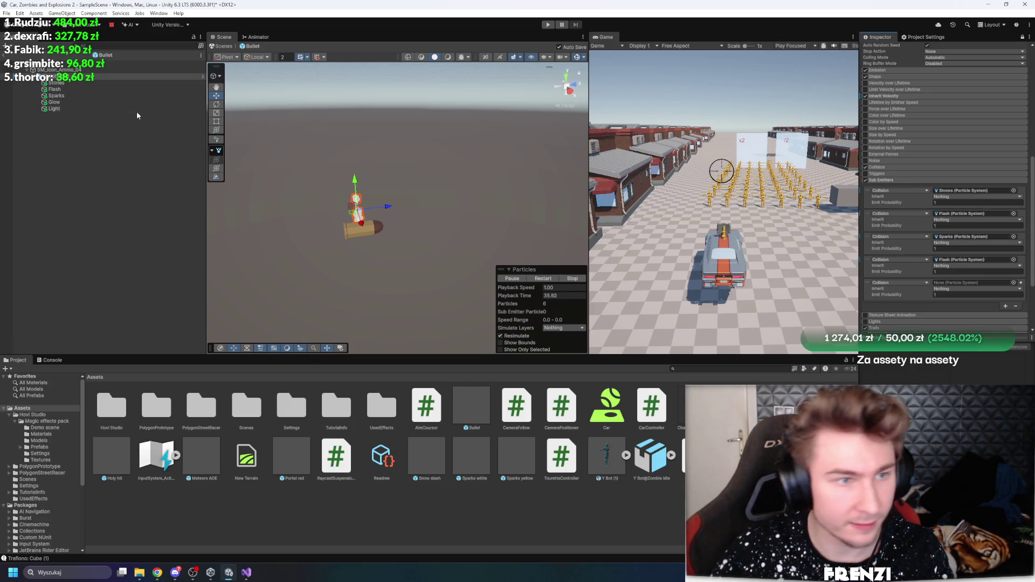
drag(95, 102, 409, 149)
drag(54, 108, 875, 266)
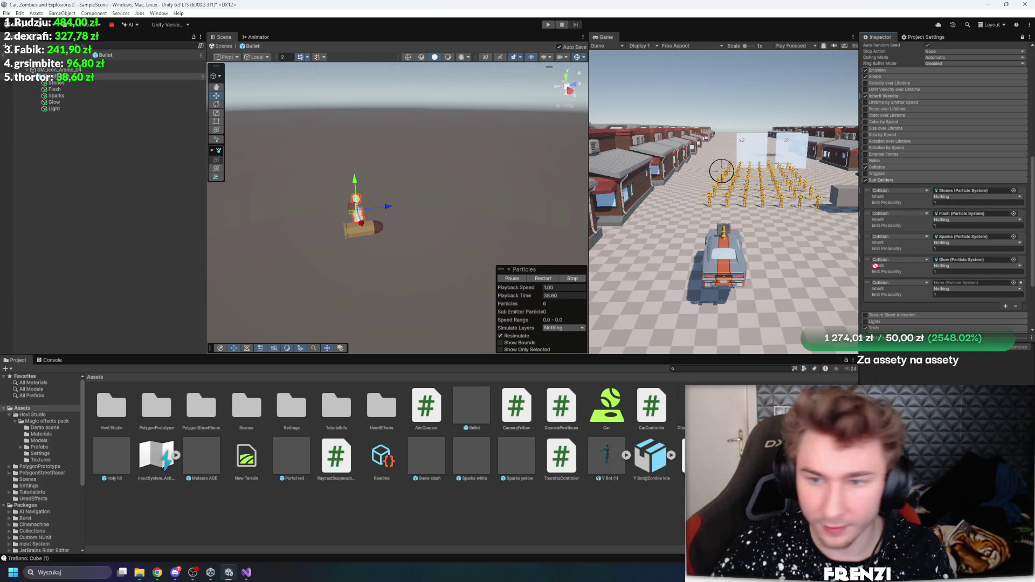
double_click(974, 284)
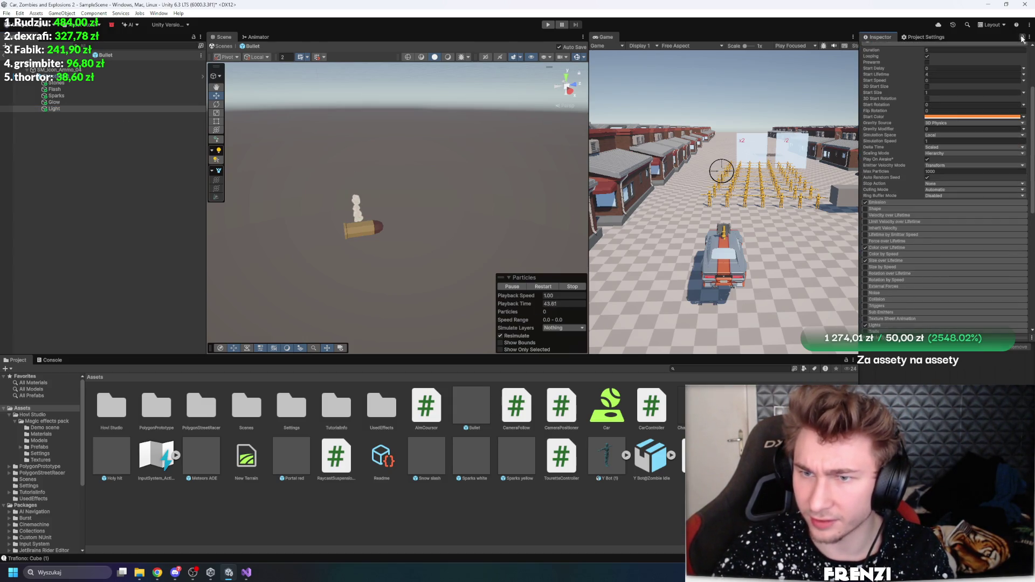
Expand the Light effect's Lights module, check its light, frame it, and widen the Game view
scroll(907, 200, down, 5)
click(878, 237)
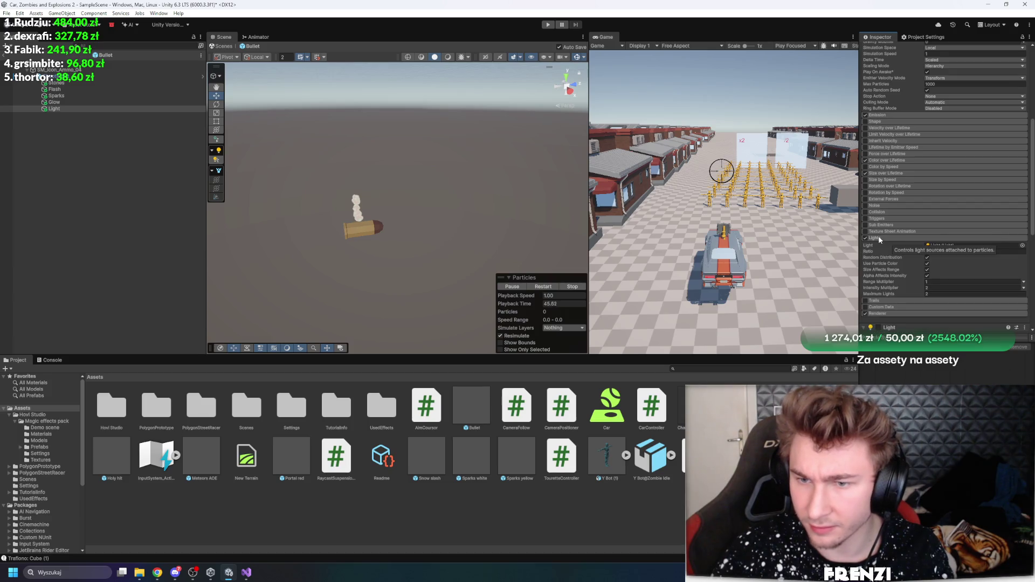
click(967, 245)
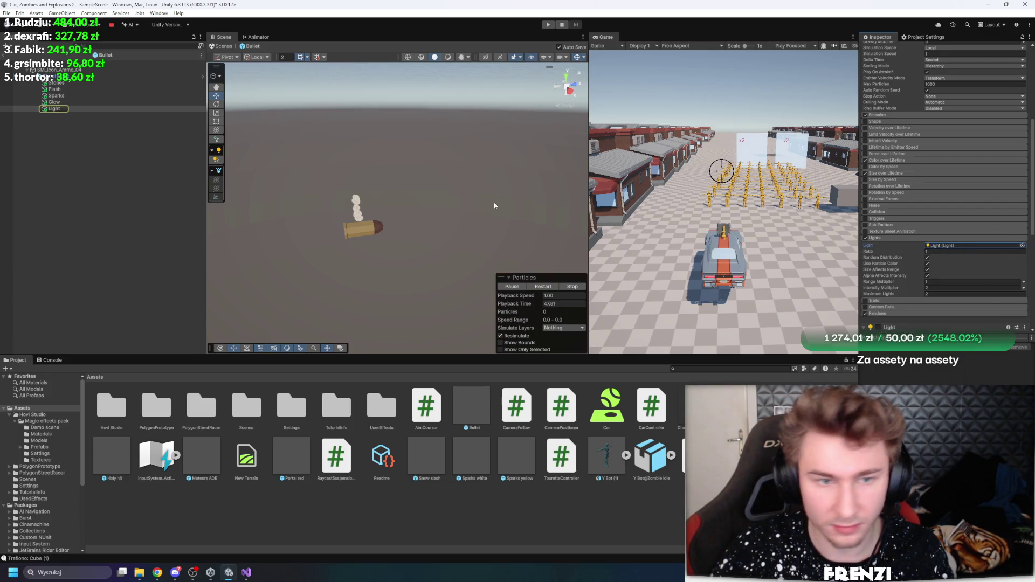
key(f)
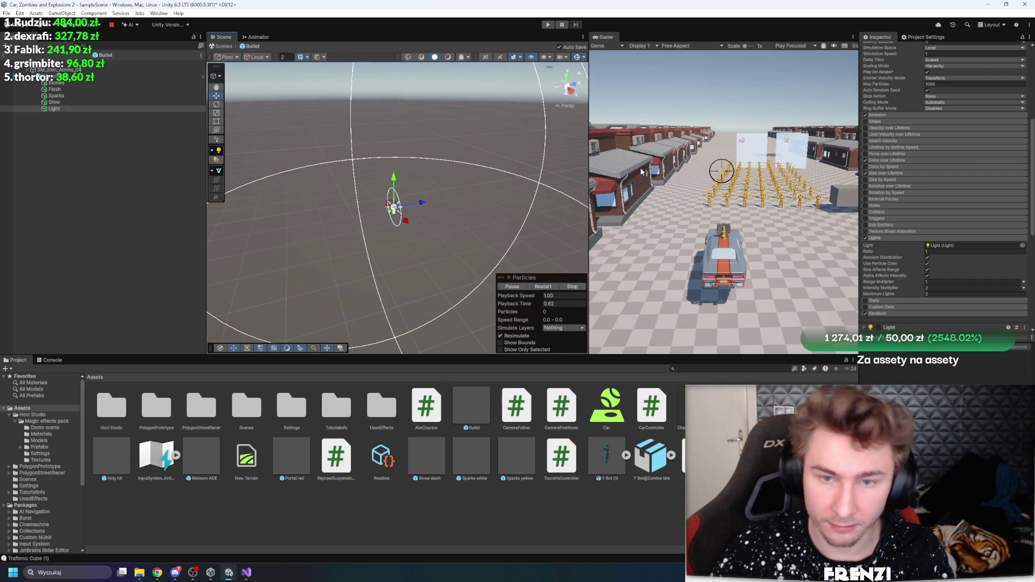
drag(591, 72, 487, 73)
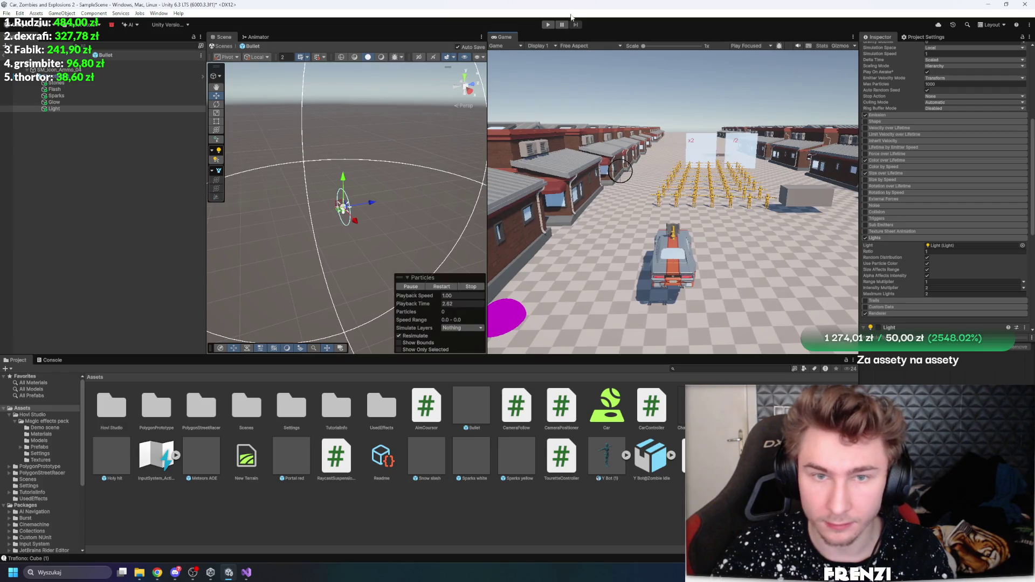
Play-test by firing bullets, stop play mode, then select the Bullet root object
click(549, 25)
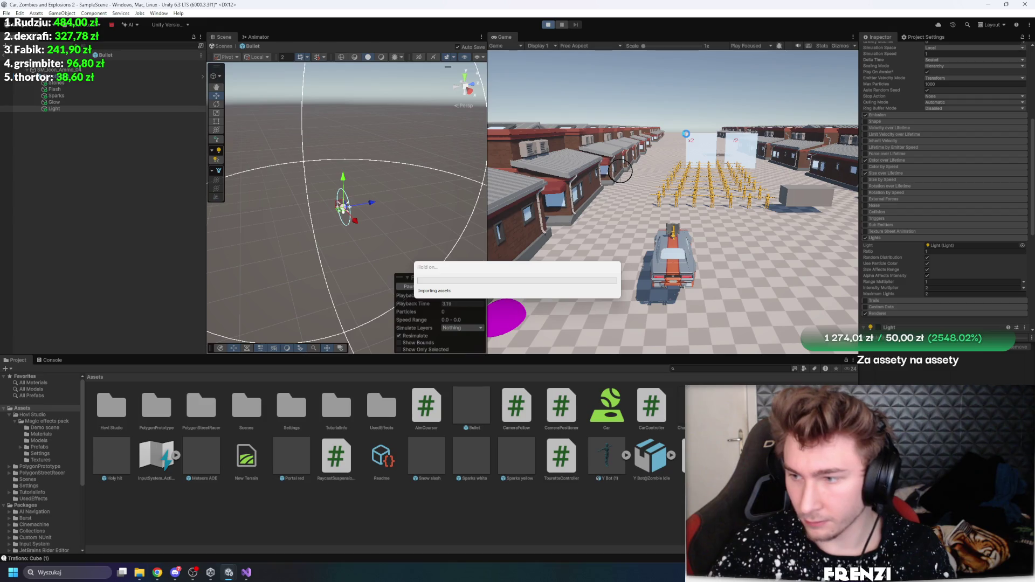
click(654, 173)
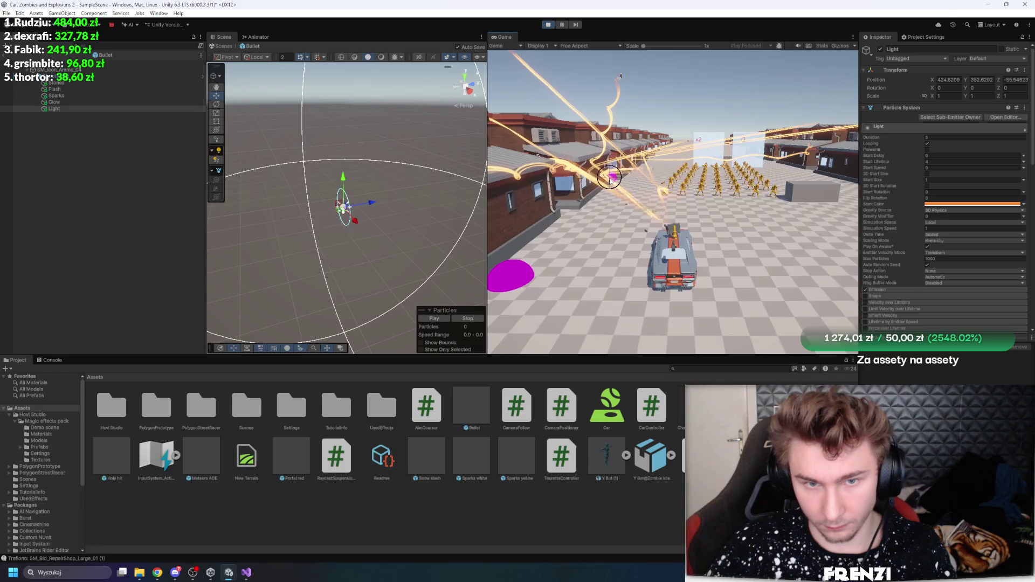
scroll(939, 200, down, 6)
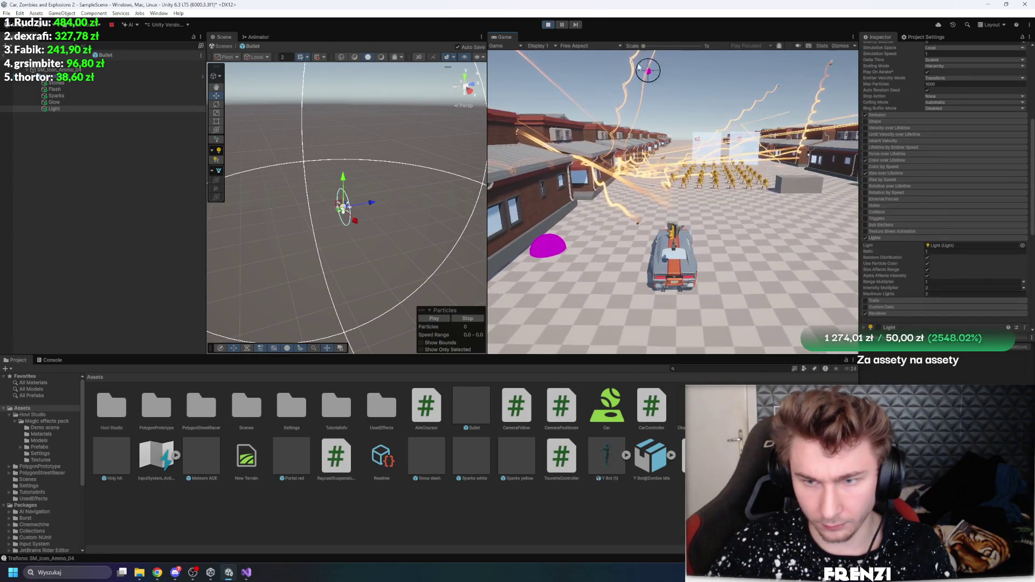
key(ctrl+p)
click(69, 70)
click(70, 63)
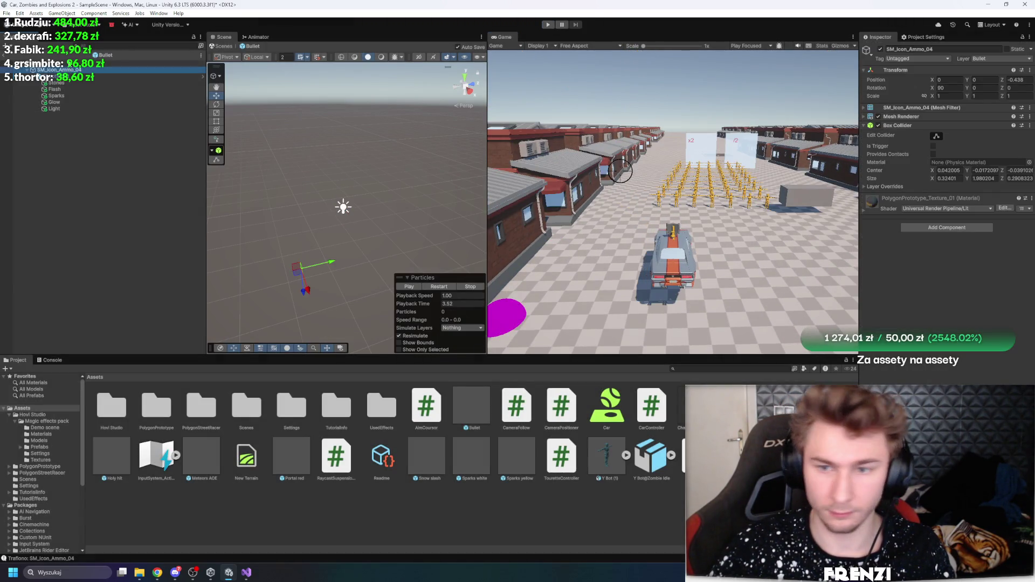
Select ShootBullet, expand its Collision module, and play-test the golden trails before stopping
key(Down)
key(Down)
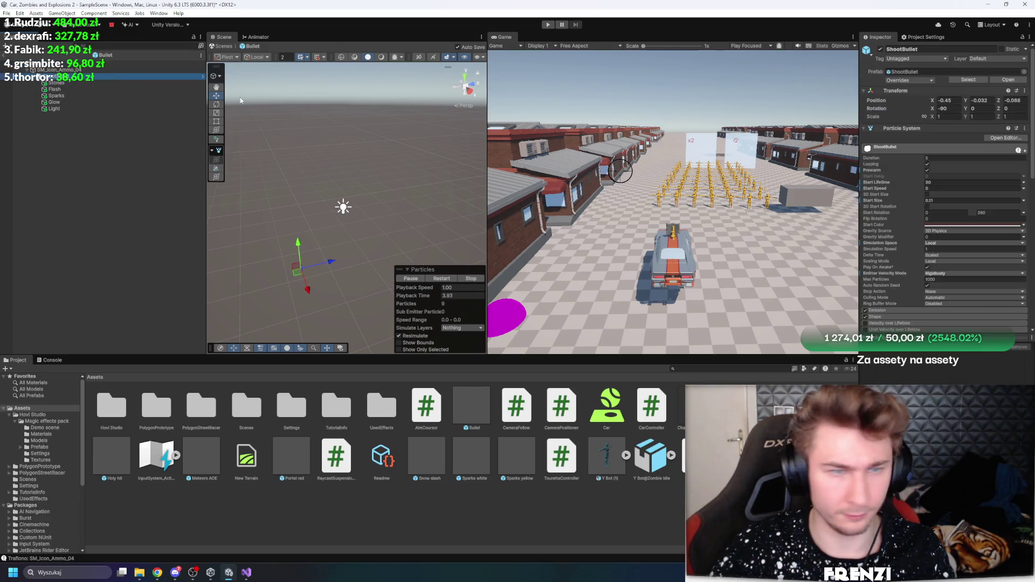
scroll(904, 232, down, 5)
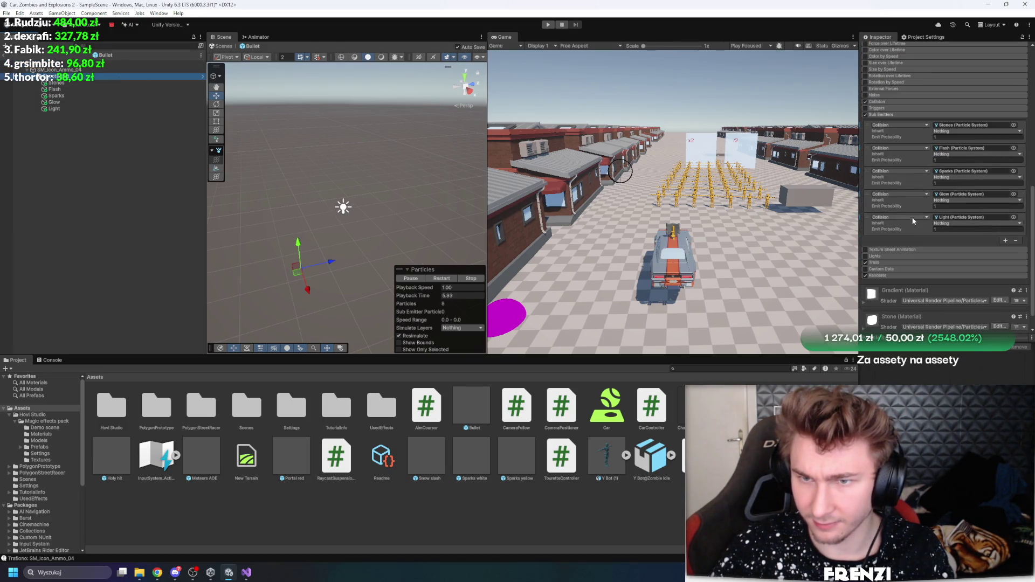
click(894, 102)
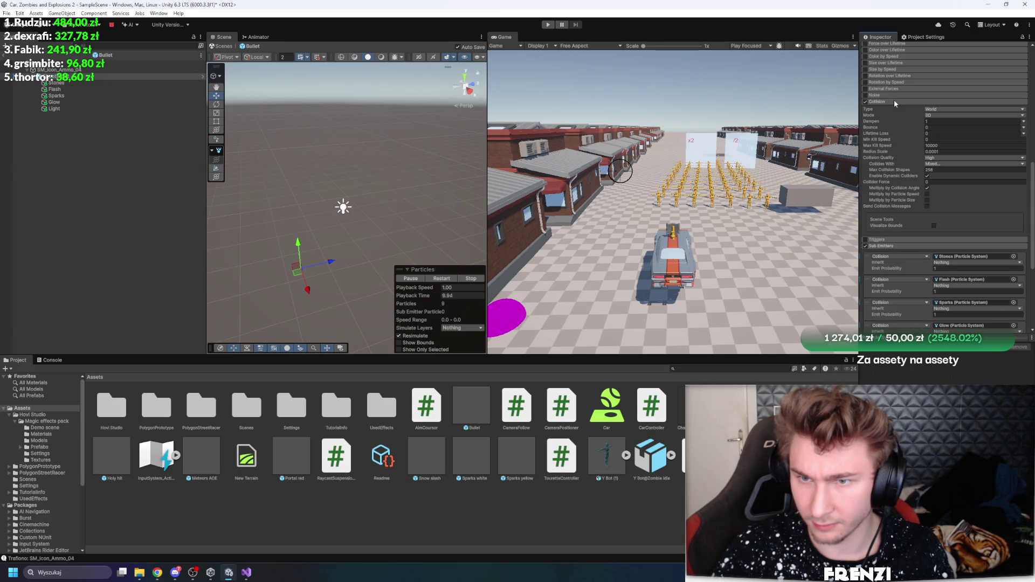
click(548, 24)
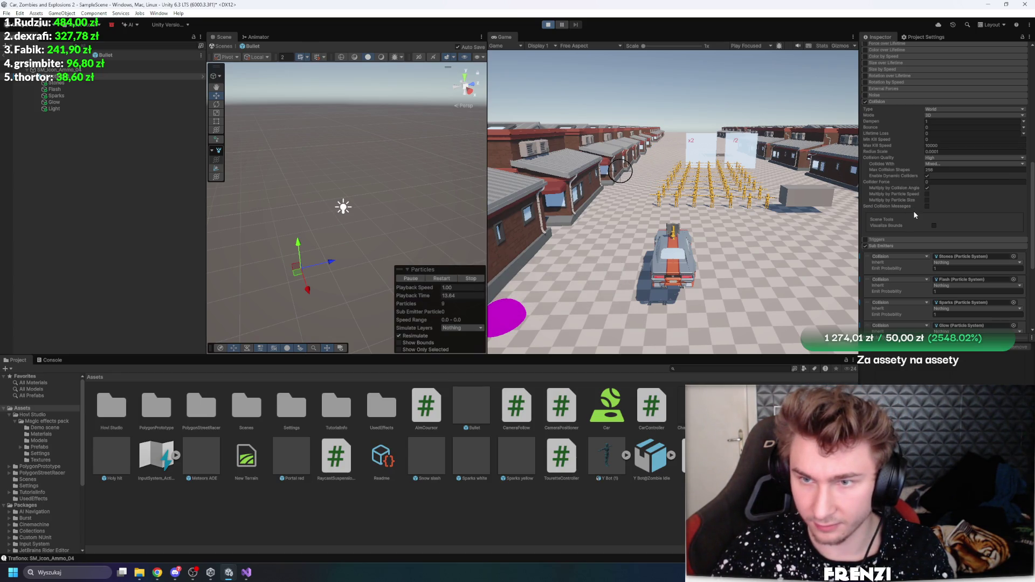
scroll(915, 214, up, 10)
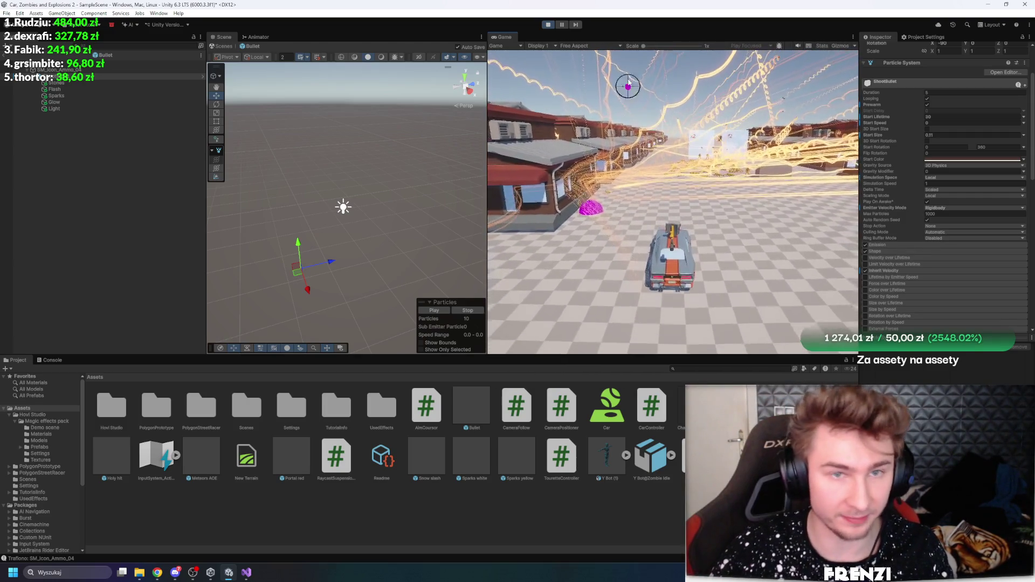
key(ctrl+p)
Enlarge the Scene view, frame the SM_Icon_Ammo_04 bullet model, and select the Stones effect
click(94, 70)
drag(487, 63, 660, 65)
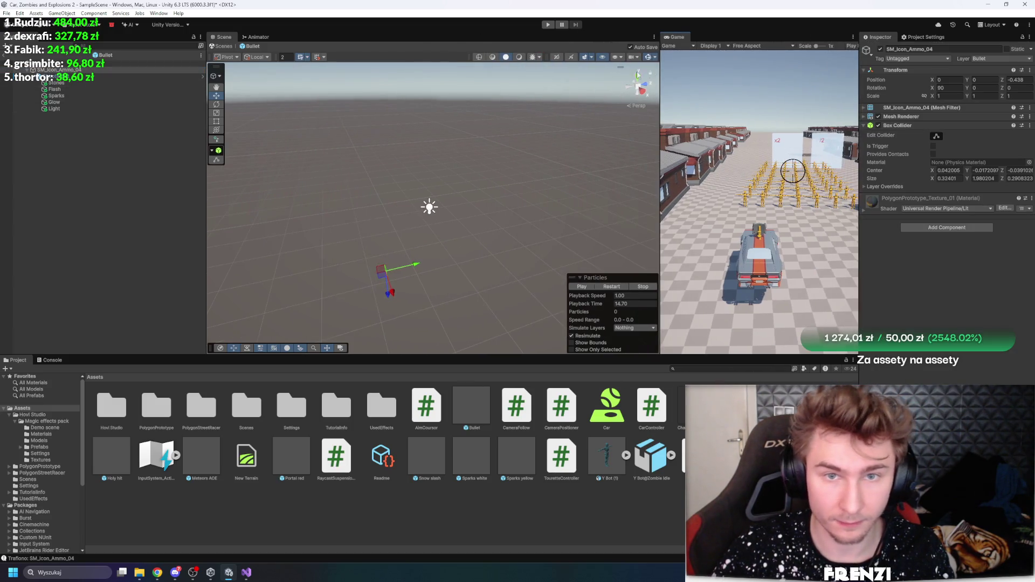
click(53, 63)
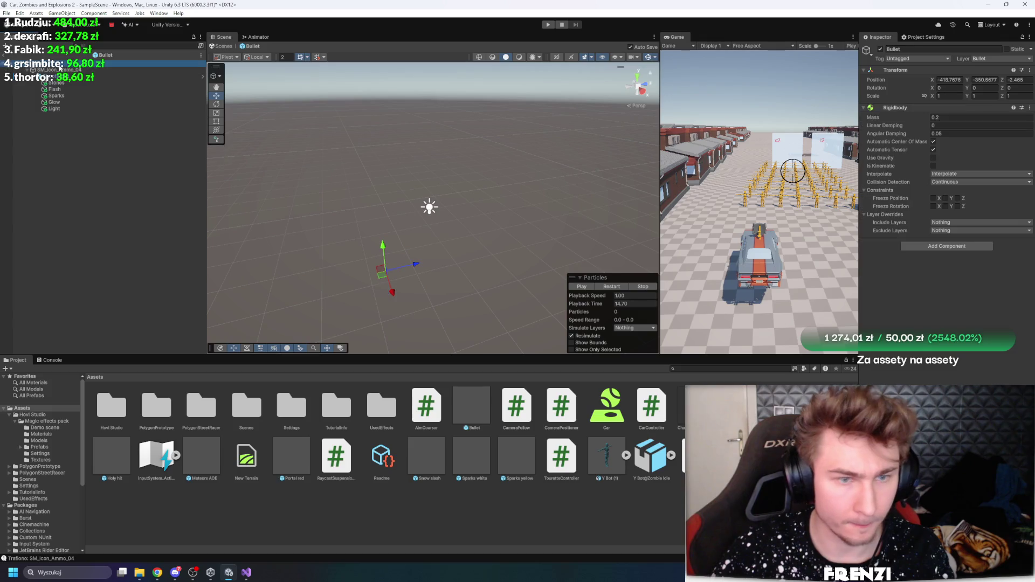
click(115, 72)
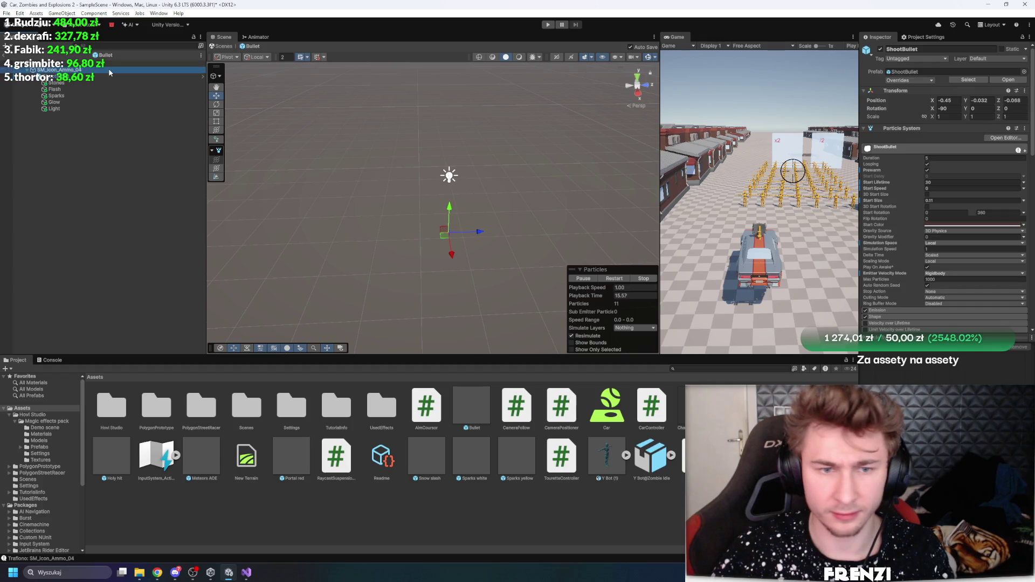
key(f)
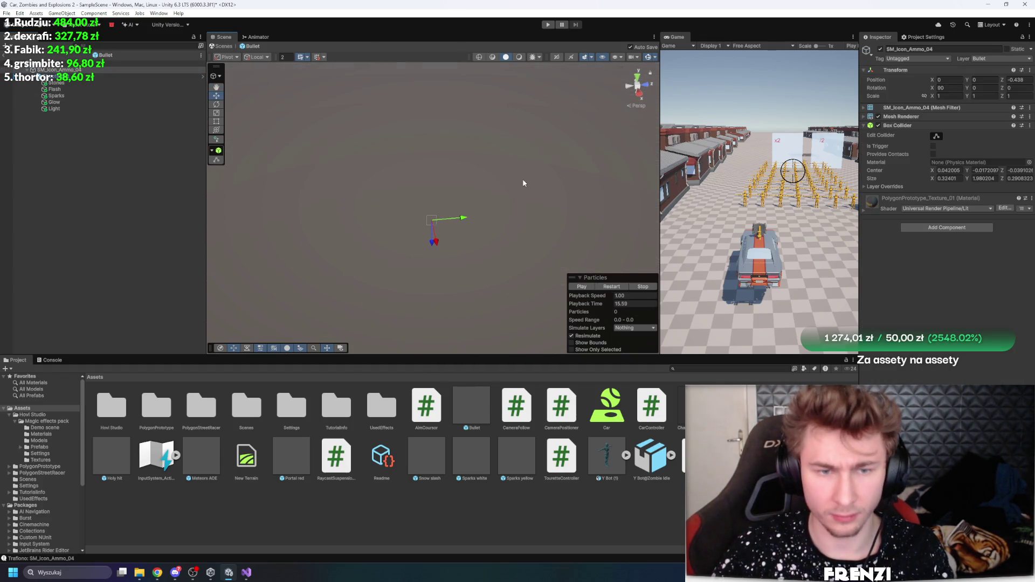
click(66, 78)
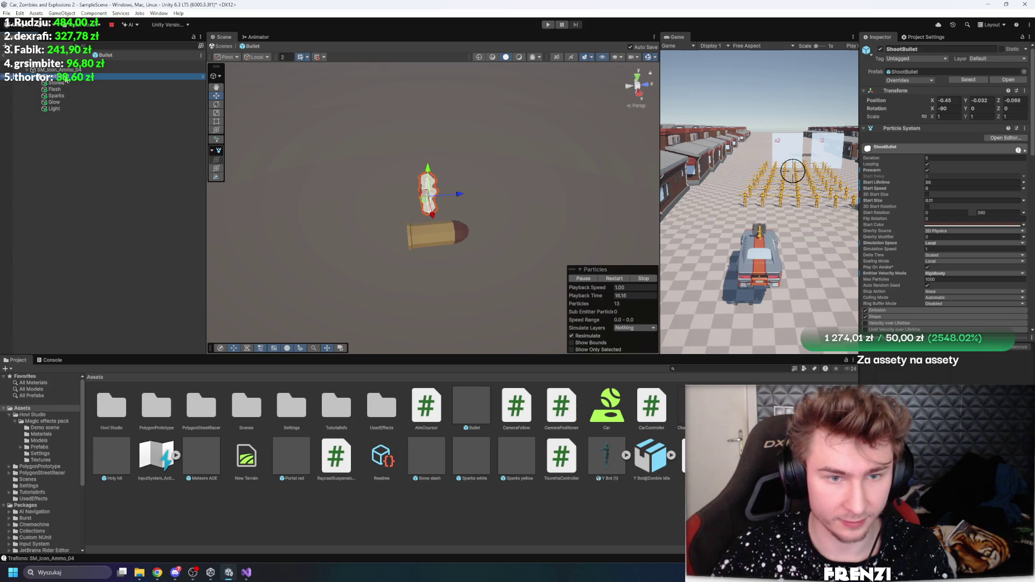
click(88, 83)
scroll(433, 180, down, 5)
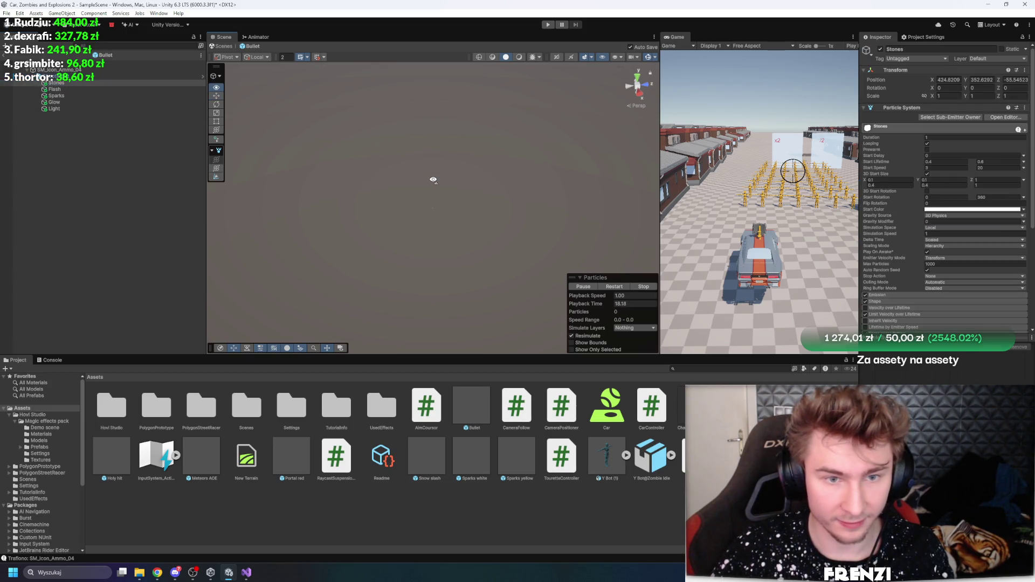
drag(433, 179, 438, 169)
Set Stones through Light to Position 0, 0, 0, deselect, widen the Game view and start playing
key(shift+Down)
key(shift+Down)
key(shift+Down)
click(948, 79)
text(0)
key(Tab)
text(0)
key(Tab)
text(0)
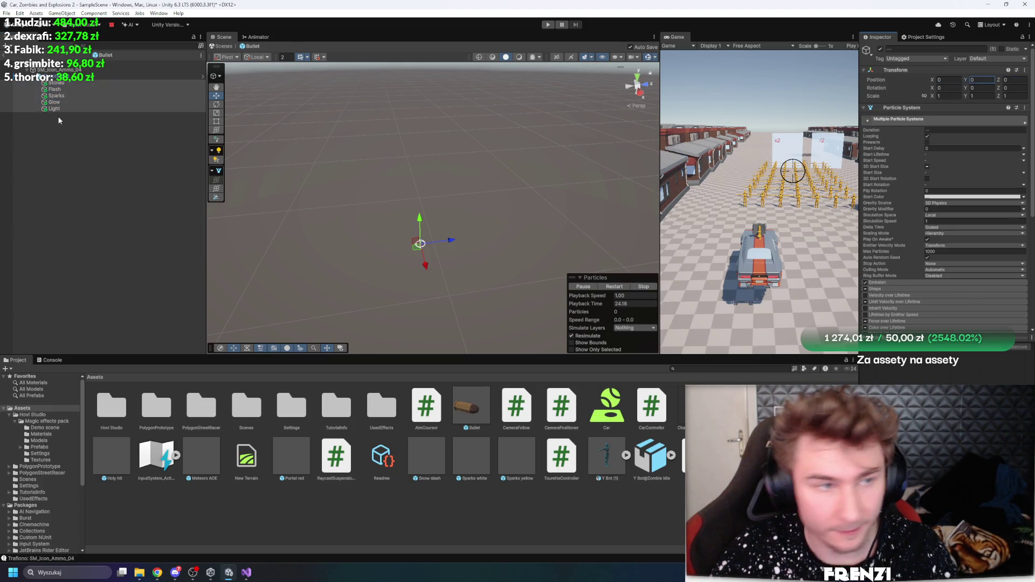
text(f)
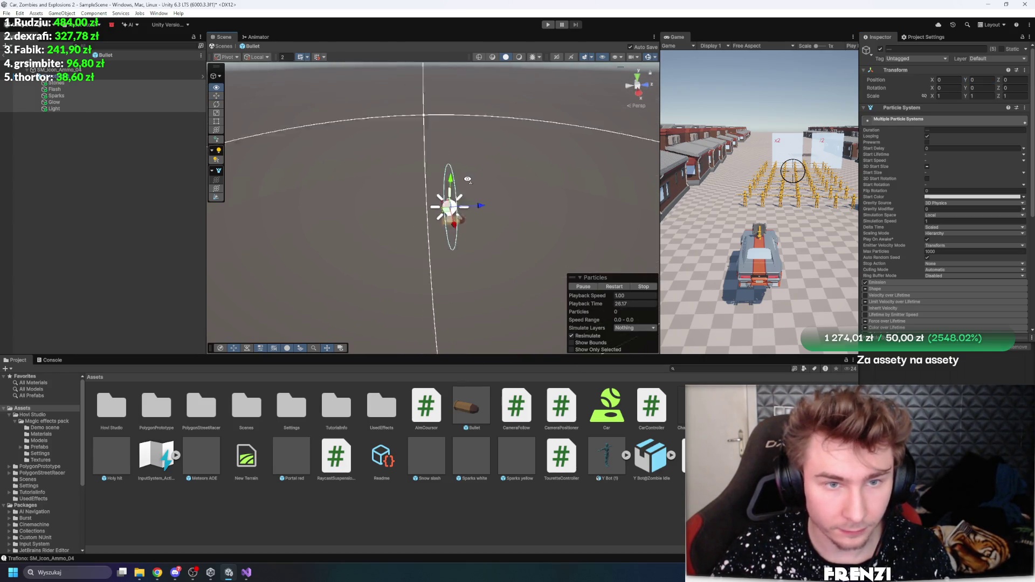
click(645, 116)
drag(661, 102, 387, 81)
click(548, 25)
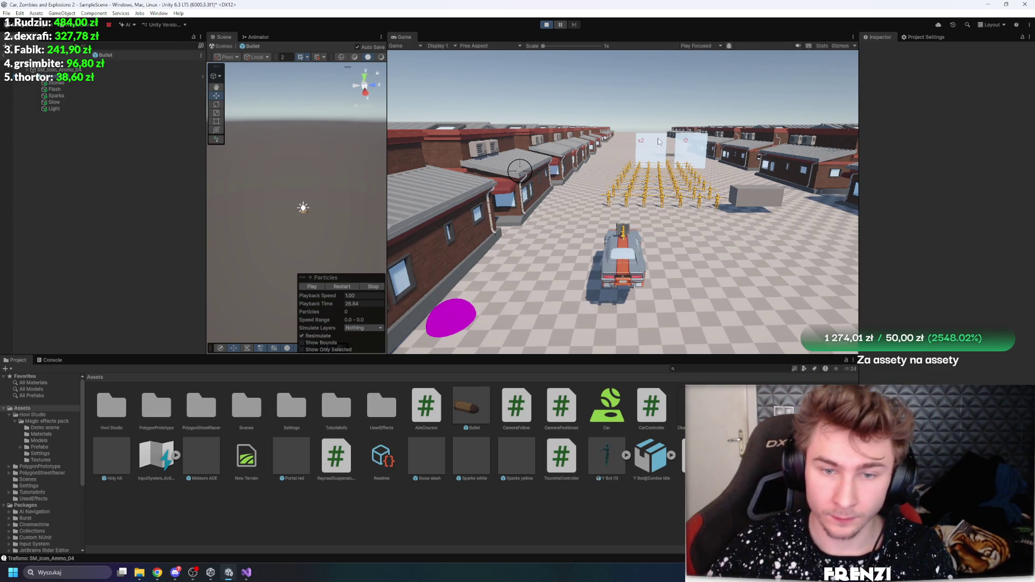
Shoot at the zombies, stop play, then widen the Scene view and frame the bullet model
click(686, 173)
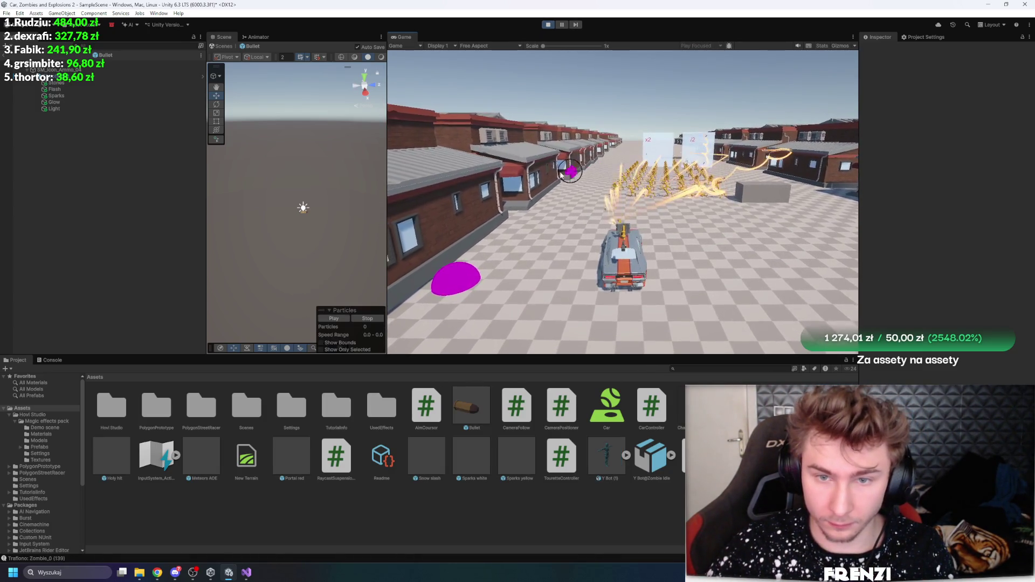
key(ctrl+p)
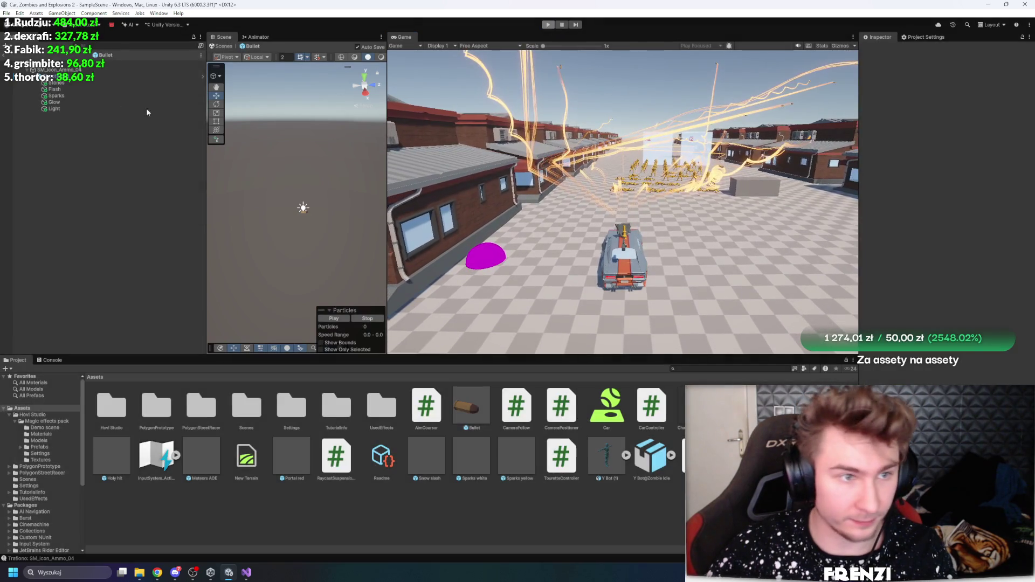
click(86, 77)
click(69, 70)
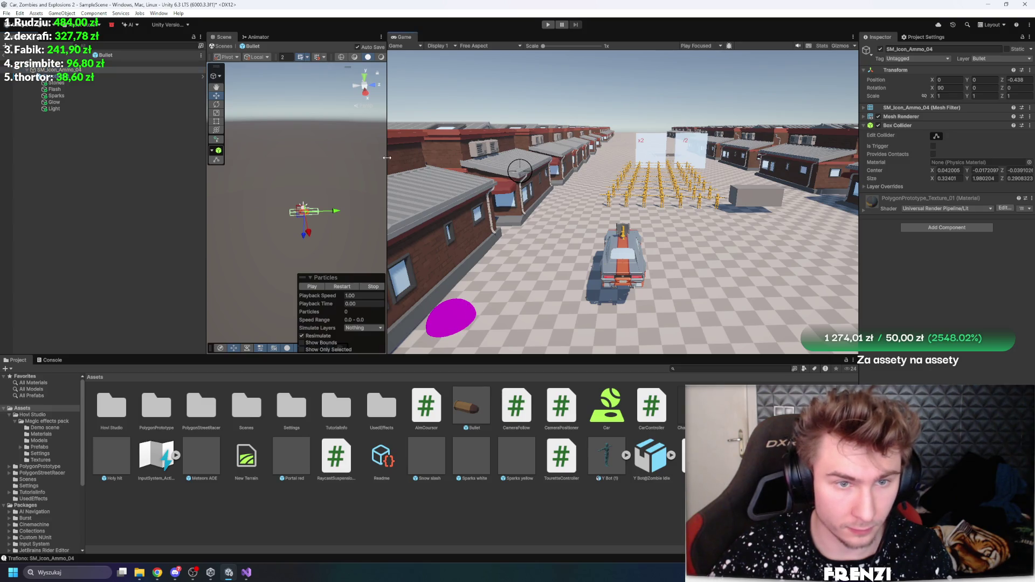
drag(387, 162, 528, 162)
key(f)
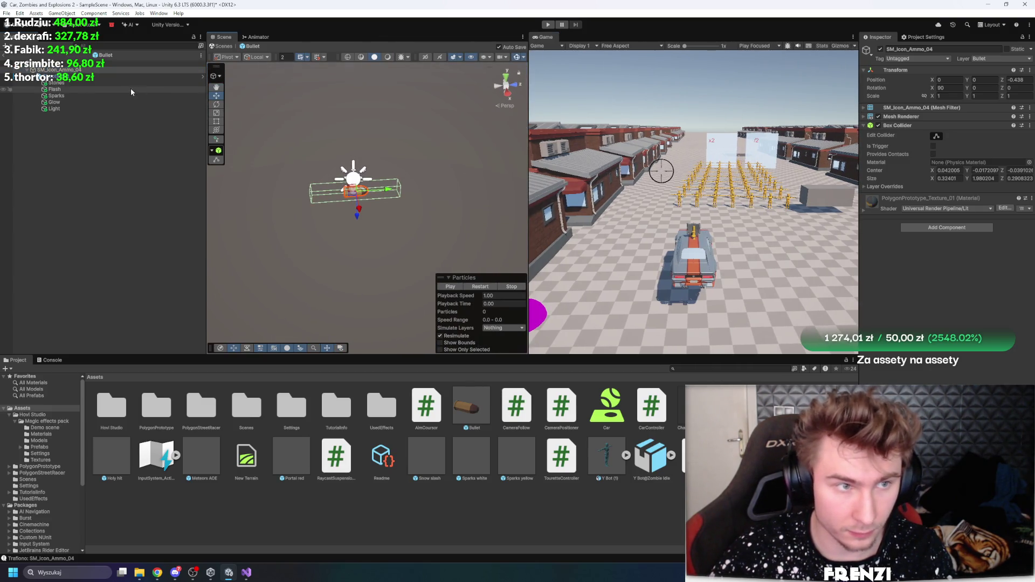
Move the ShootBullet emitter to Position Y 1.668 and play-test it again
click(99, 76)
drag(386, 178, 457, 173)
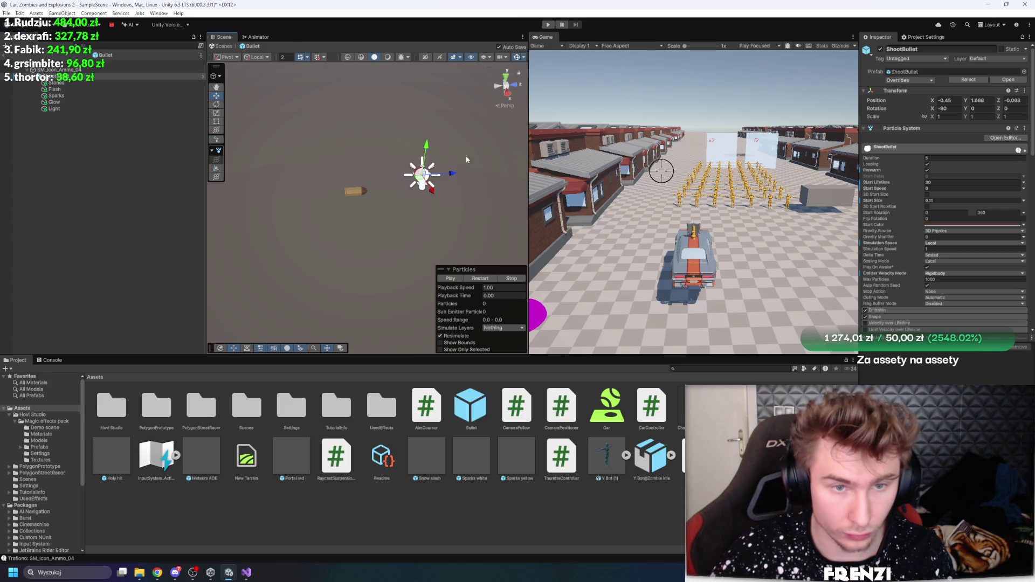
click(553, 28)
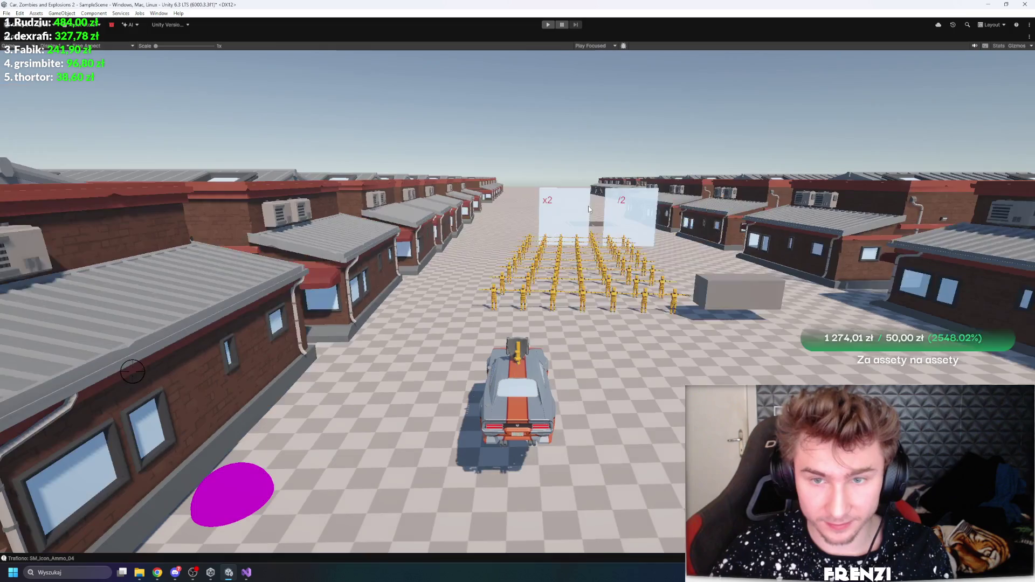
key(ctrl+p)
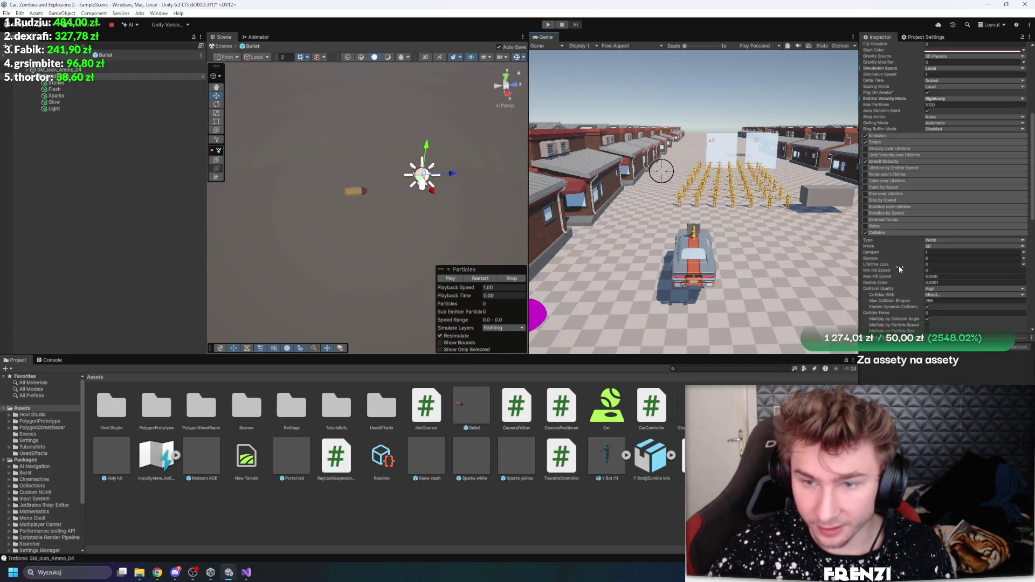
Set ShootBullet's Start Lifetime to 4, retune its Collision module, and play-test maximized
scroll(894, 194, up, 5)
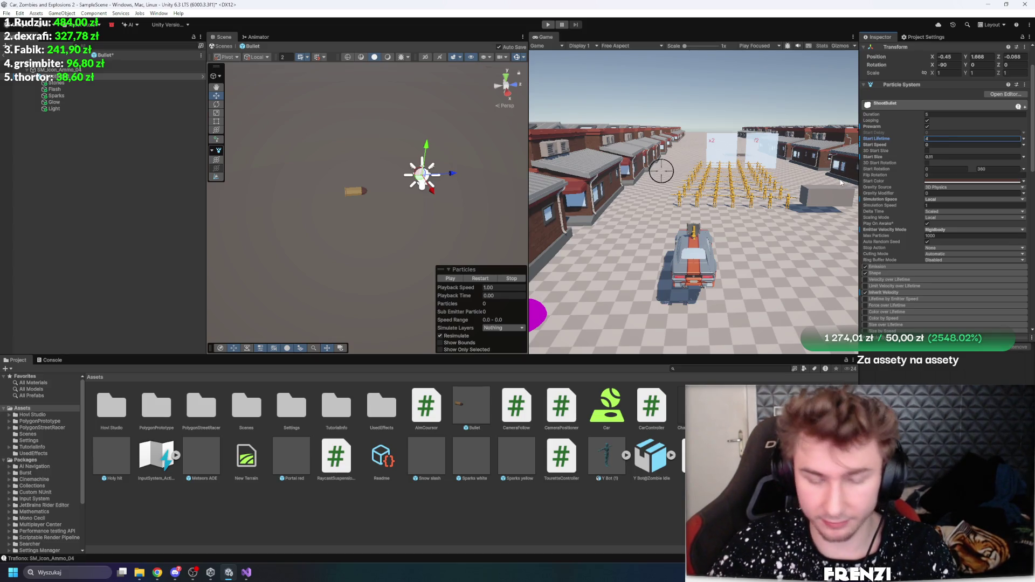
scroll(891, 189, down, 7)
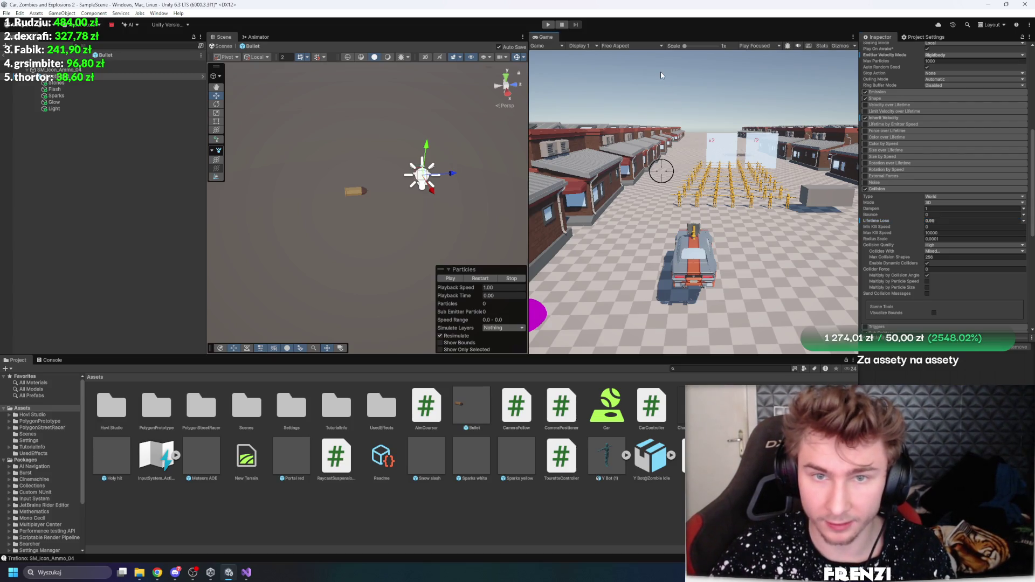
key(shift+space)
key(ctrl+p)
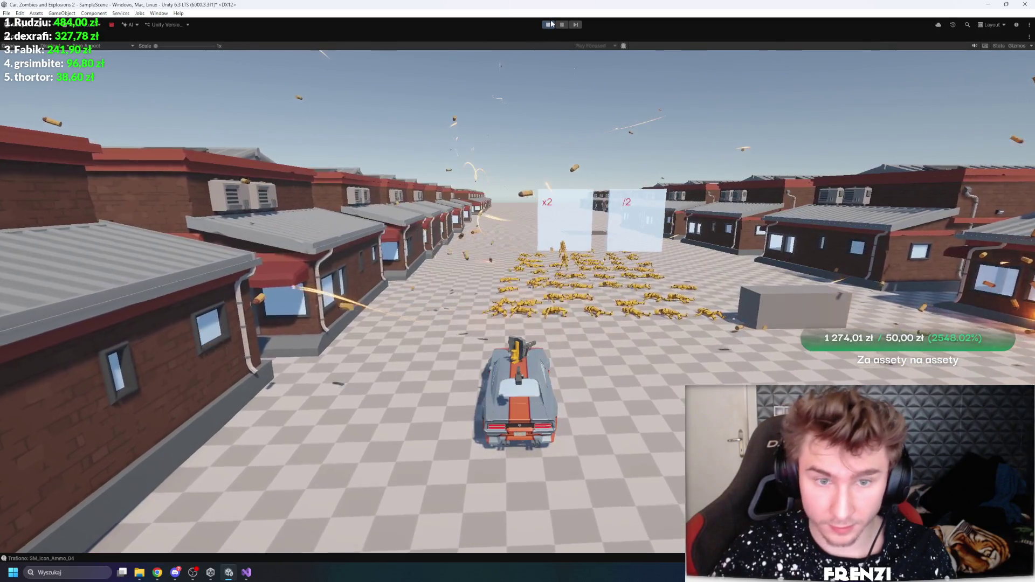
key(ctrl+p)
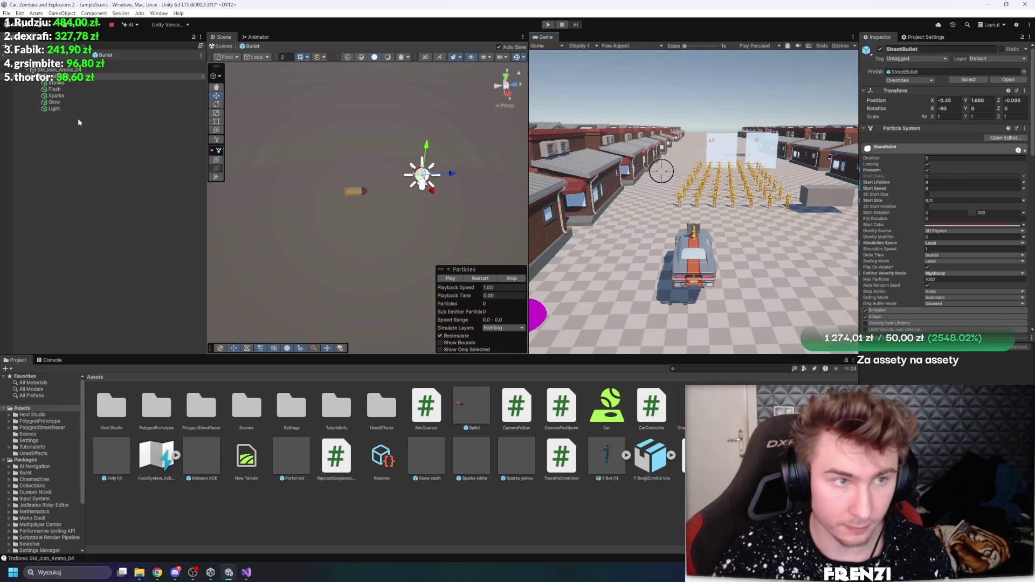
Select Stones through Light, run another maximized shooting play-test, then stop it
click(79, 108)
shift+click(79, 83)
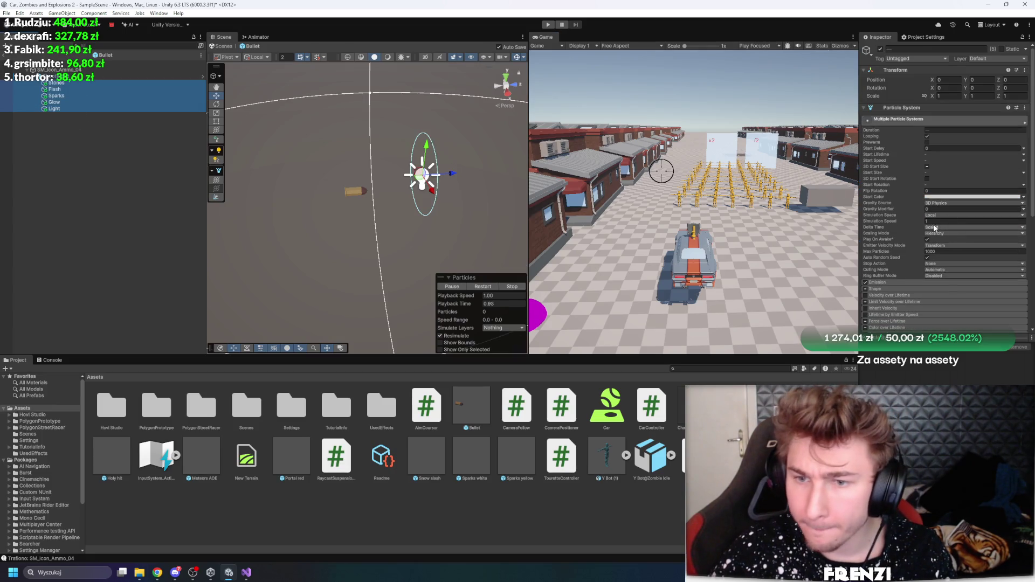
key(shift+space)
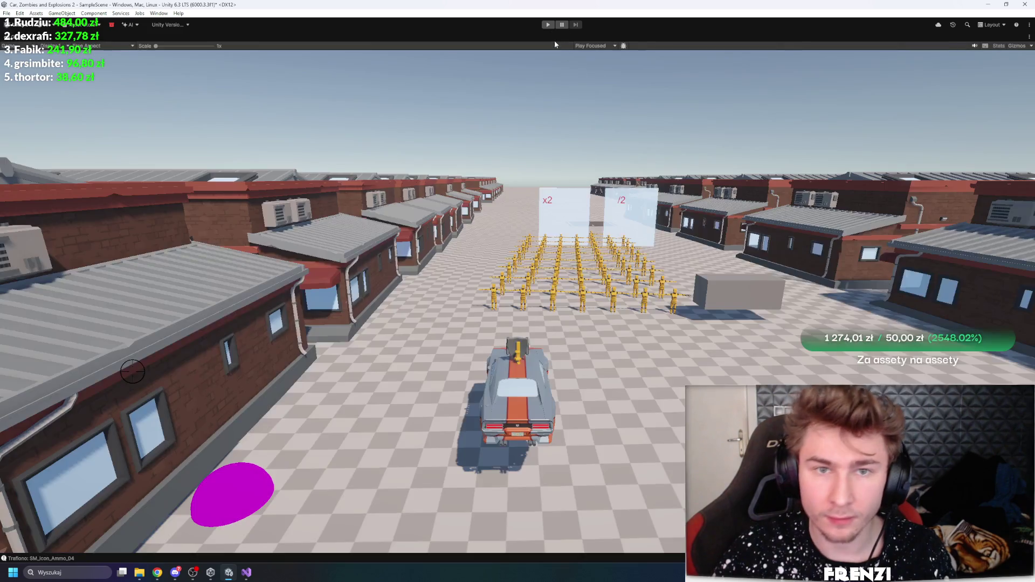
click(576, 109)
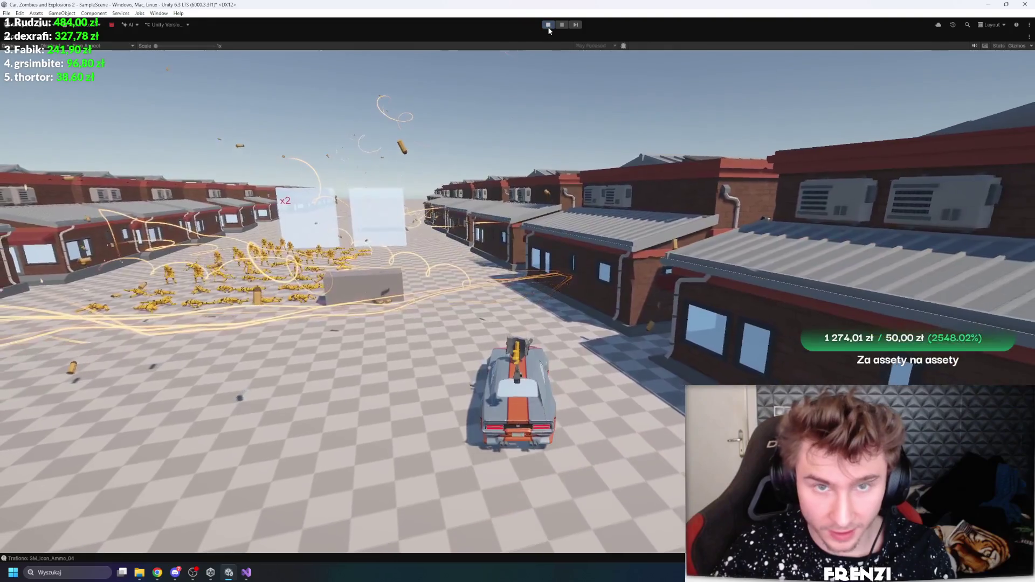
click(548, 24)
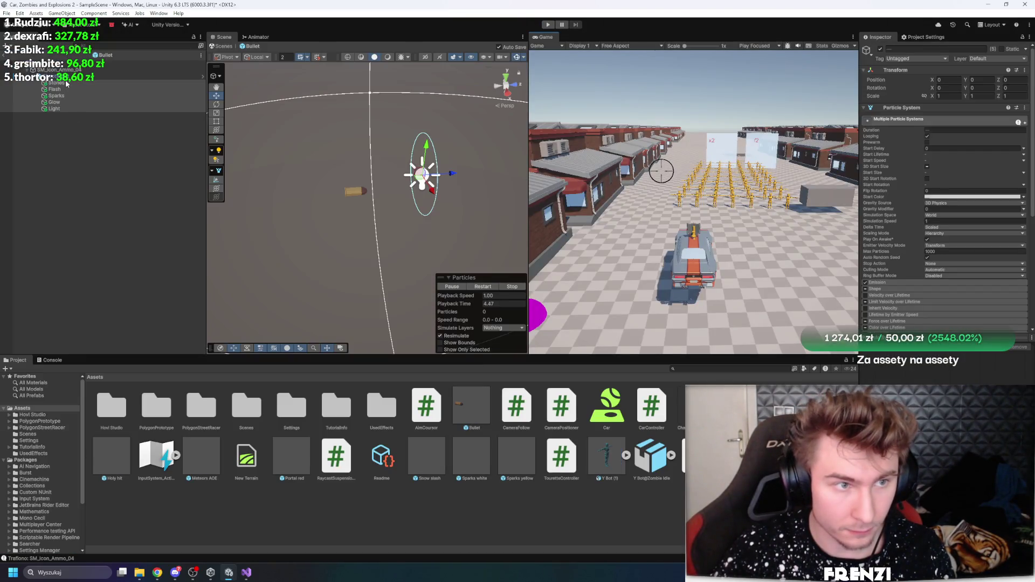
Select ShootBullet and run a short play-test, then stop it
click(66, 77)
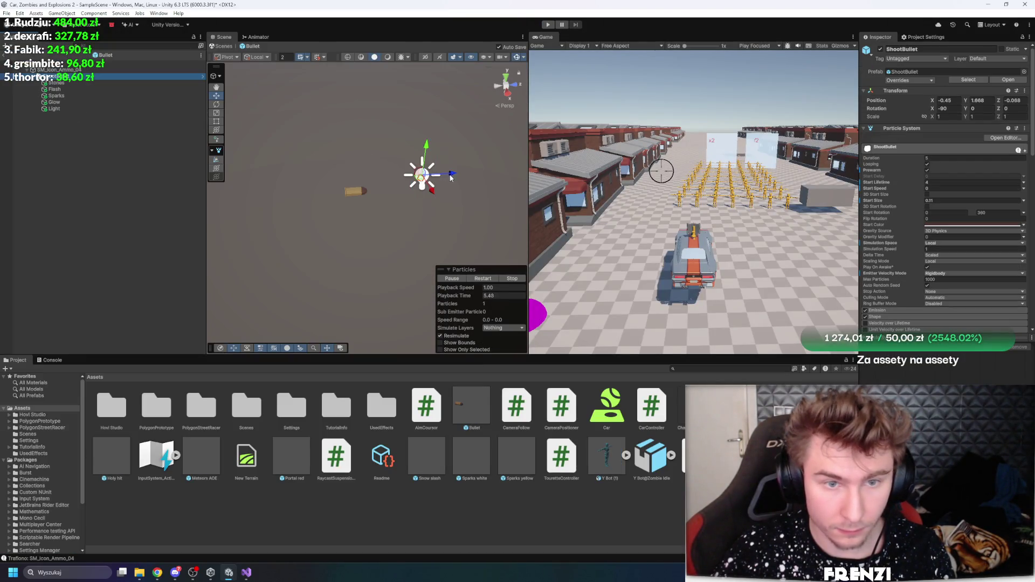
click(548, 24)
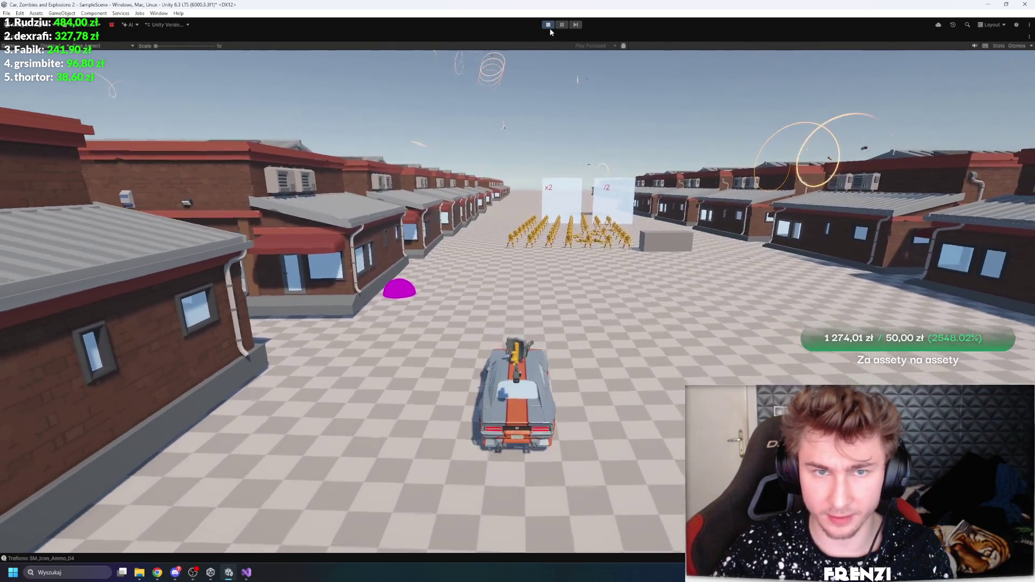
key(ctrl+p)
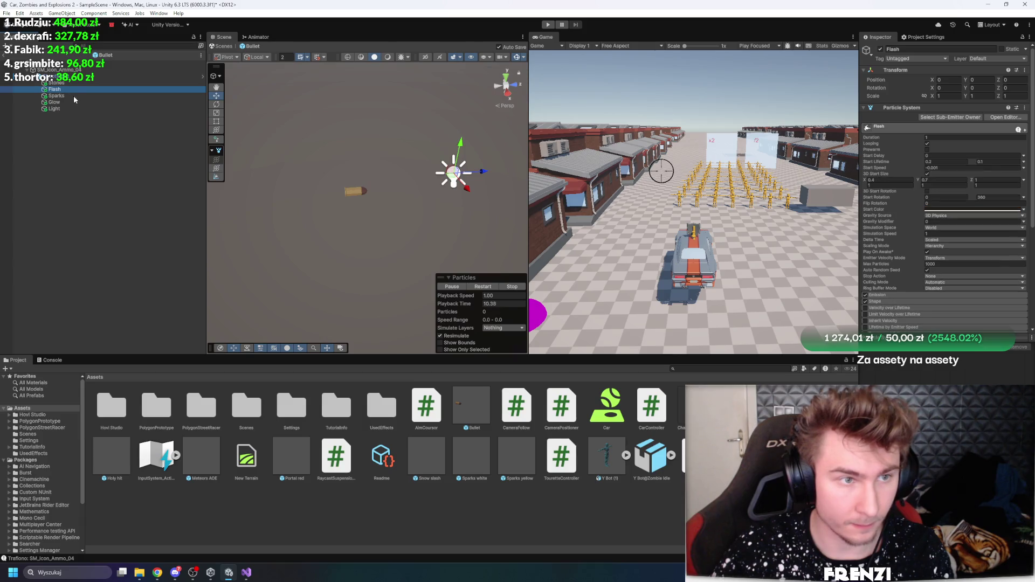
Frame and inspect ShootBullet and the ammo mesh, then re-enter Play mode and drive forward
double_click(70, 76)
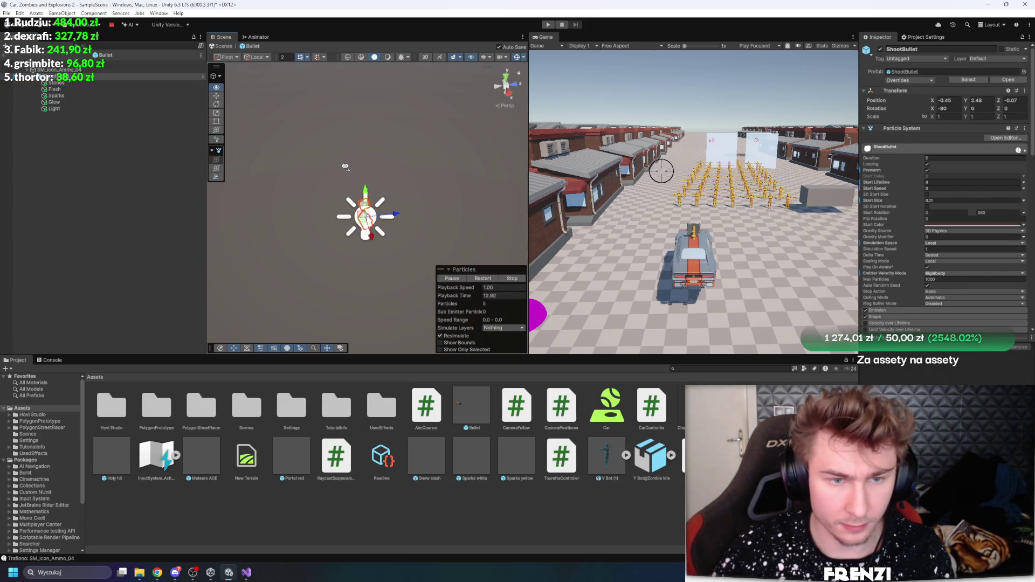
click(68, 72)
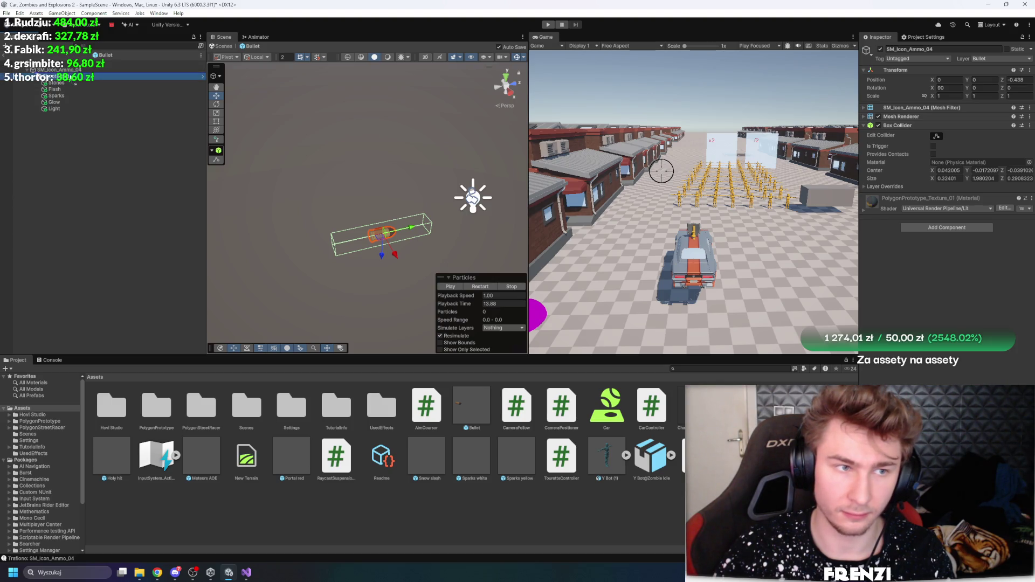
click(68, 77)
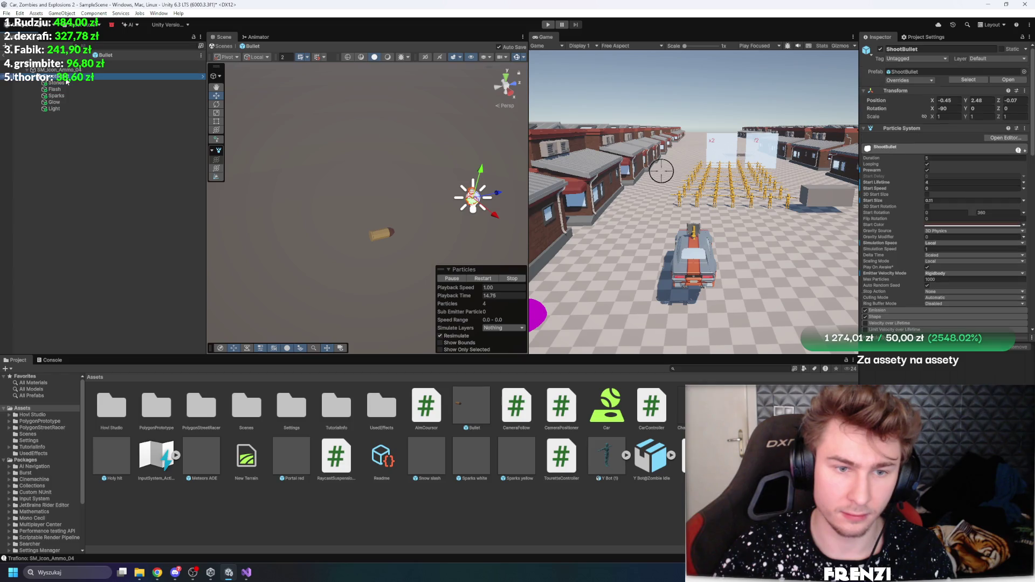
key(ctrl+p)
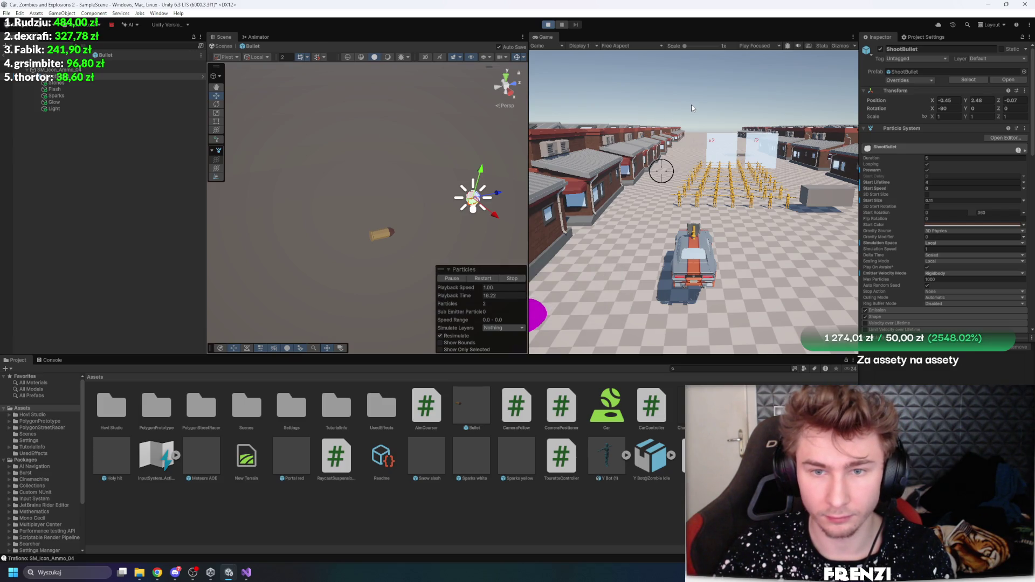
key(w)
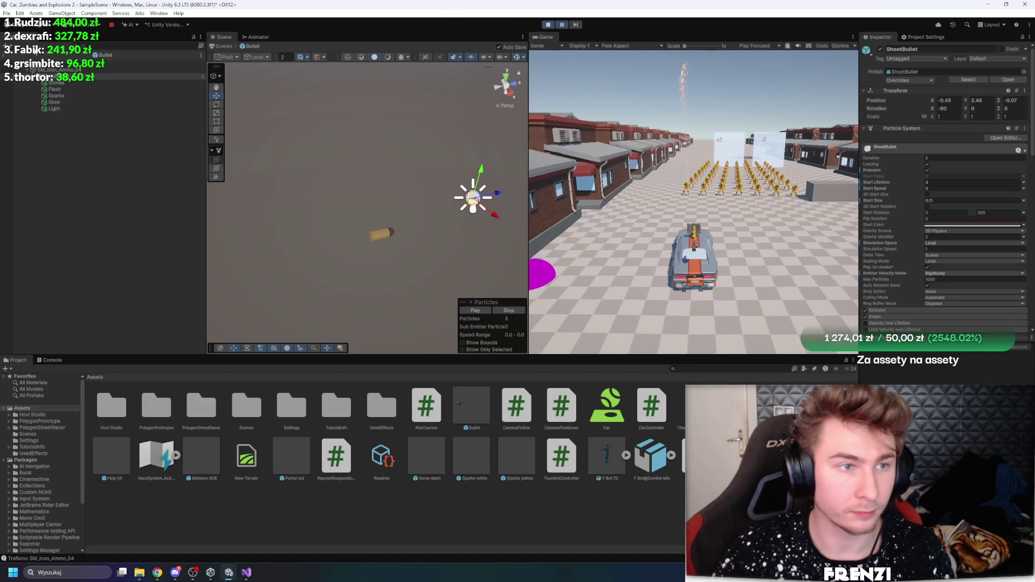
Leave prefab mode and frame a flying Bullet(Clone) in the main Scene view
click(3, 56)
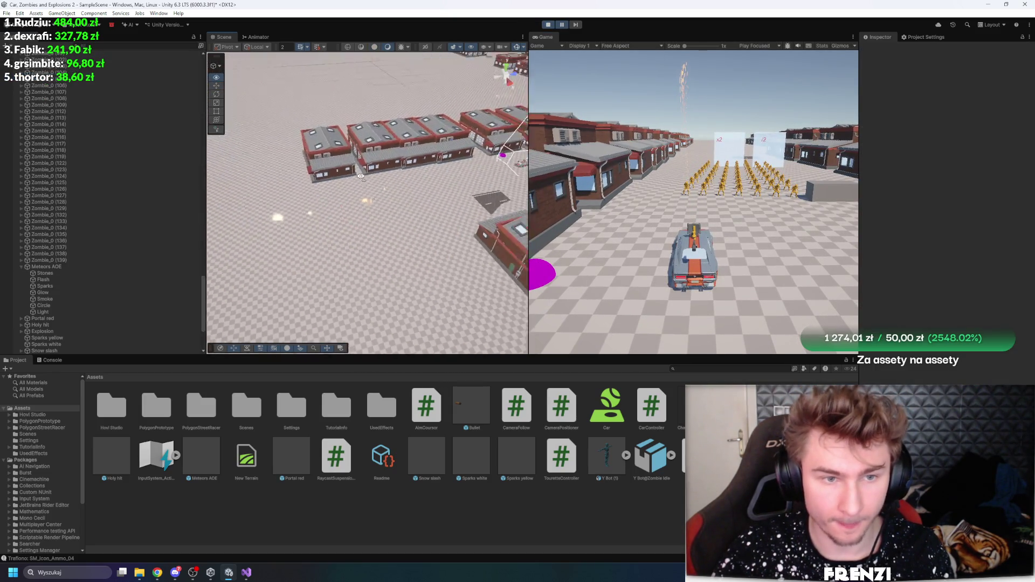
drag(495, 83, 413, 134)
click(370, 181)
drag(309, 232, 475, 224)
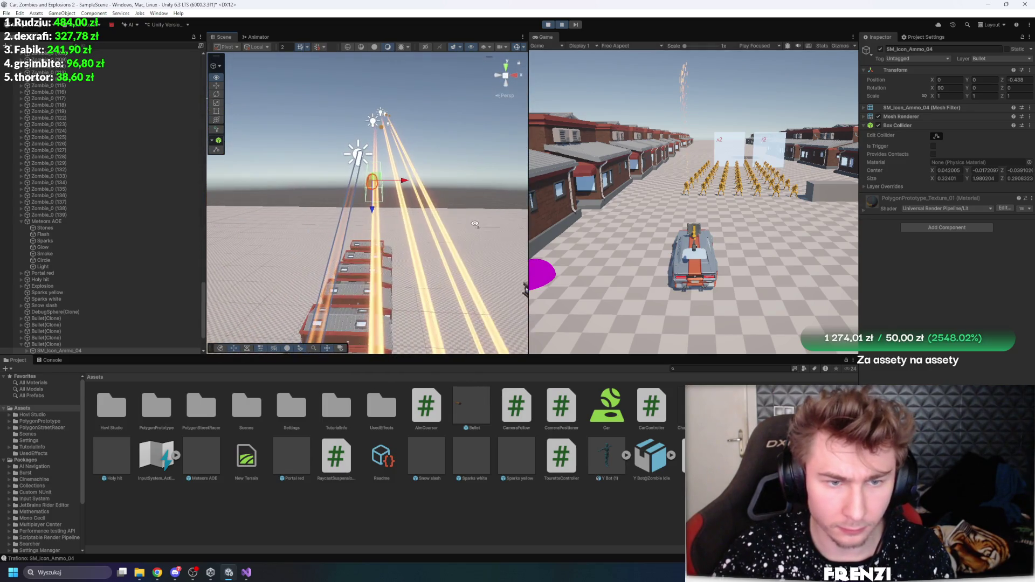
mouse_move(488, 171)
mouse_down()
mouse_move(365, 131)
mouse_move(464, 194)
mouse_up()
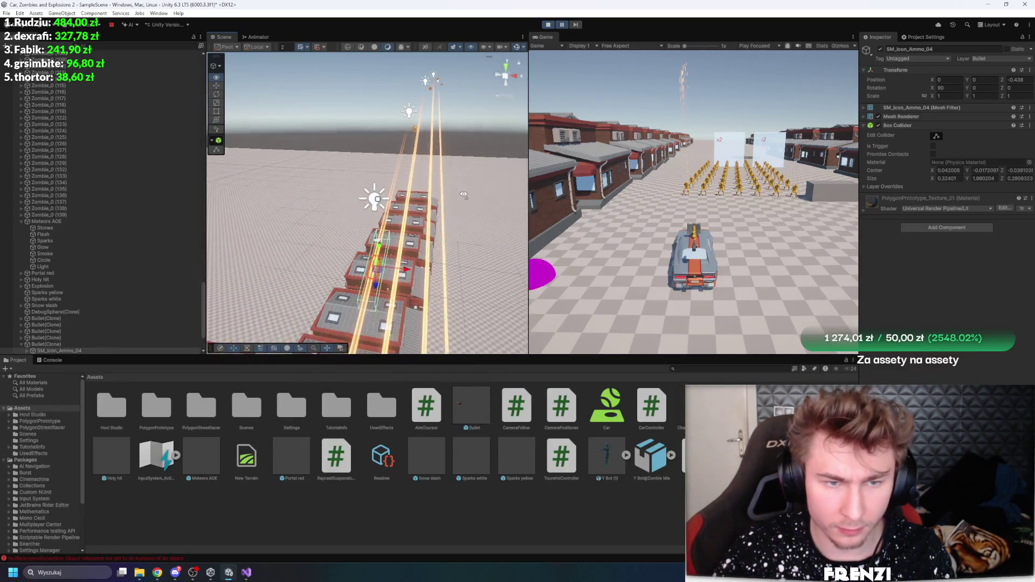
key(f)
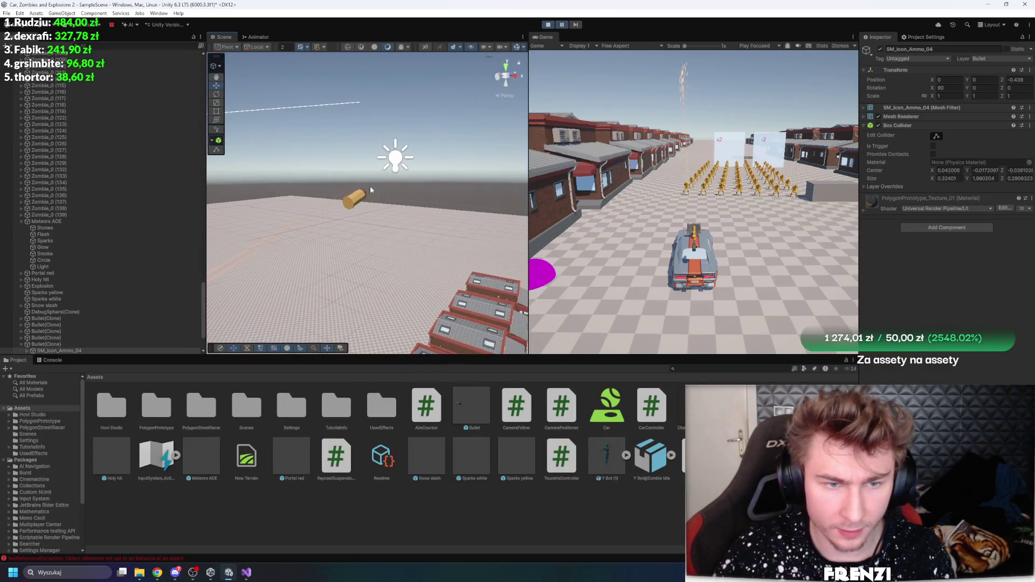
Inspect the clone's Light, ammo mesh and ShootBullet children from several angles
click(396, 158)
drag(396, 162, 320, 187)
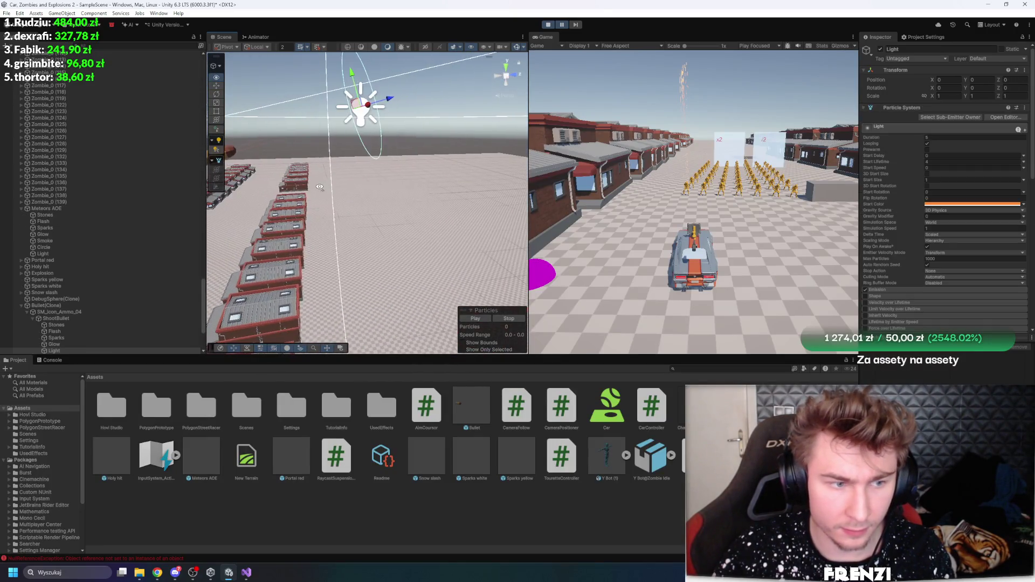
click(100, 313)
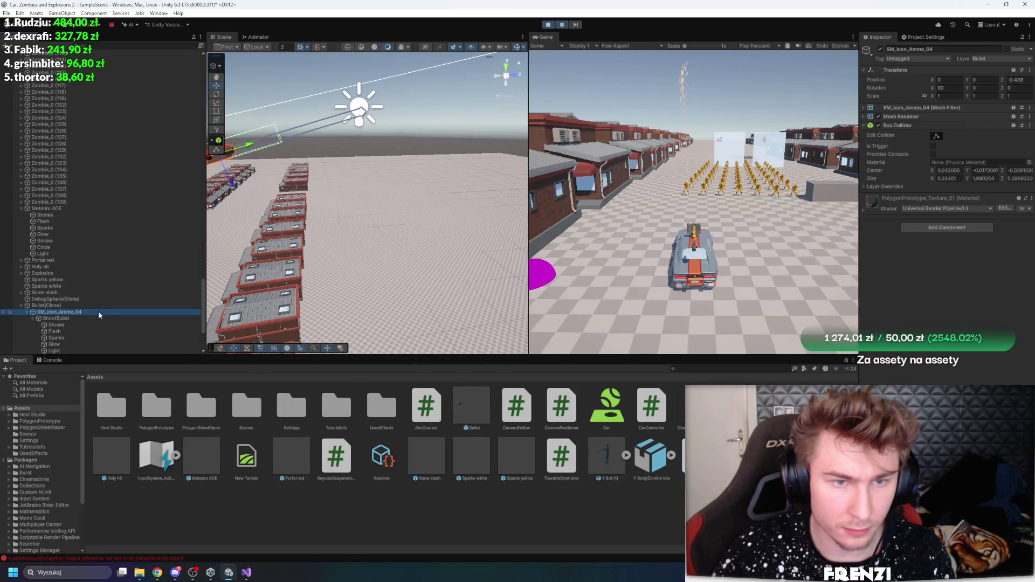
click(69, 319)
mouse_move(243, 259)
mouse_down()
mouse_move(215, 237)
mouse_move(151, 221)
mouse_move(196, 229)
mouse_move(91, 200)
mouse_move(528, 124)
mouse_move(524, 146)
mouse_move(258, 248)
mouse_move(316, 229)
mouse_up()
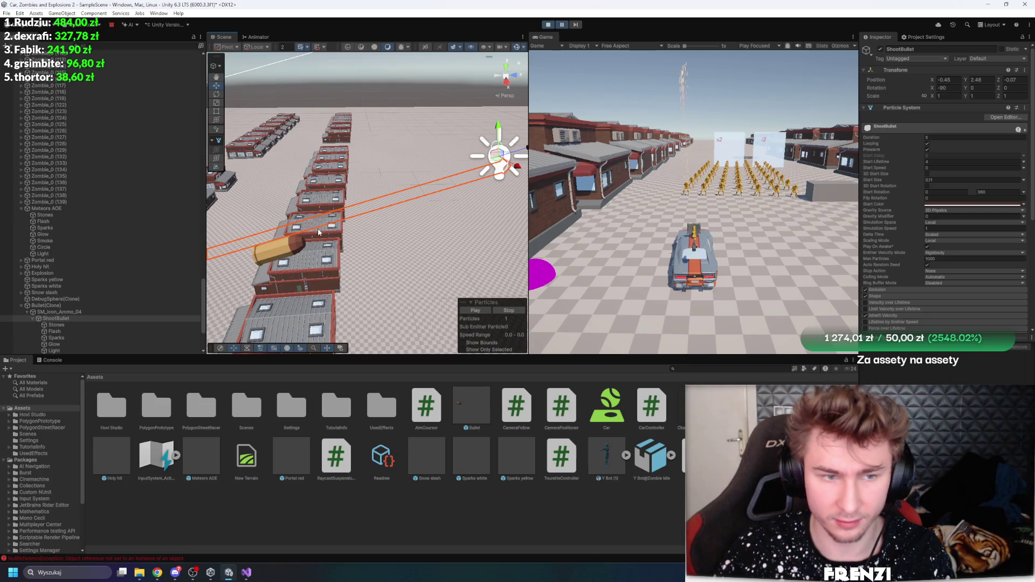
drag(319, 228, 396, 184)
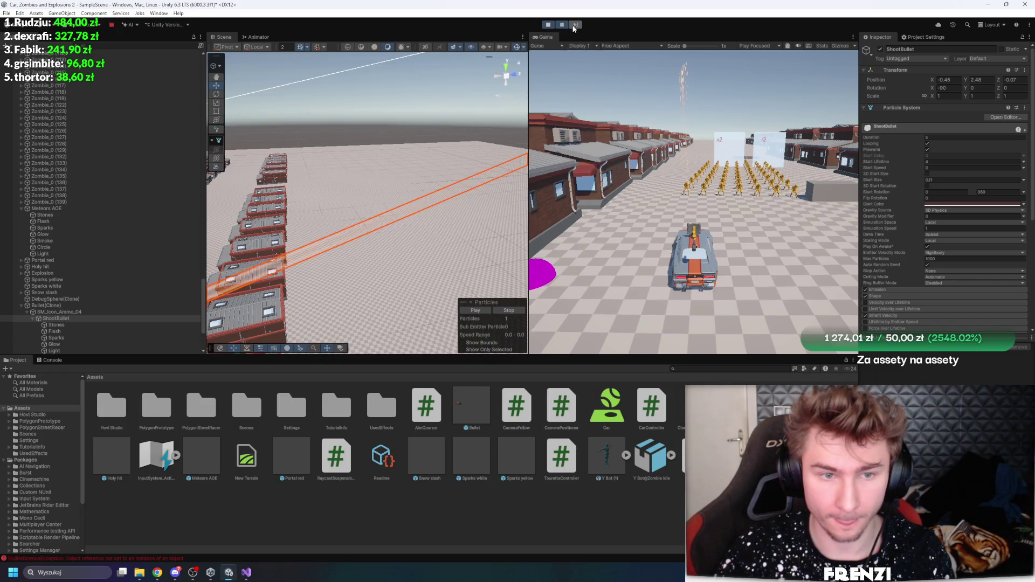
Pause the game and step forward three frames to examine the bullet's trail
click(573, 24)
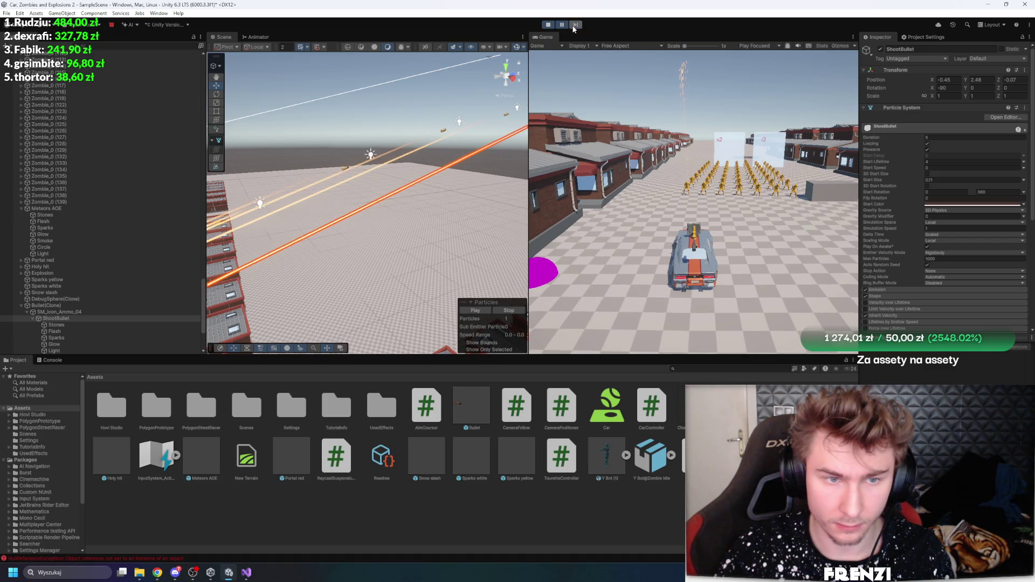
mouse_move(488, 108)
mouse_down()
mouse_move(470, 144)
mouse_move(438, 166)
mouse_up()
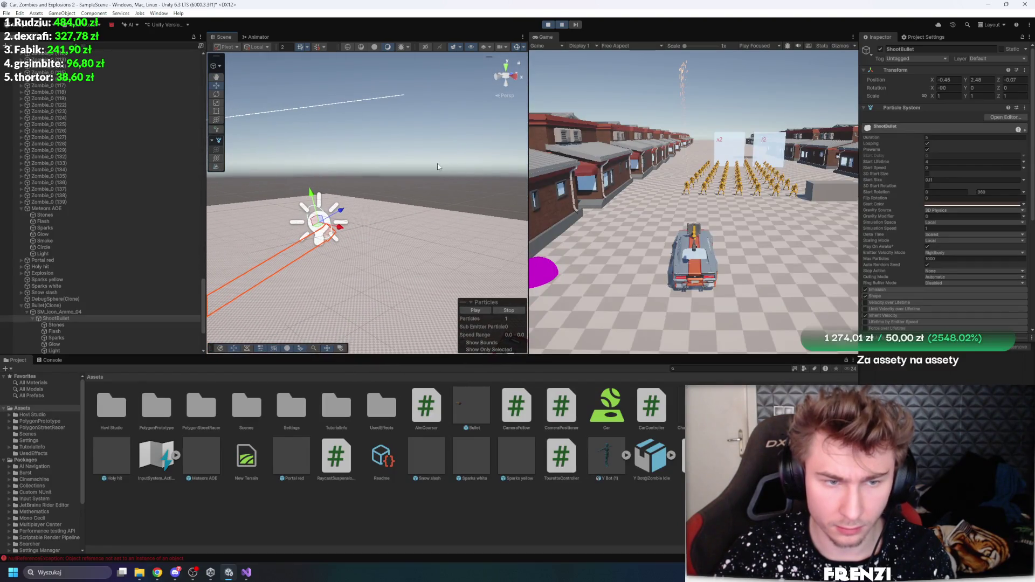
click(578, 25)
click(578, 25)
click(578, 25)
click(579, 25)
click(578, 25)
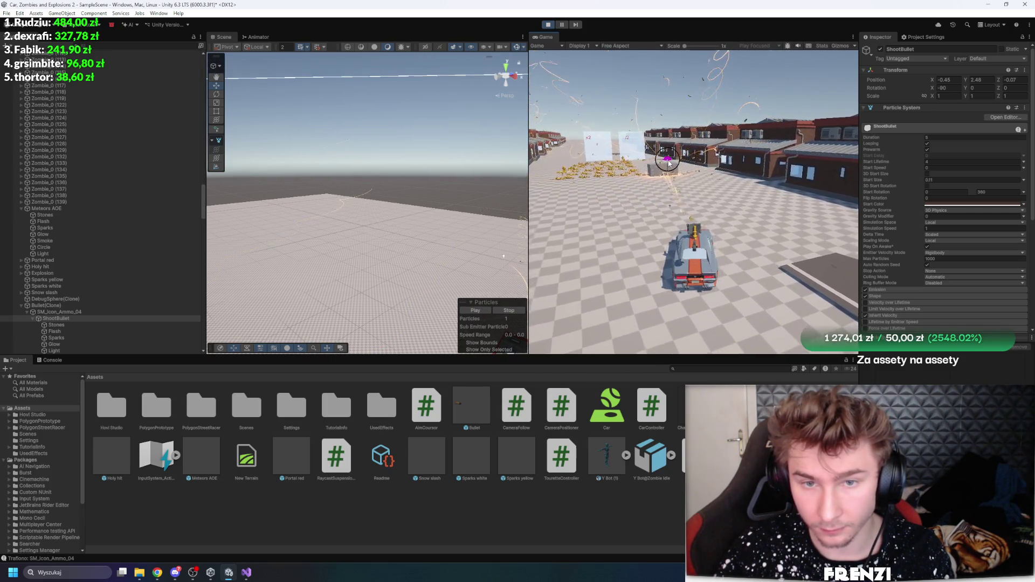
Orbit the Scene view to a steep view over the houses and maximise the running Game view
mouse_move(415, 153)
mouse_down()
mouse_move(399, 173)
mouse_move(388, 156)
mouse_up()
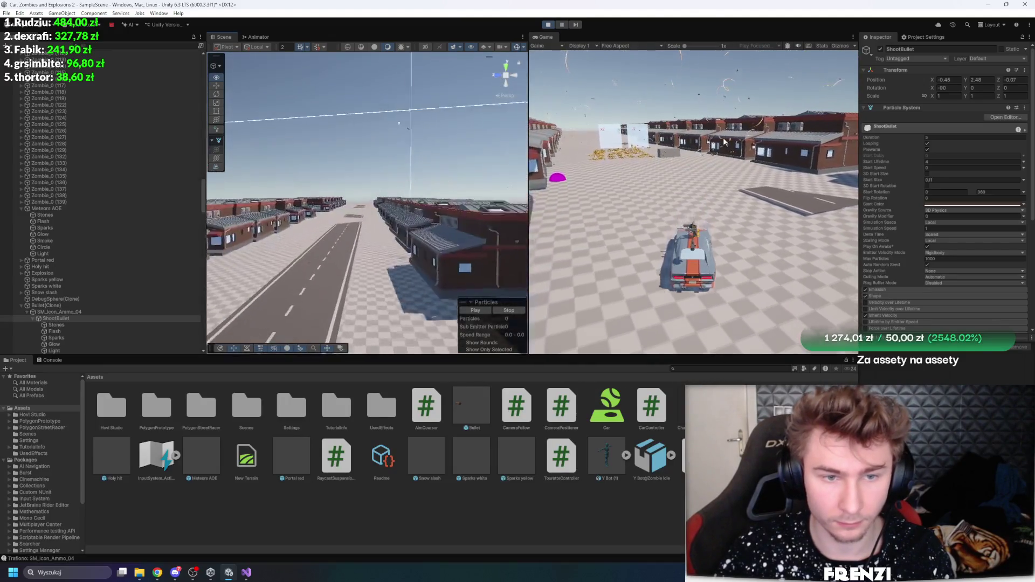
drag(323, 162, 225, 184)
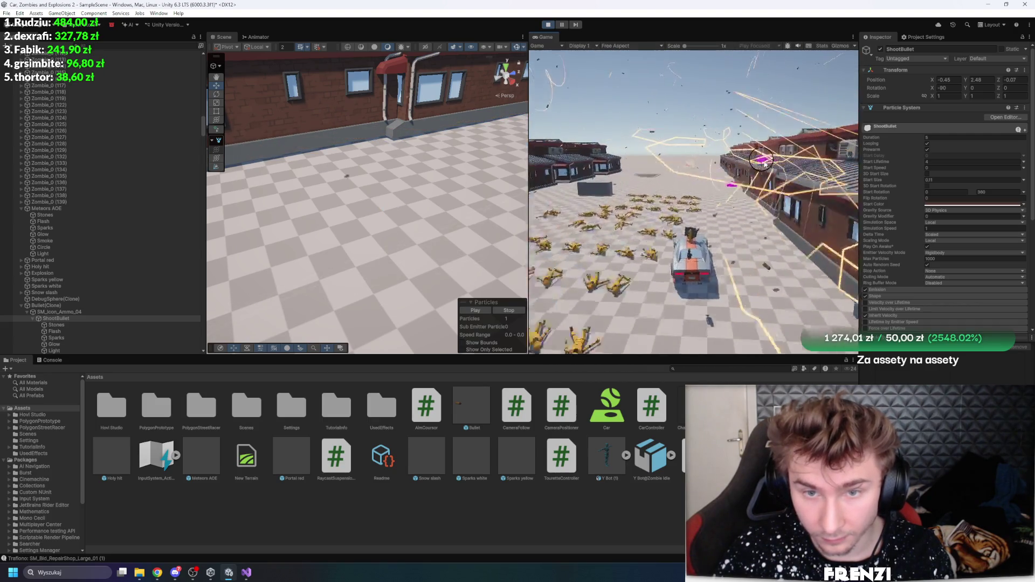
key(shift+space)
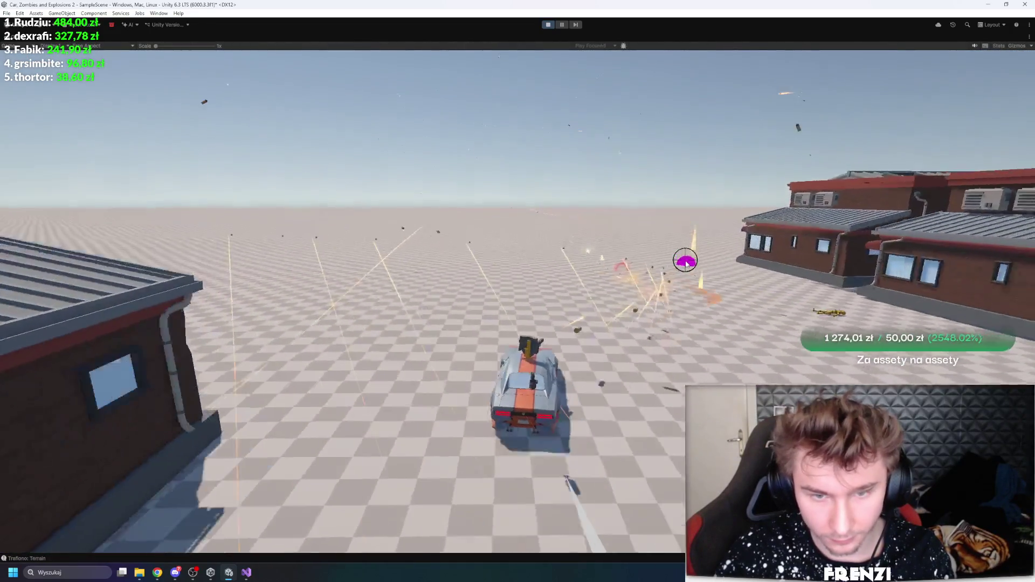
Drive the car left and down the street toward the x2 panels, then reverse away
key(a)
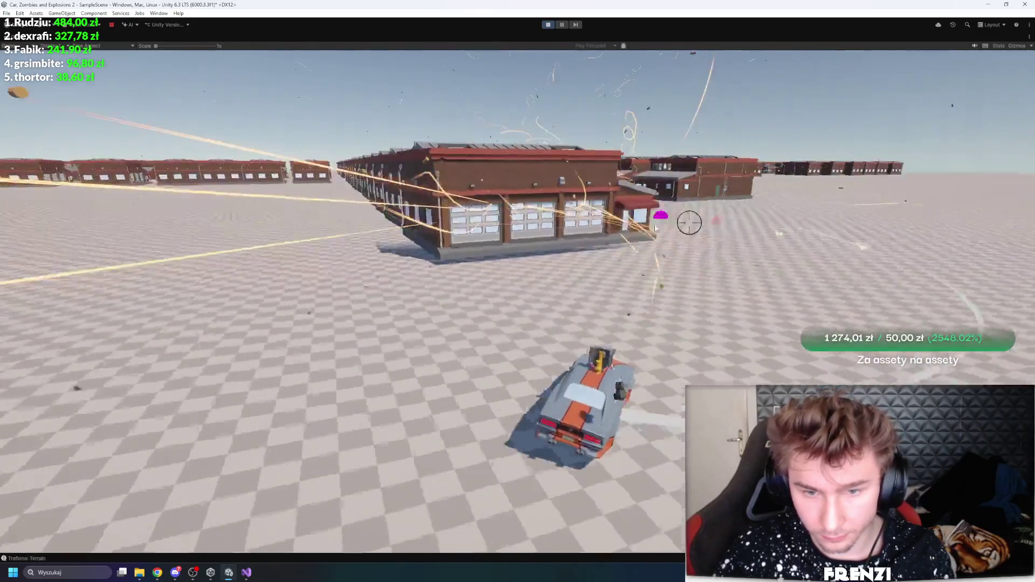
key(a)
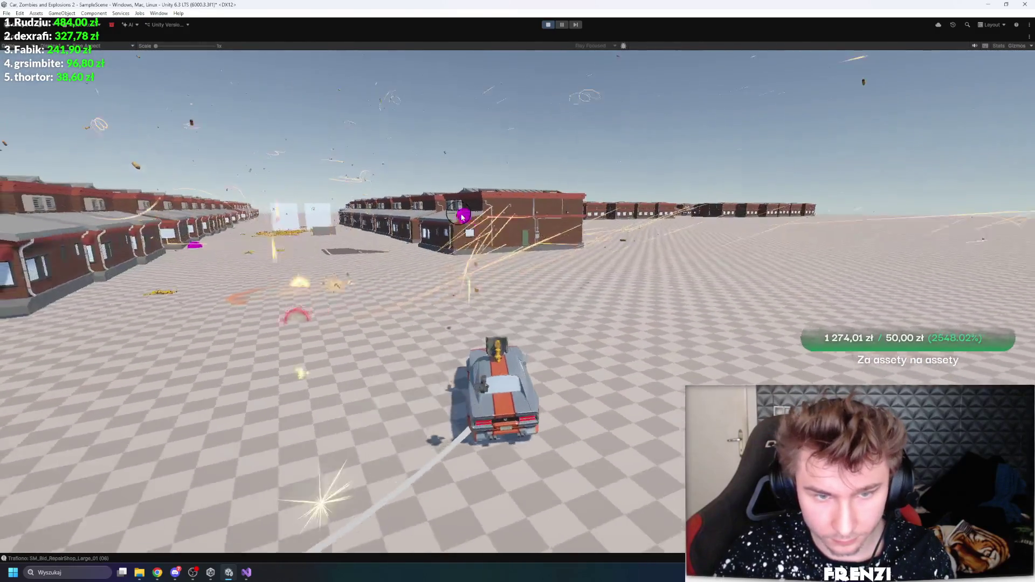
key(w)
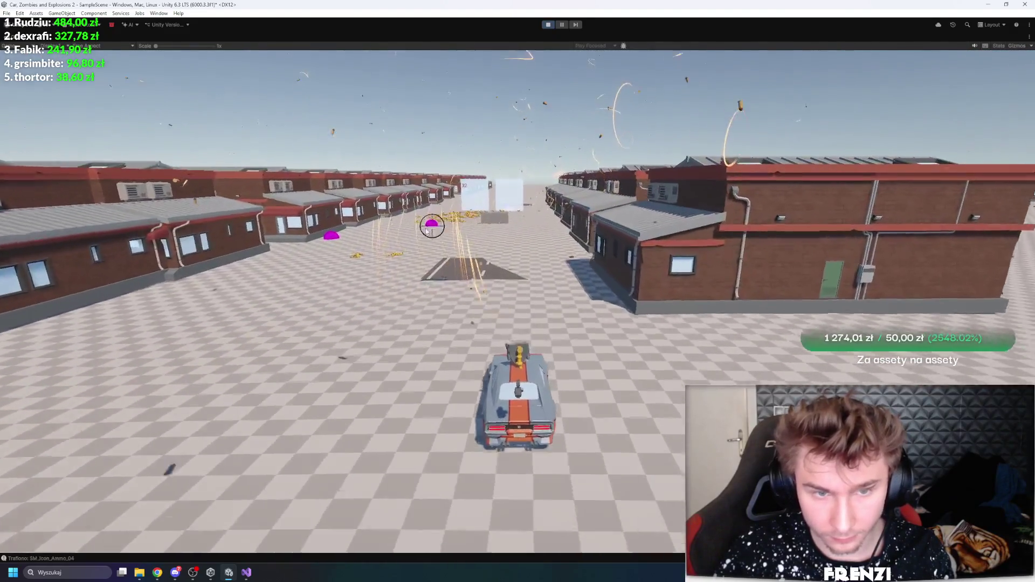
key(w)
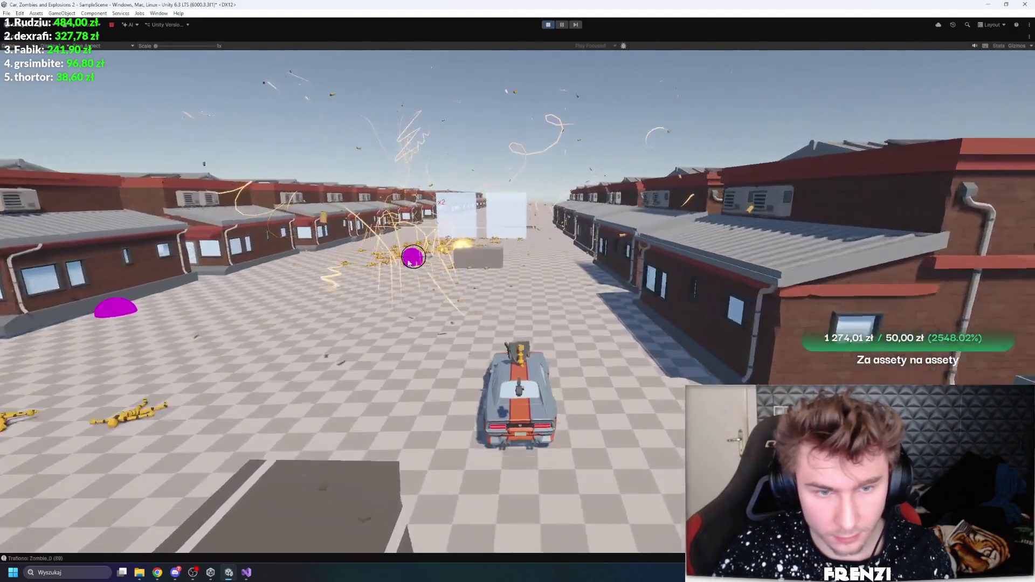
key(w)
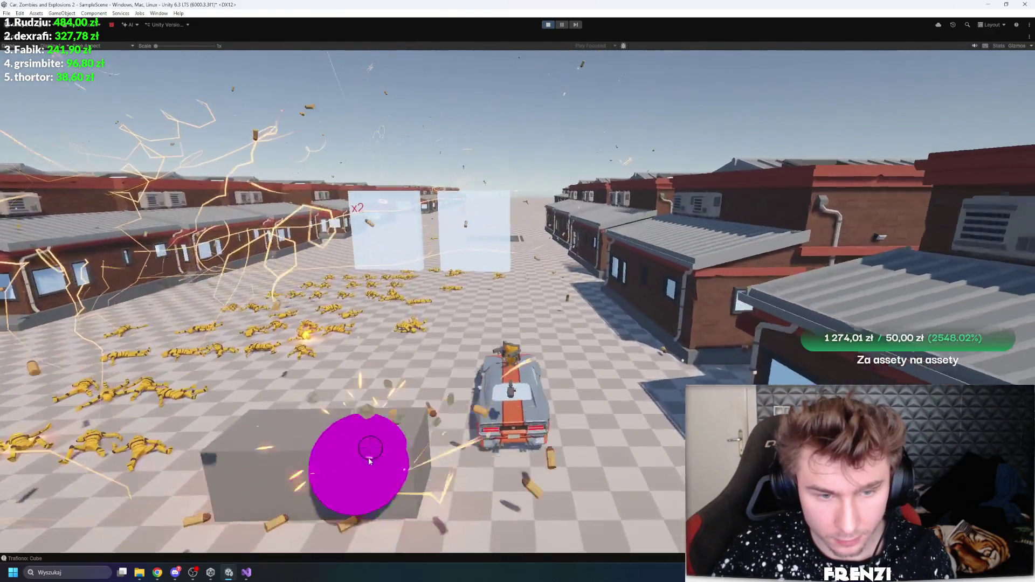
key(s)
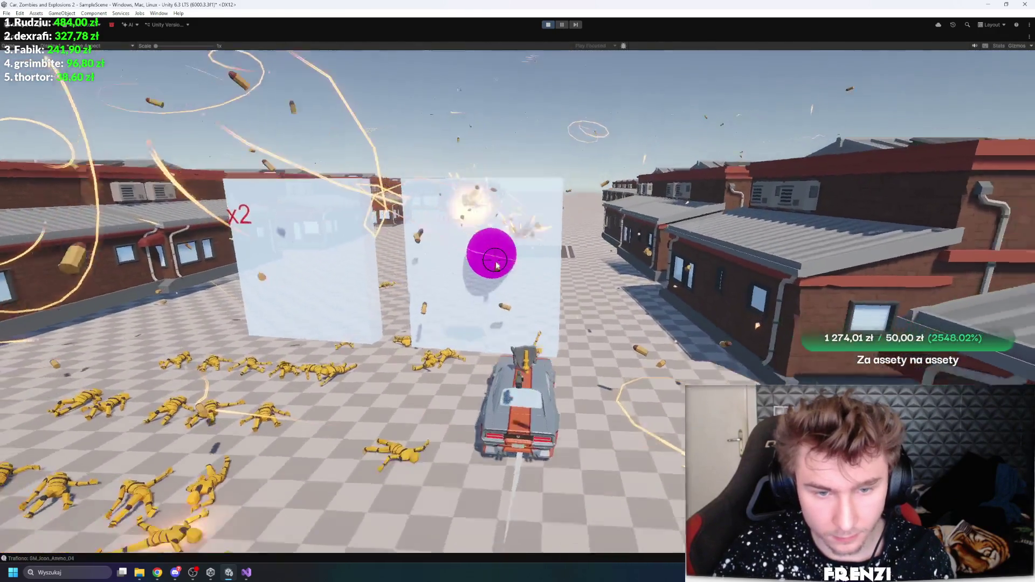
key(s)
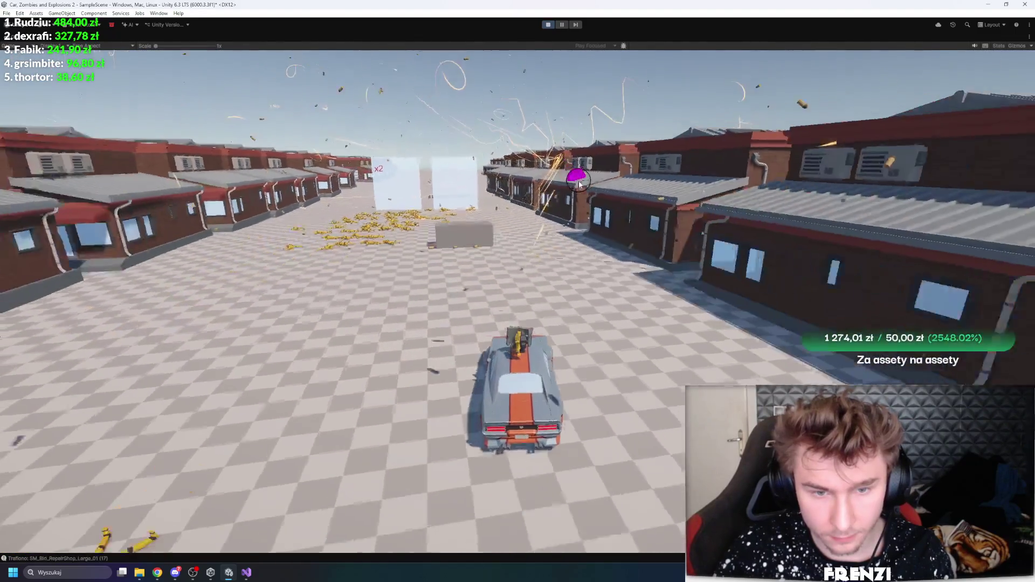
key(s)
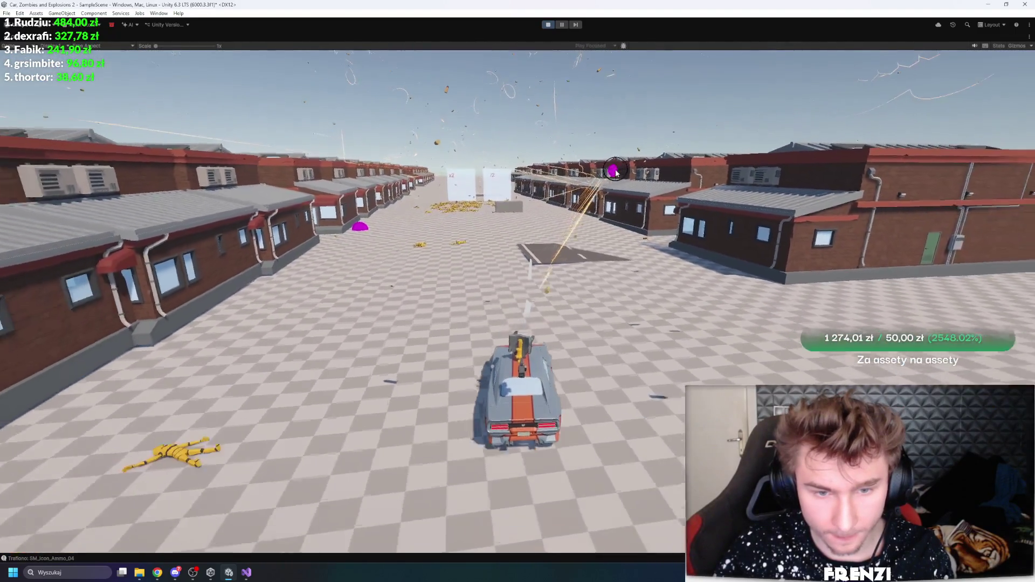
key(s)
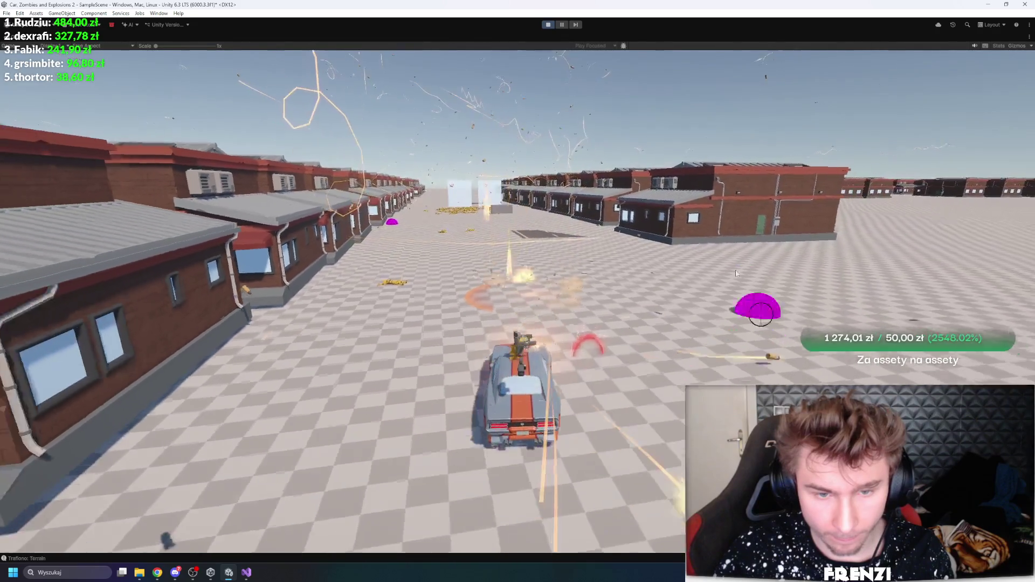
key(s)
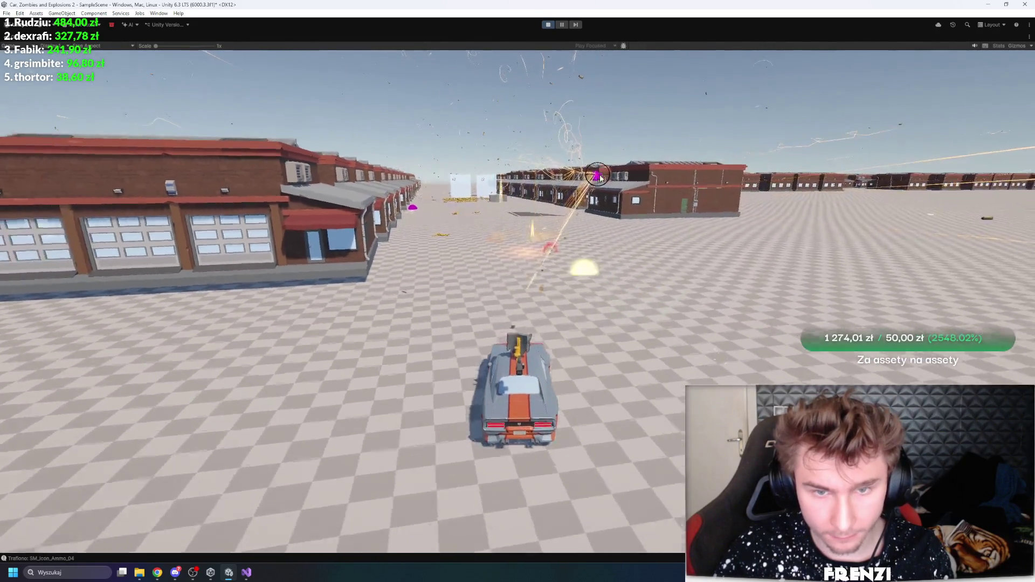
key(s)
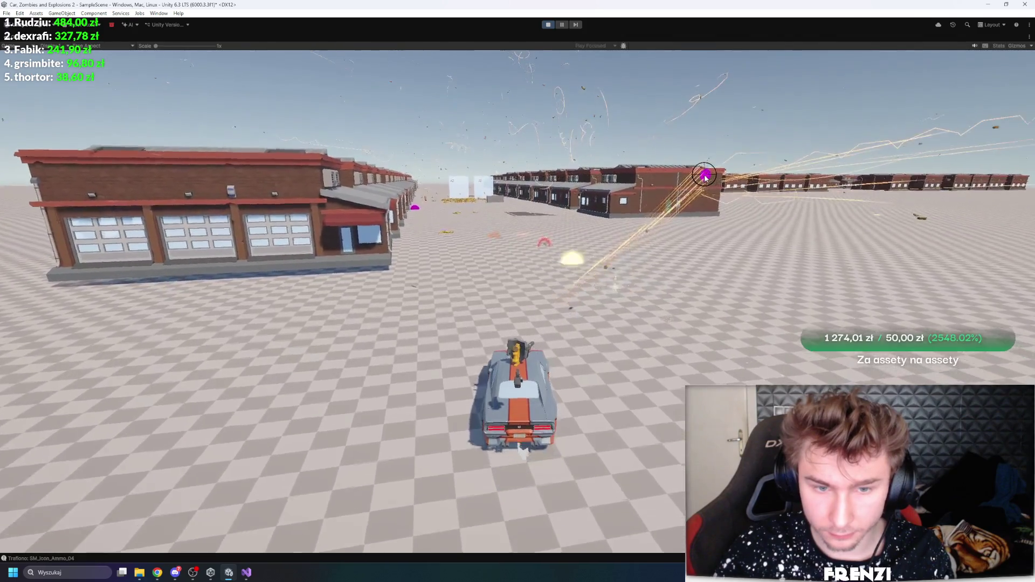
key(s)
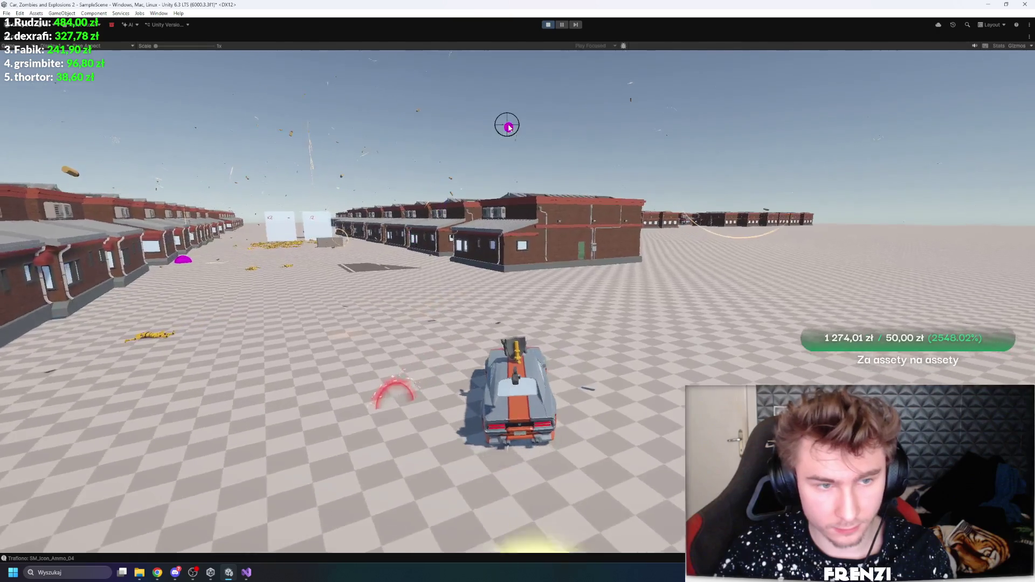
Drive forward past the buildings while shooting, steering left and right, then exit Play mode
key(w)
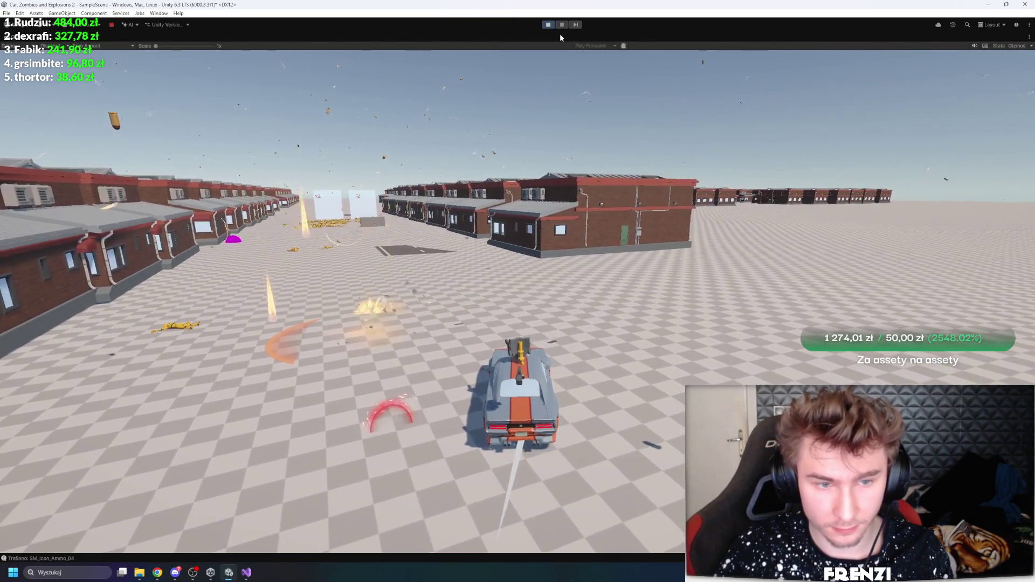
key(w)
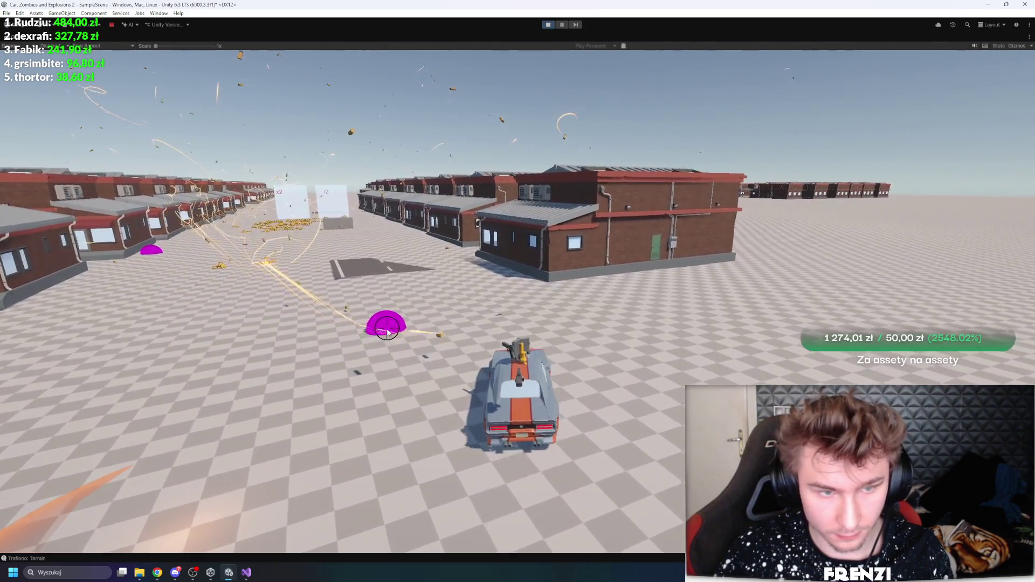
key(w)
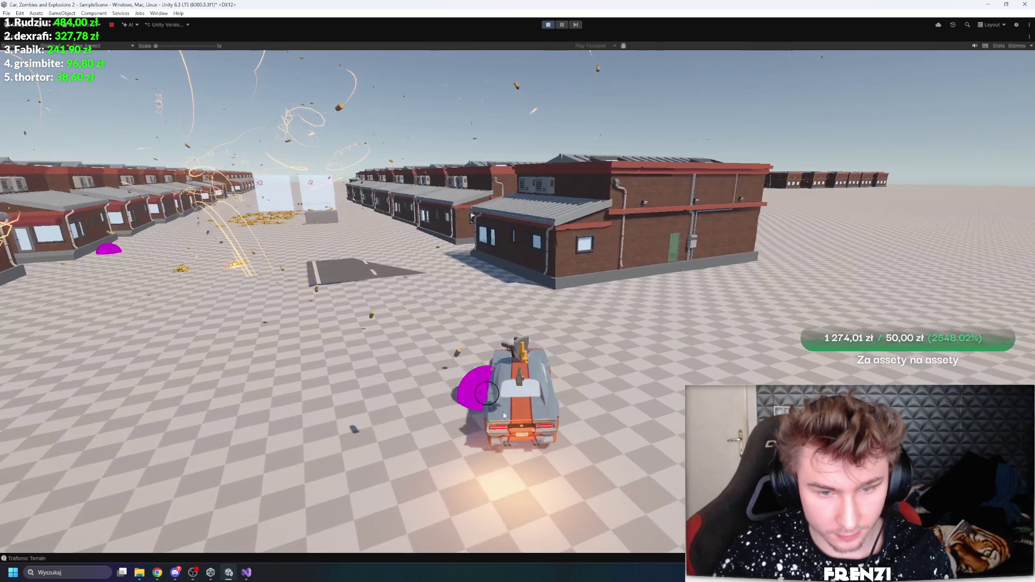
key(w)
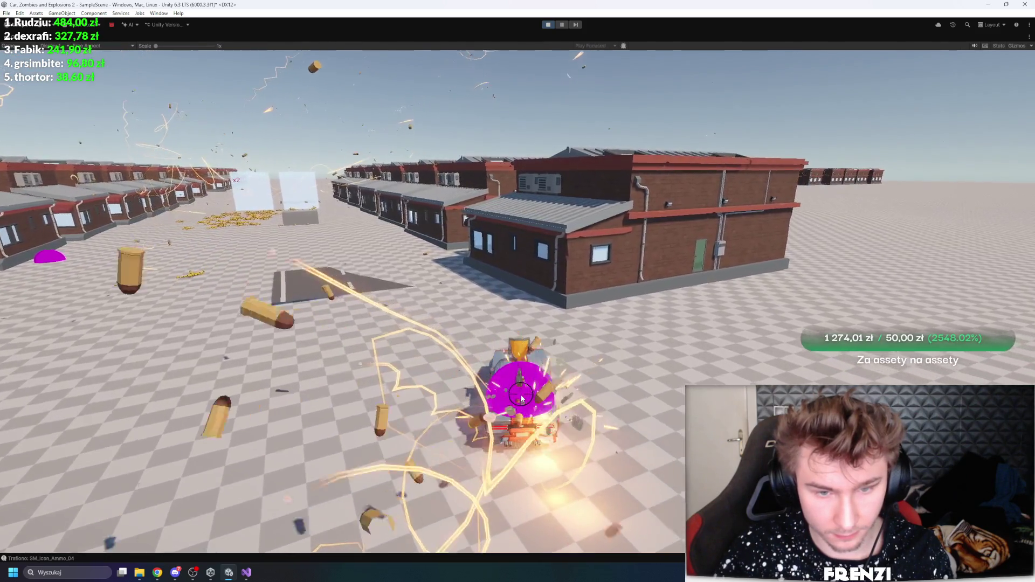
key(w)
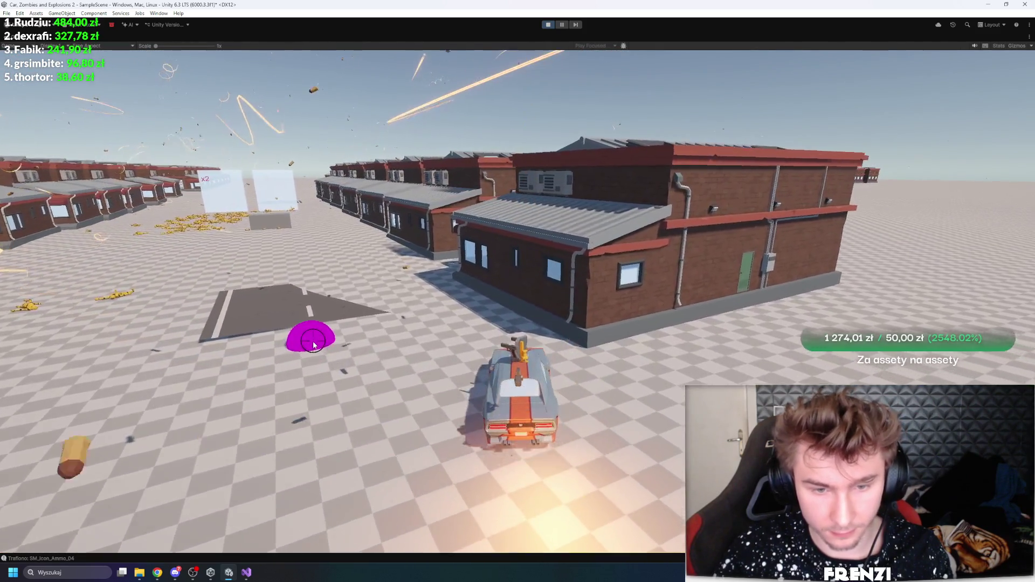
key(d)
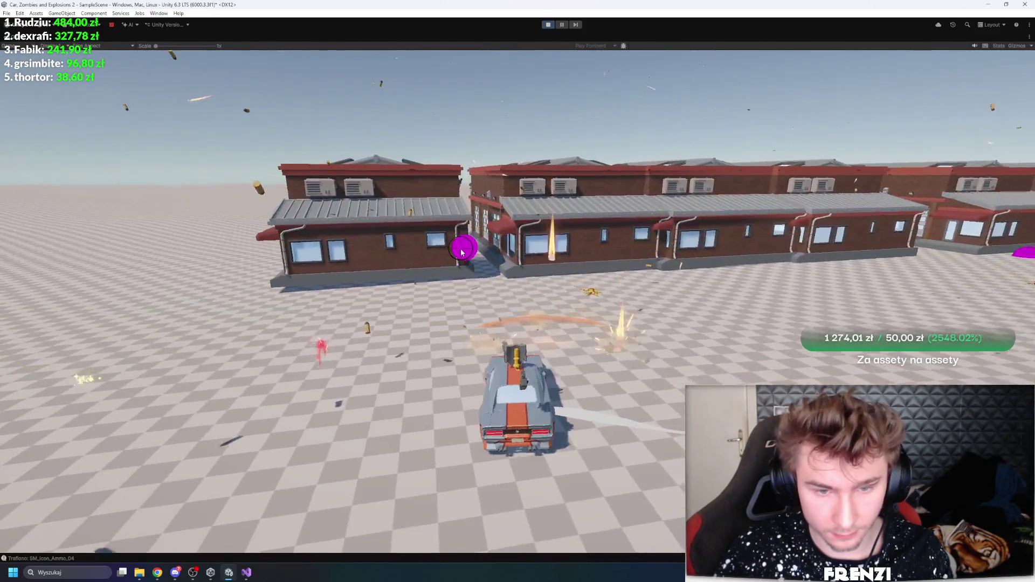
key(a)
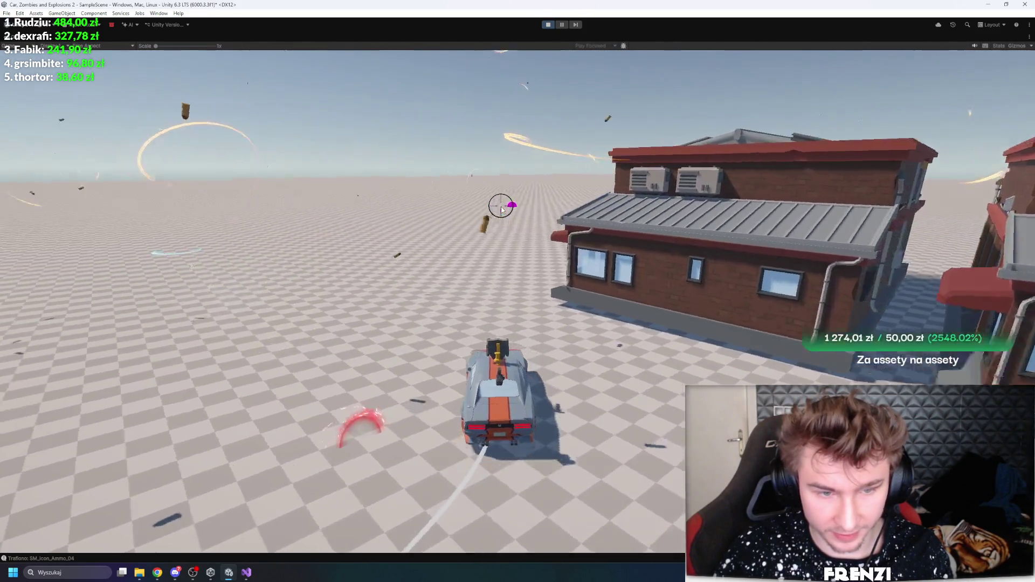
key(a)
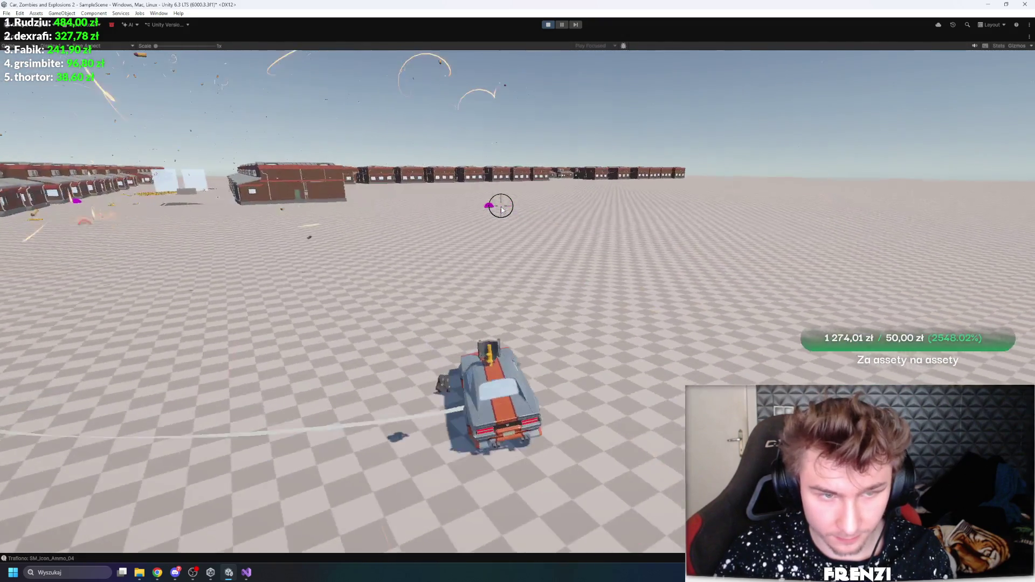
key(d)
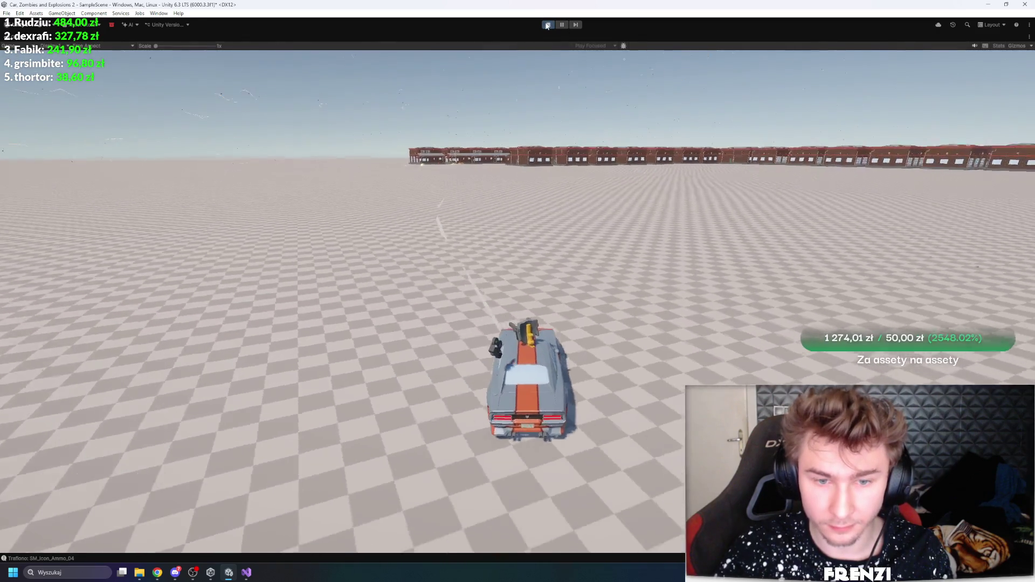
click(547, 25)
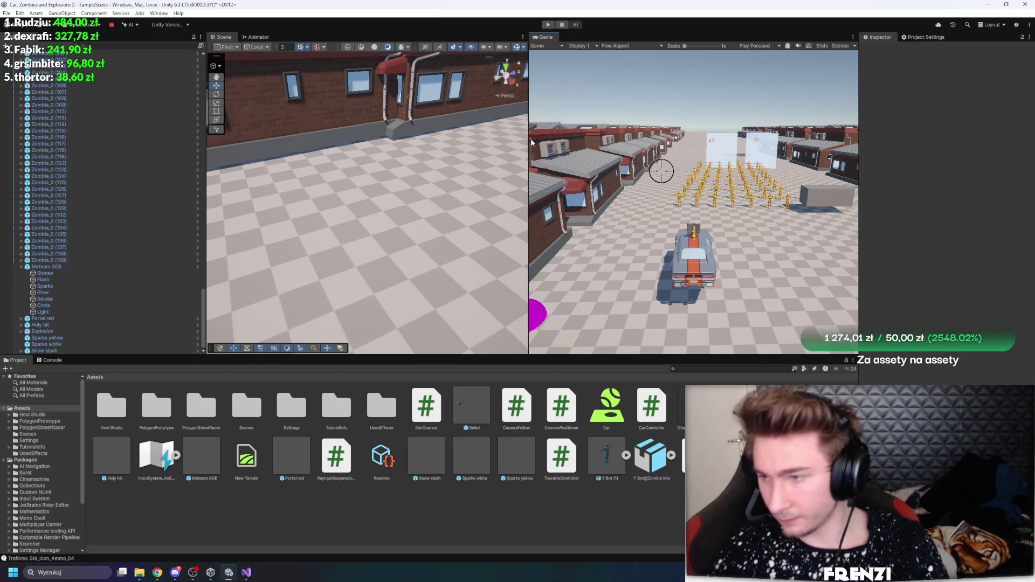
Resize the Scene/Game panes, fly the Scene camera down the street to the Cube, and select the Bullet prefab
drag(530, 82, 357, 84)
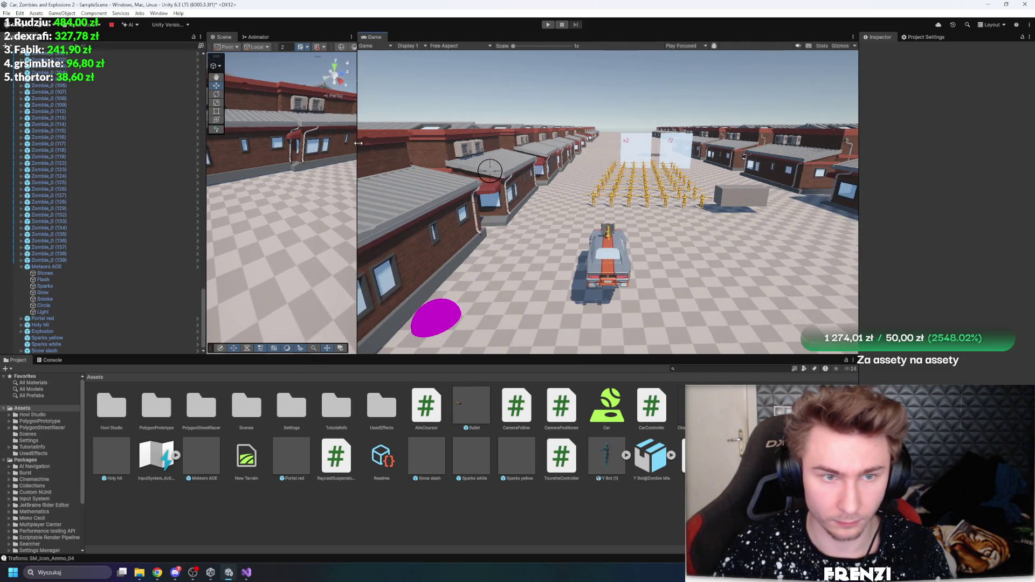
drag(358, 143, 691, 143)
mouse_move(539, 216)
mouse_down()
mouse_move(528, 226)
mouse_move(544, 247)
mouse_move(497, 254)
mouse_move(408, 203)
mouse_move(252, 182)
mouse_move(487, 189)
mouse_up()
click(496, 259)
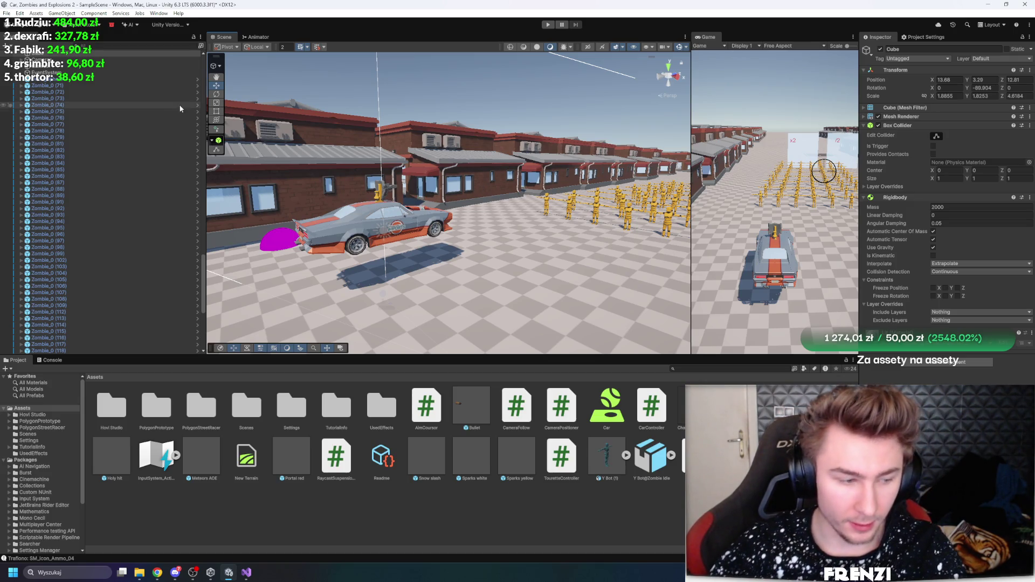
mouse_move(403, 186)
mouse_down()
mouse_move(498, 190)
mouse_move(506, 226)
mouse_up()
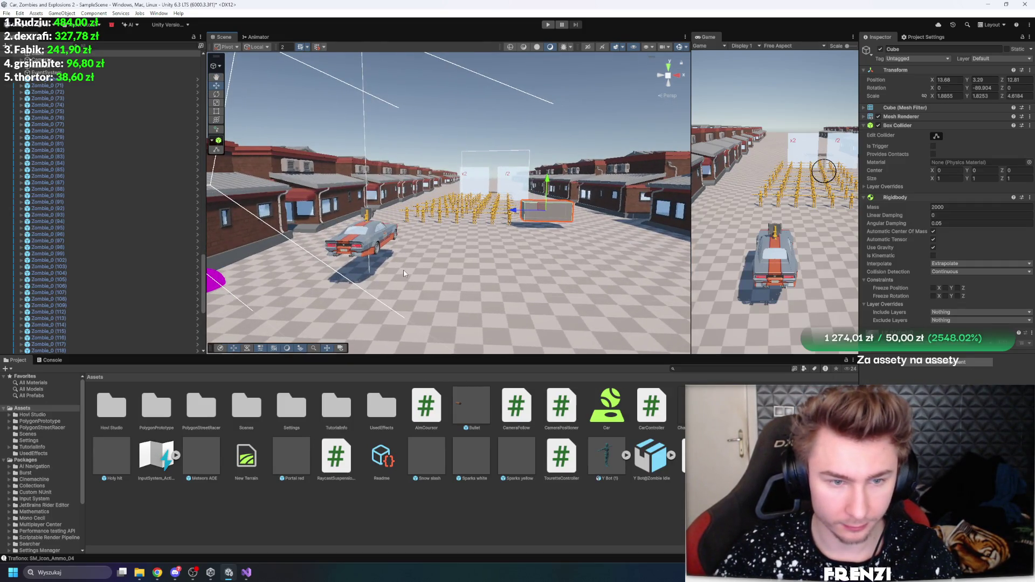
drag(689, 138, 561, 135)
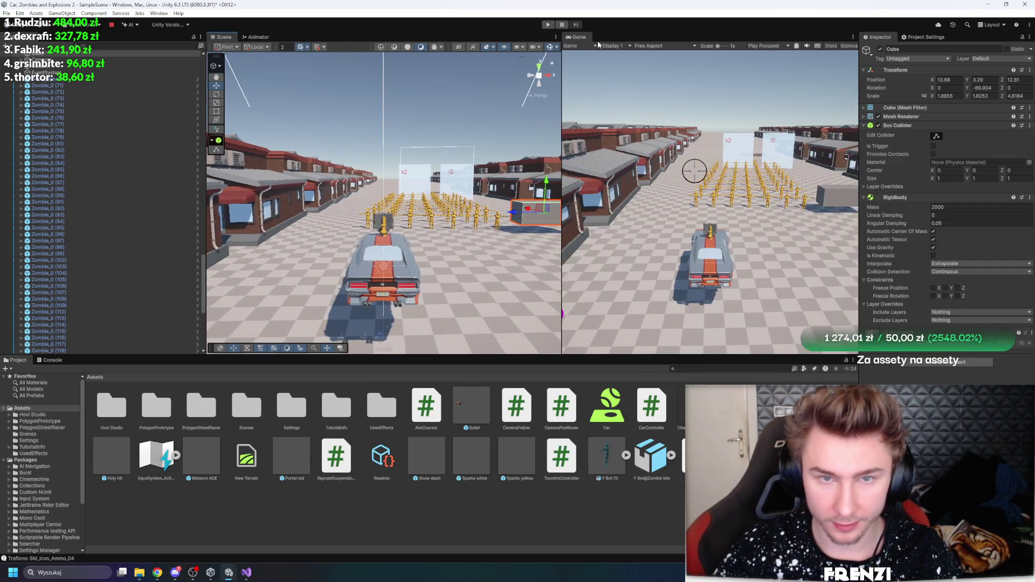
click(471, 413)
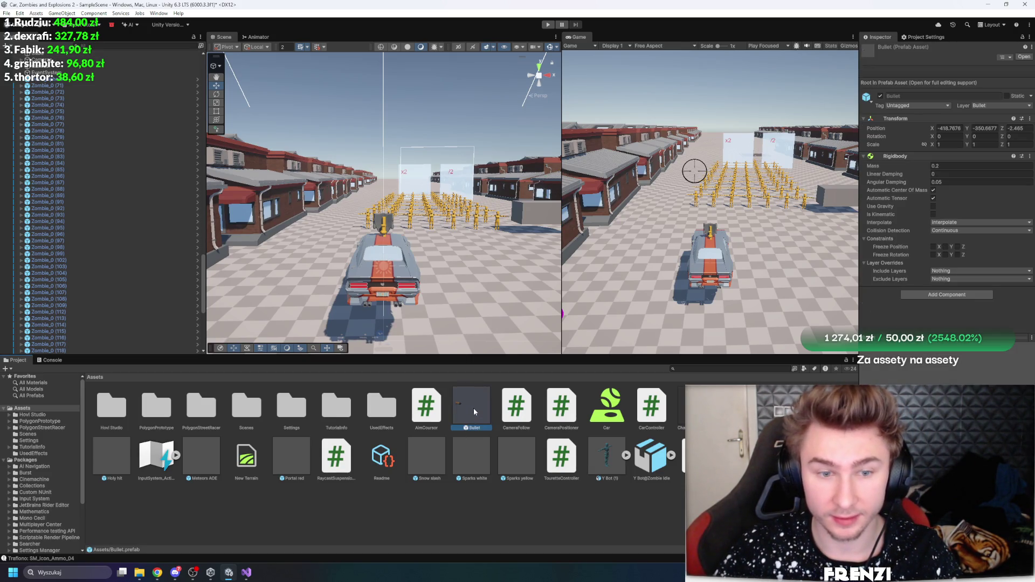
Open the Bullet prefab and select its ShootBullet particle effect
double_click(474, 411)
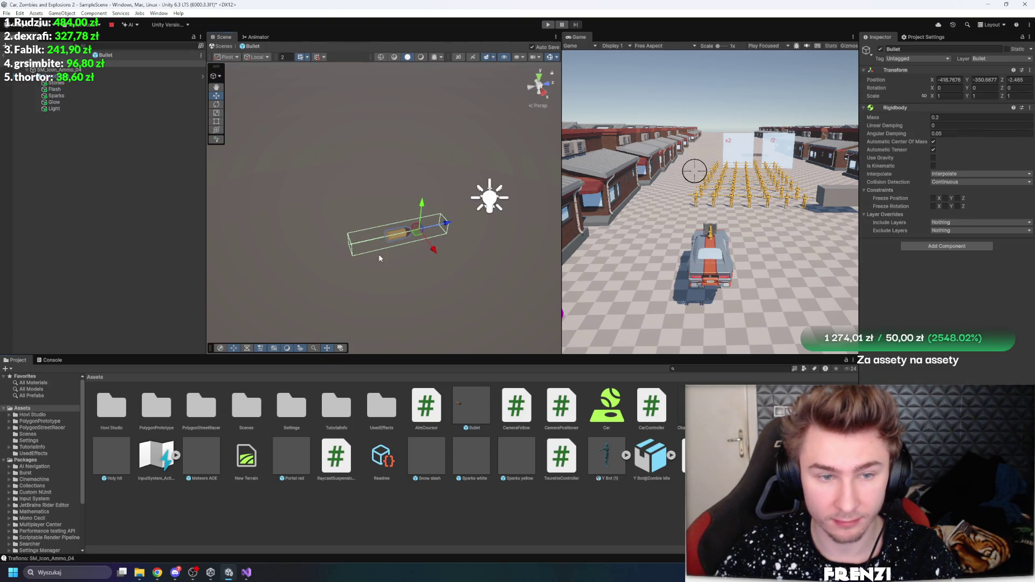
scroll(353, 248, up, 3)
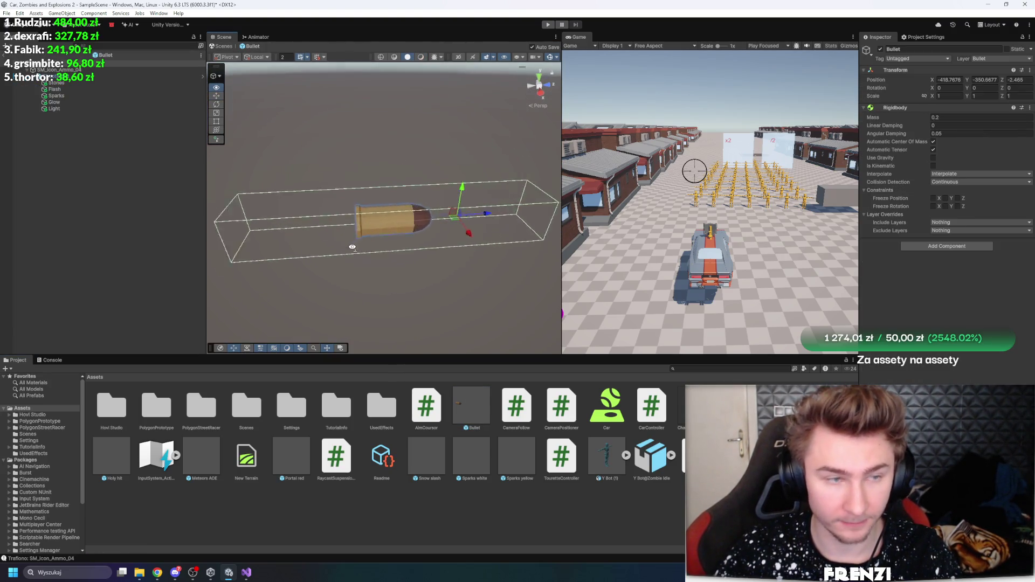
scroll(353, 248, down, 3)
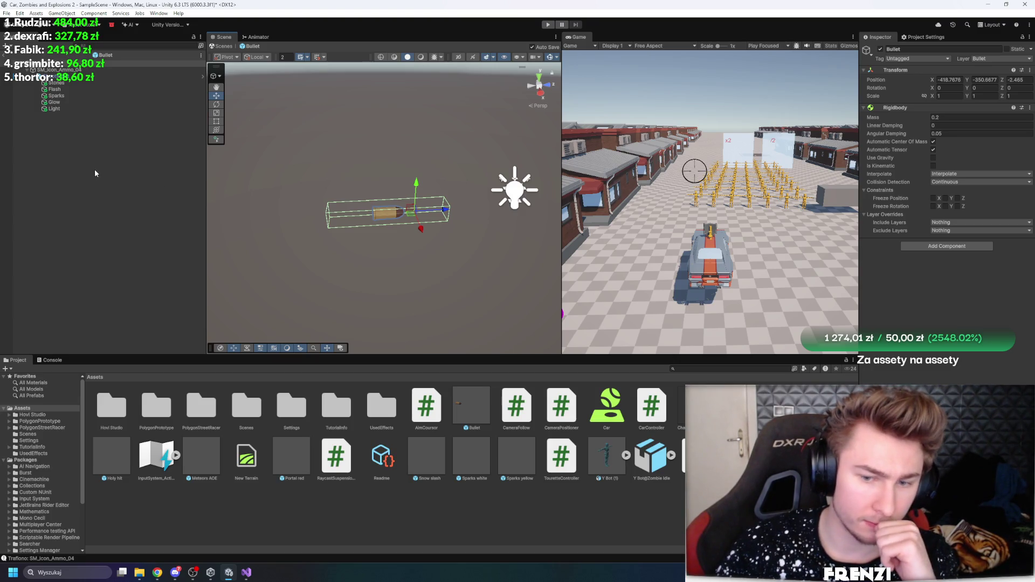
click(95, 76)
scroll(972, 238, down, 2)
scroll(972, 238, down, 10)
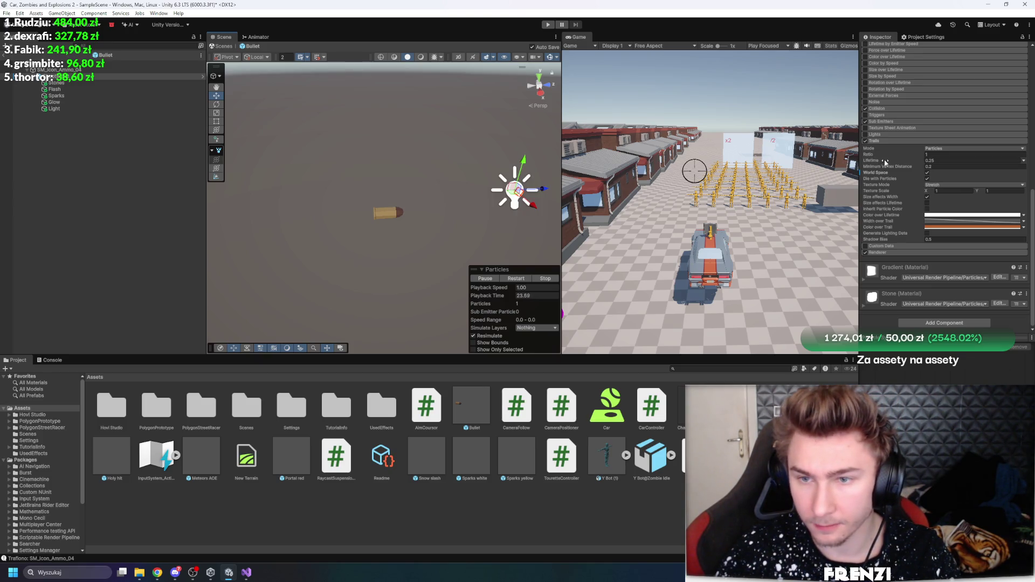
Shorten the ShootBullet trail Lifetime to 0.1, then run the game and fire a shot
click(937, 222)
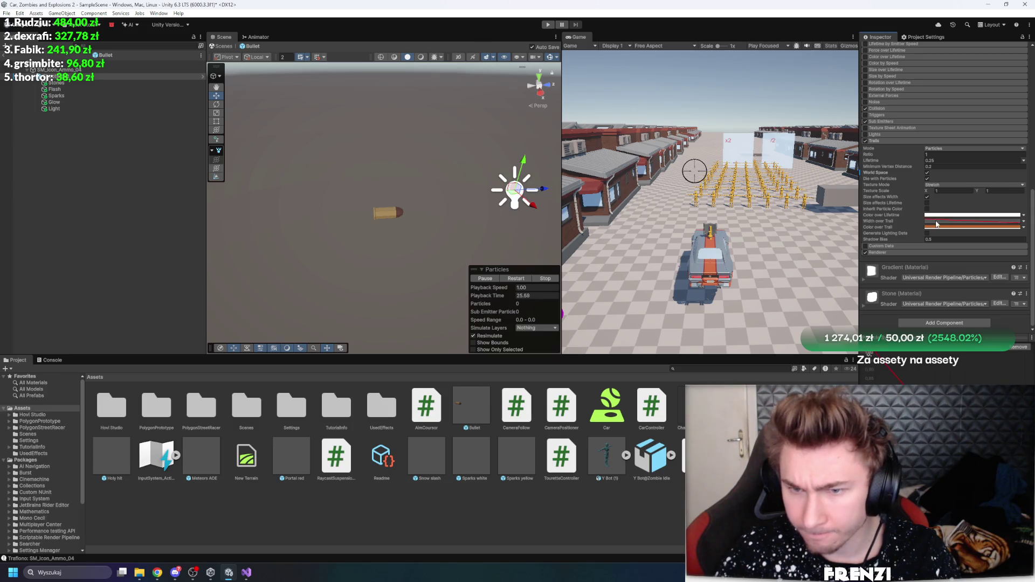
scroll(938, 92, up, 6)
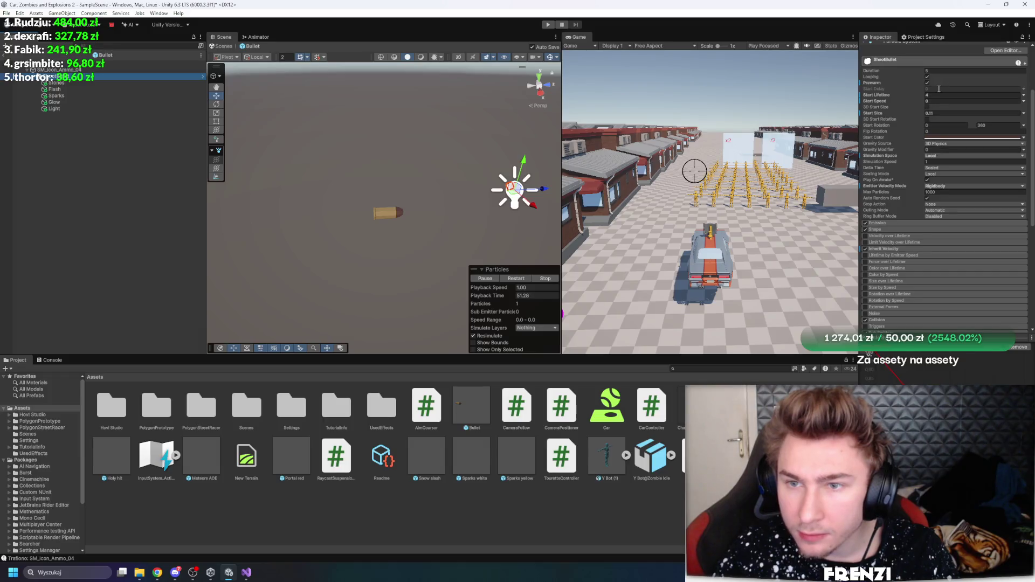
click(948, 94)
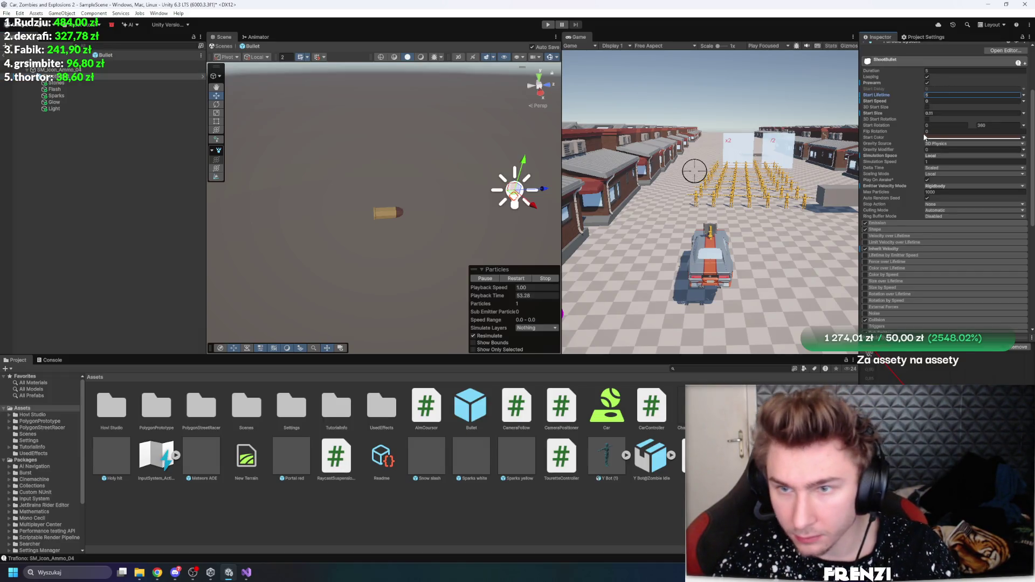
scroll(930, 146, down, 6)
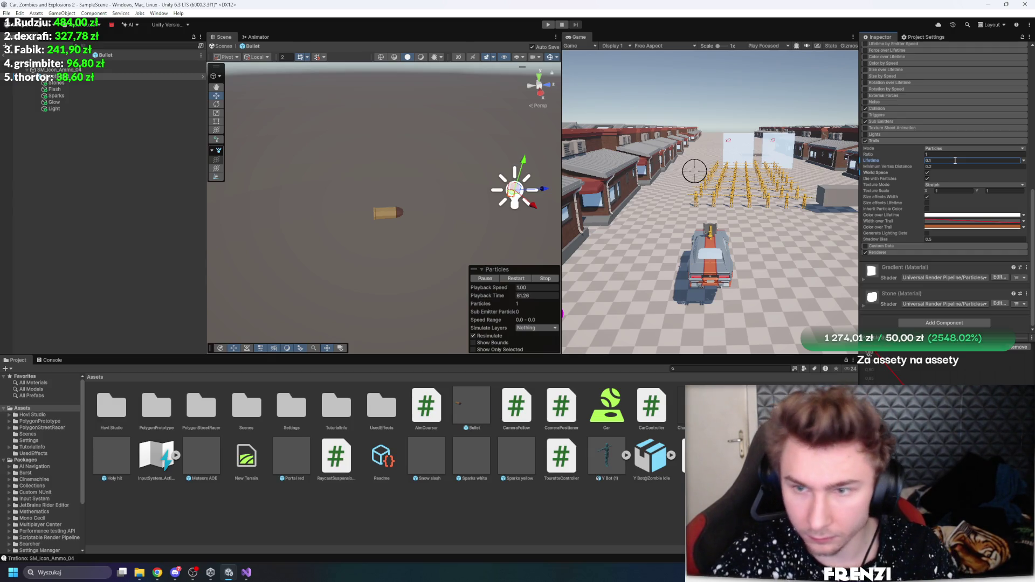
click(548, 25)
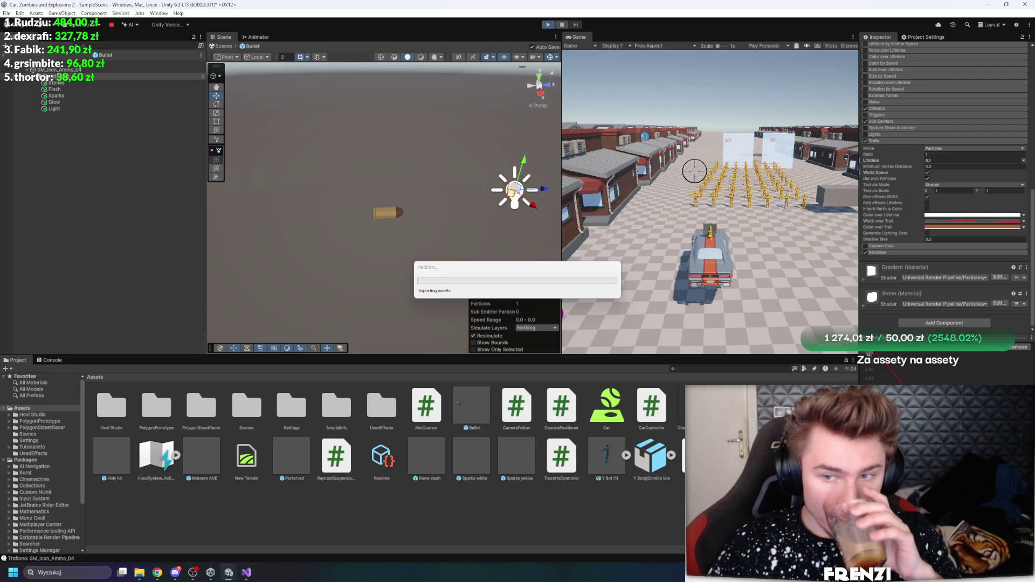
click(691, 110)
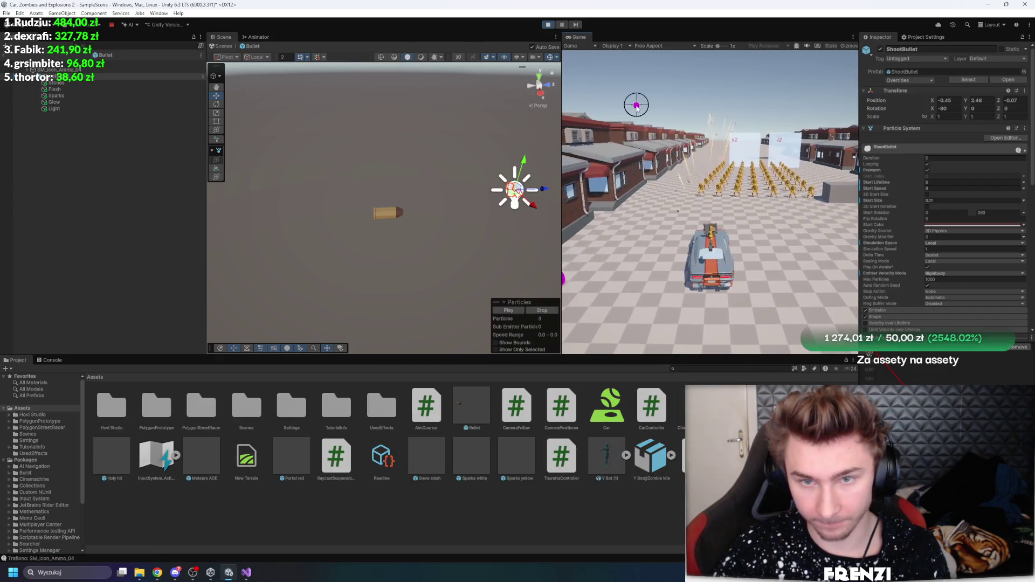
Restart the game and test-fire ShootBullet tracers at the zombies
click(751, 73)
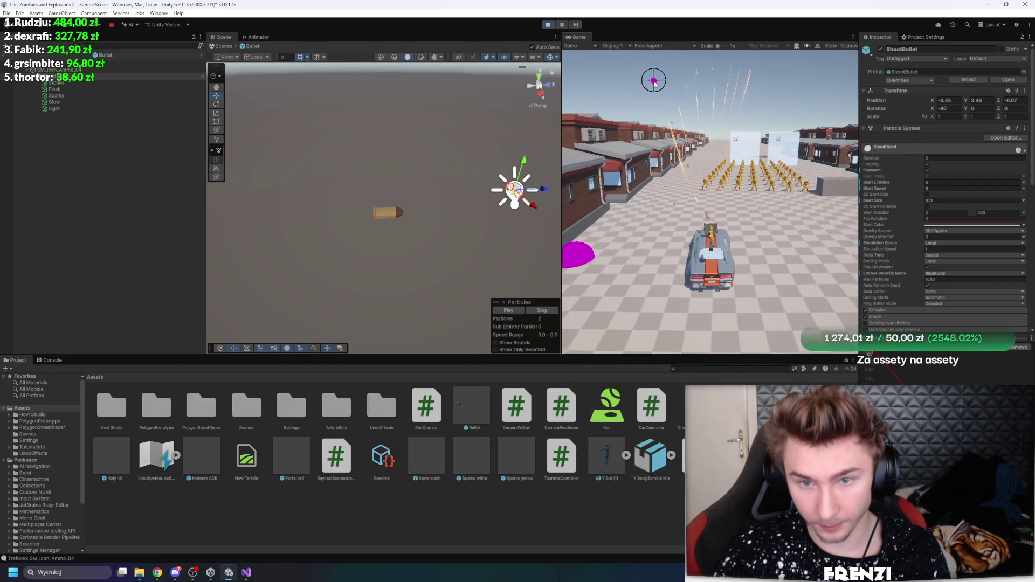
click(546, 25)
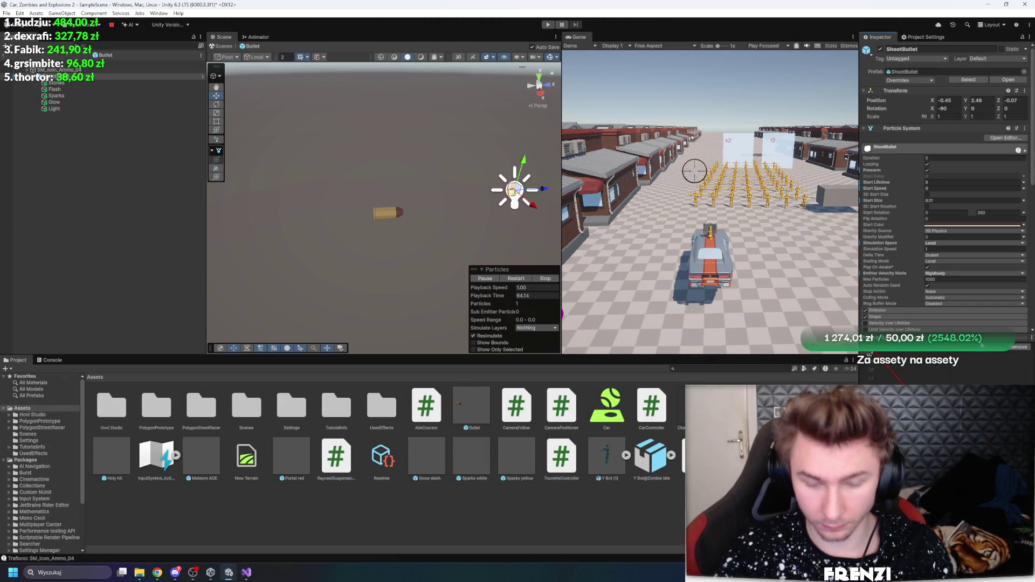
click(547, 25)
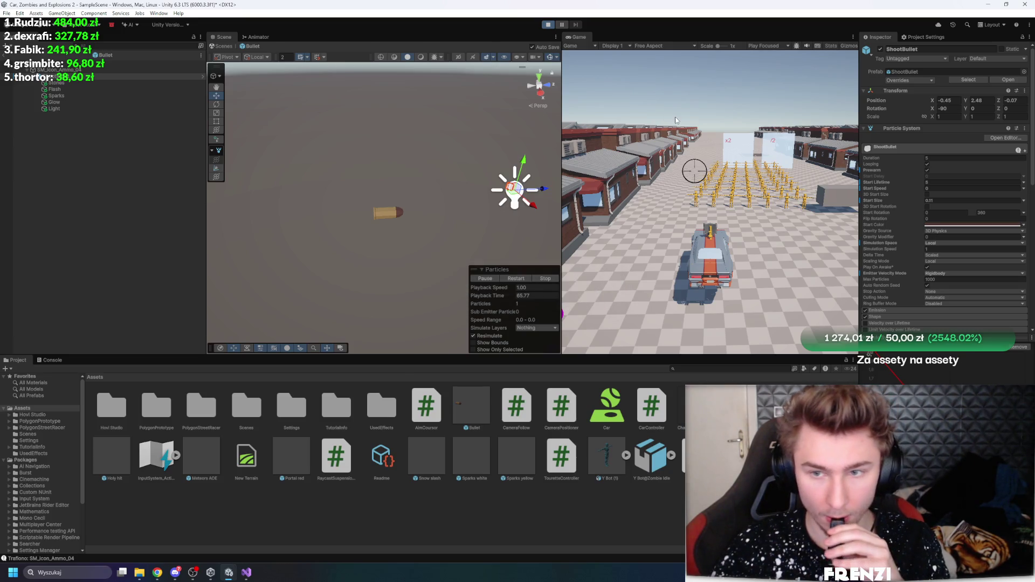
click(689, 120)
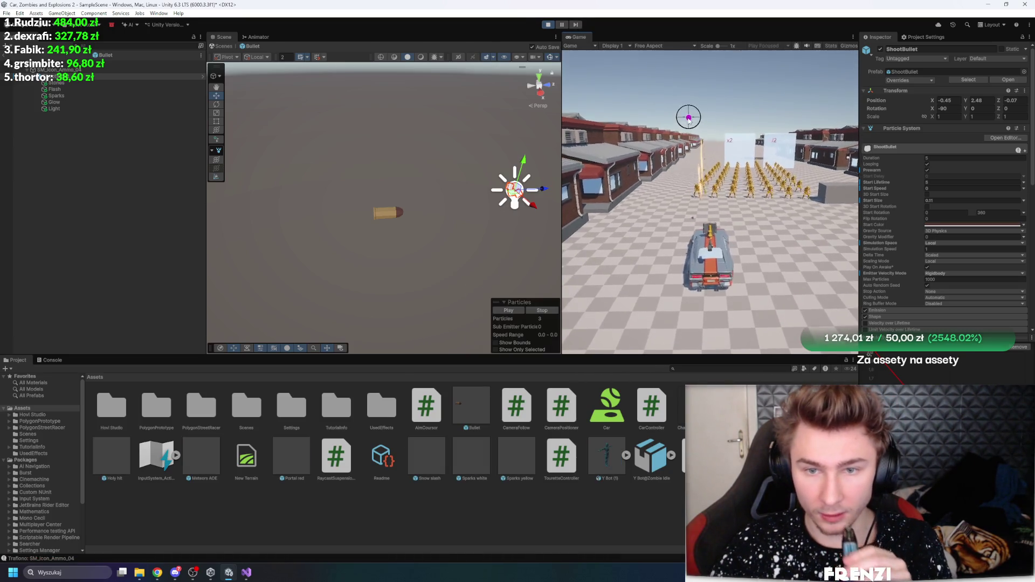
click(642, 169)
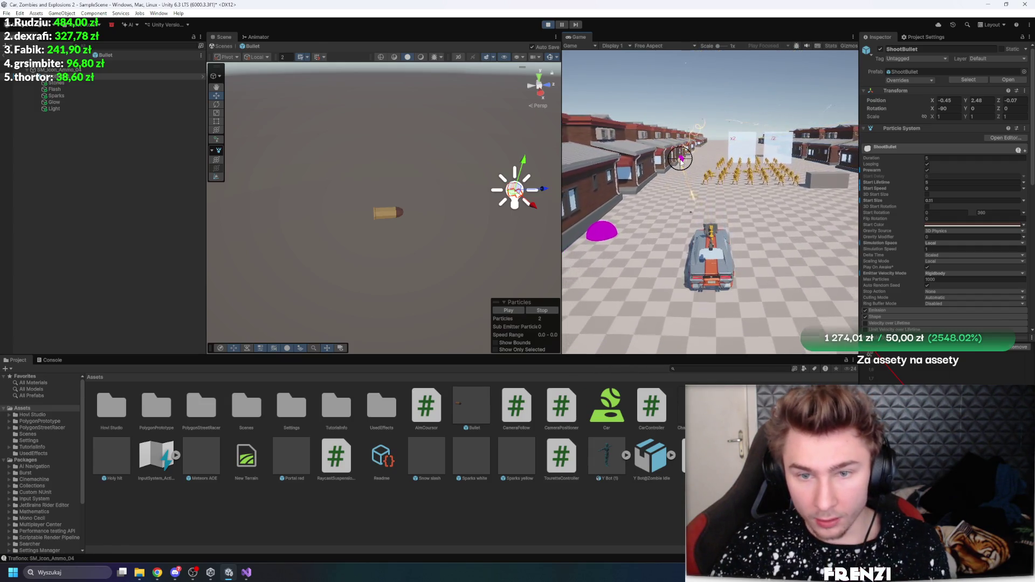
click(757, 183)
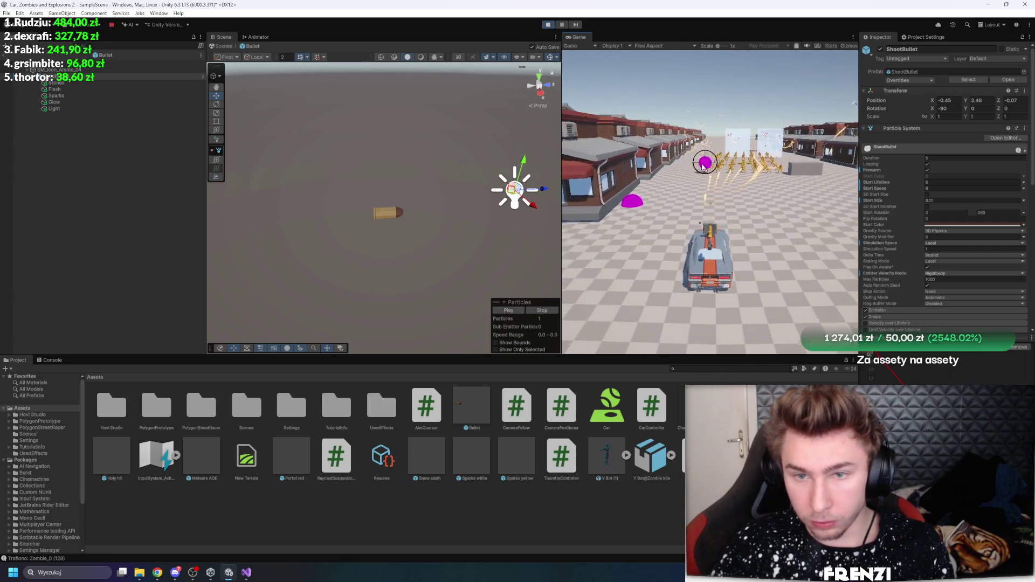
click(764, 158)
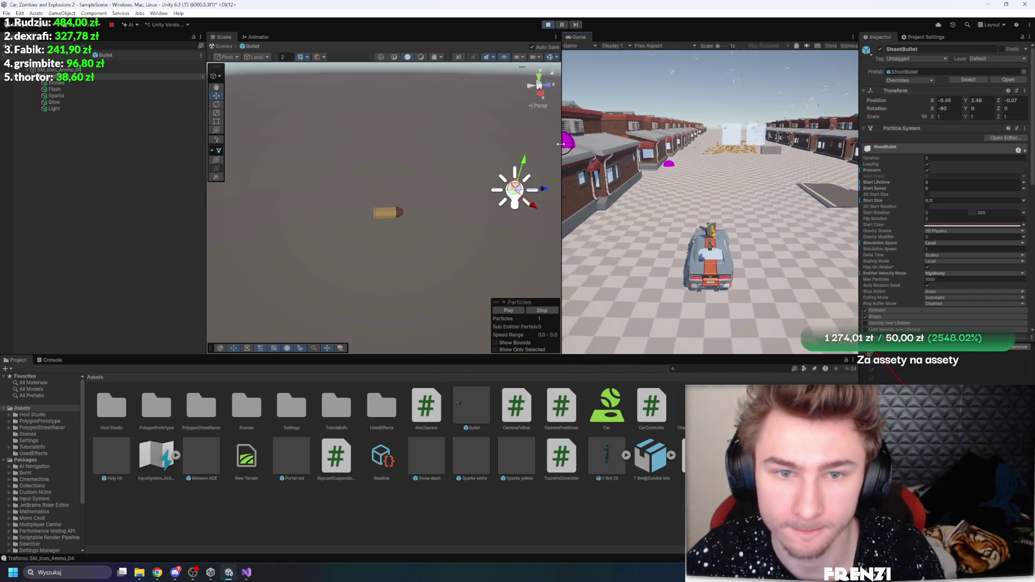
Widen the Game view, shoot at the cubes and magenta enemies, then select the effect in the Hierarchy
drag(561, 144, 317, 144)
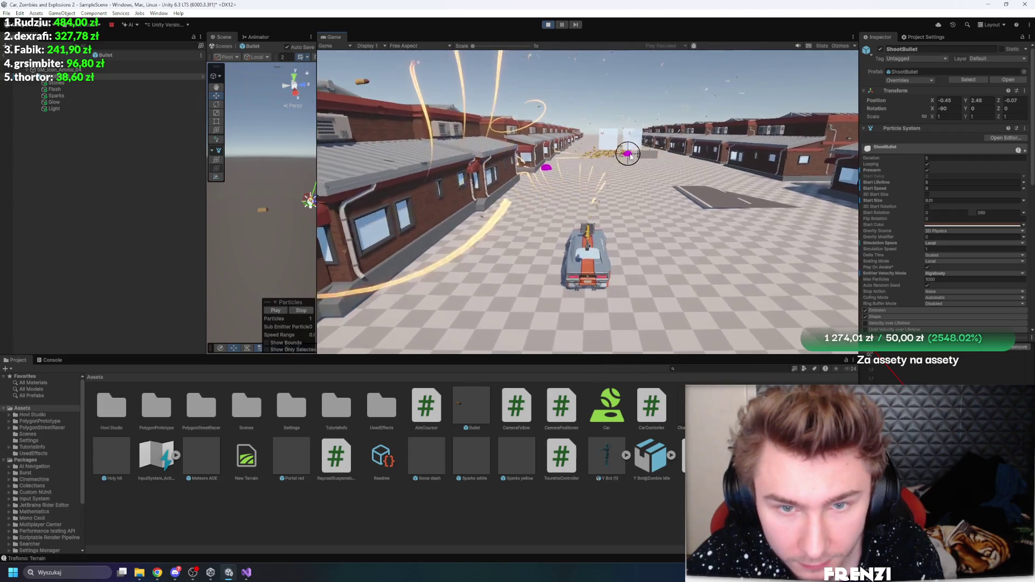
click(674, 156)
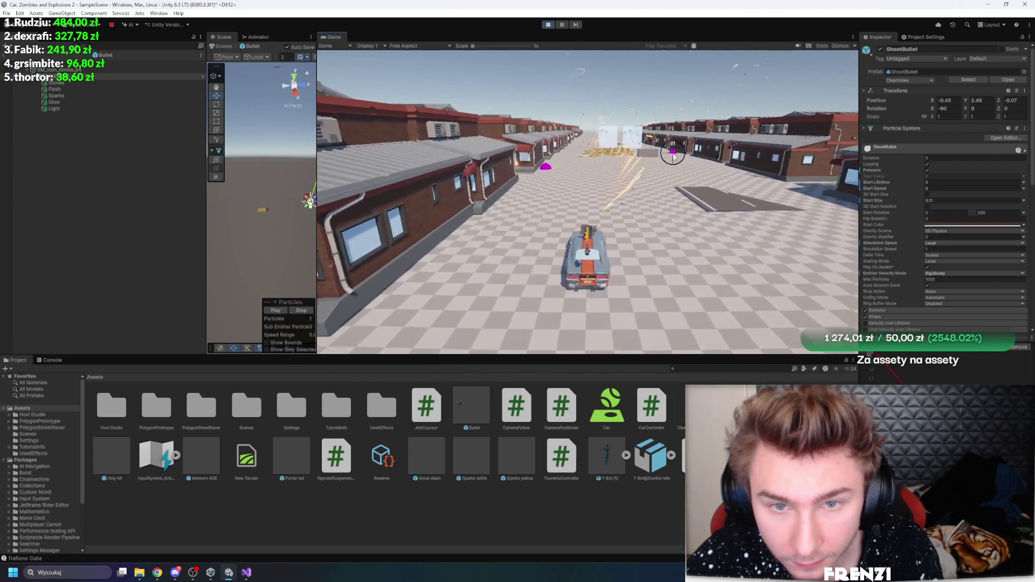
click(591, 149)
click(628, 150)
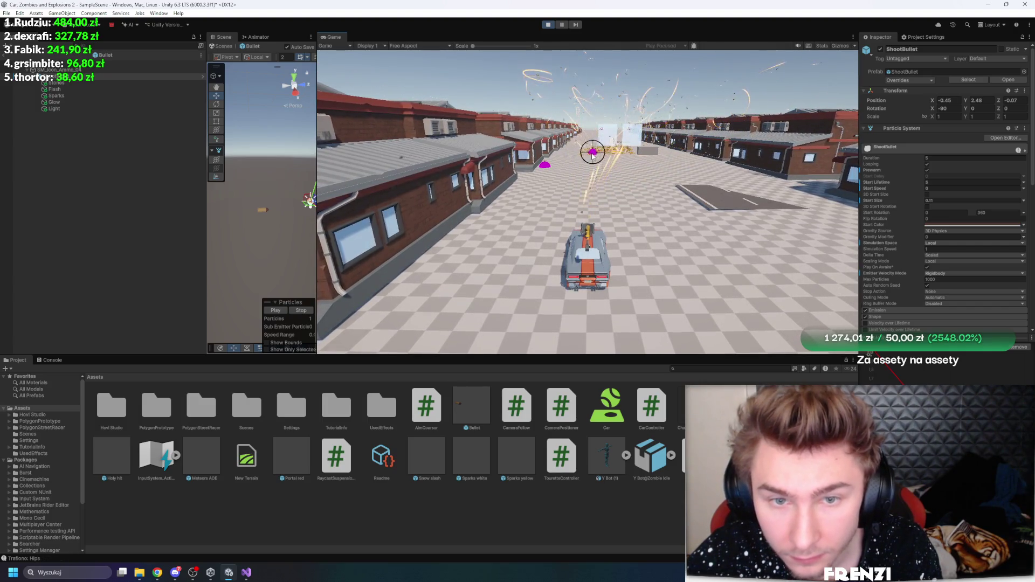
click(596, 156)
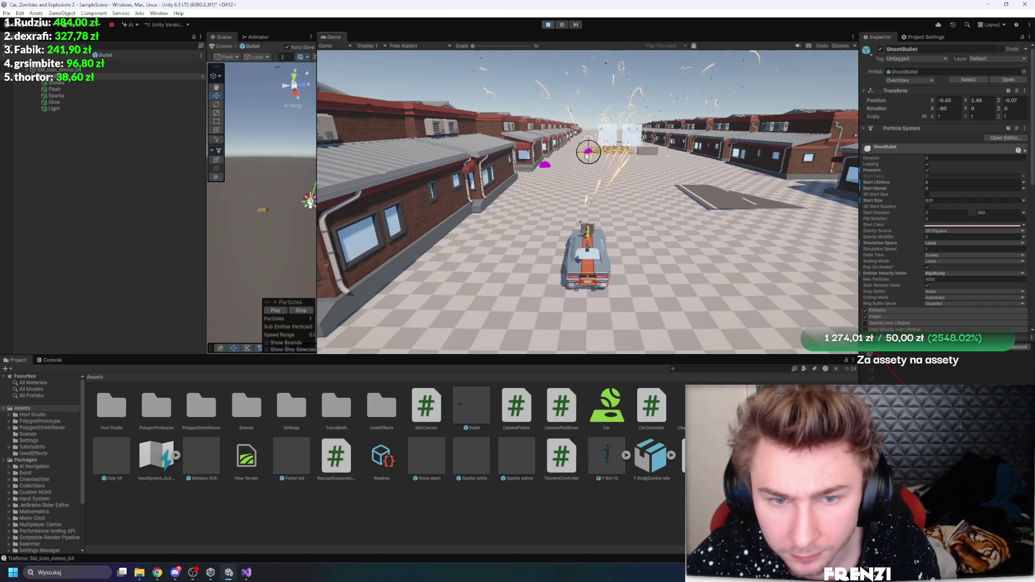
click(690, 151)
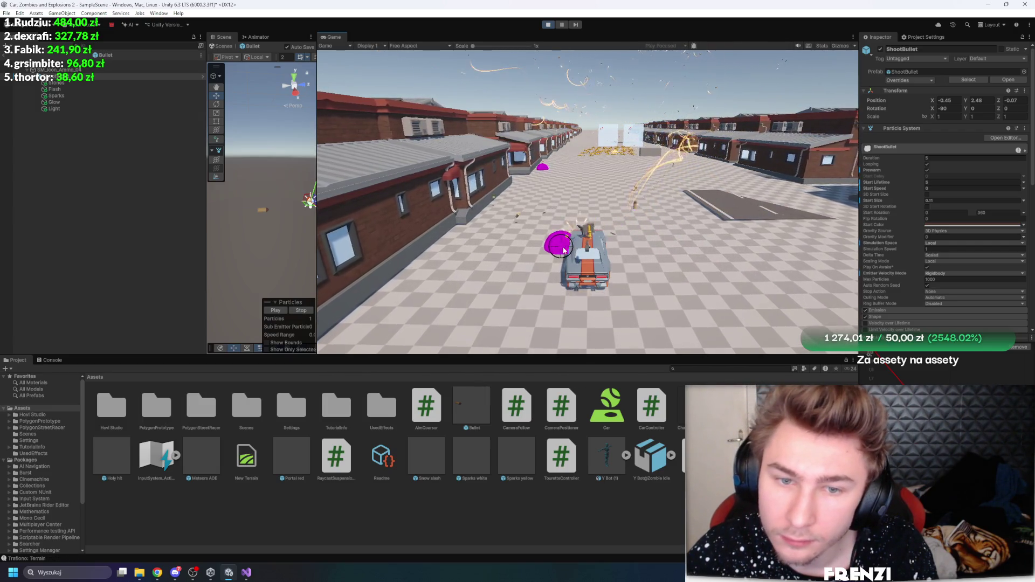
click(564, 250)
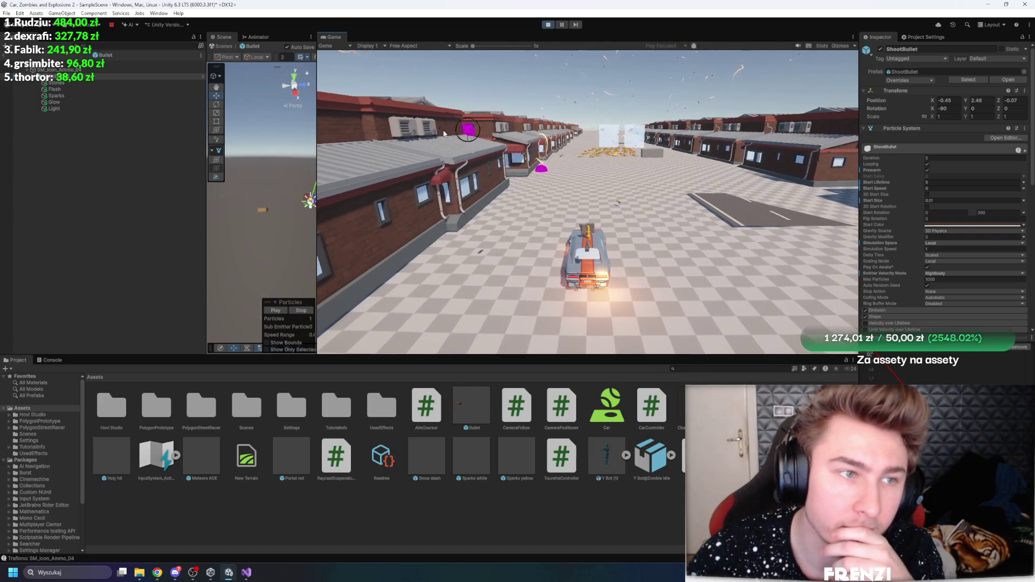
click(98, 76)
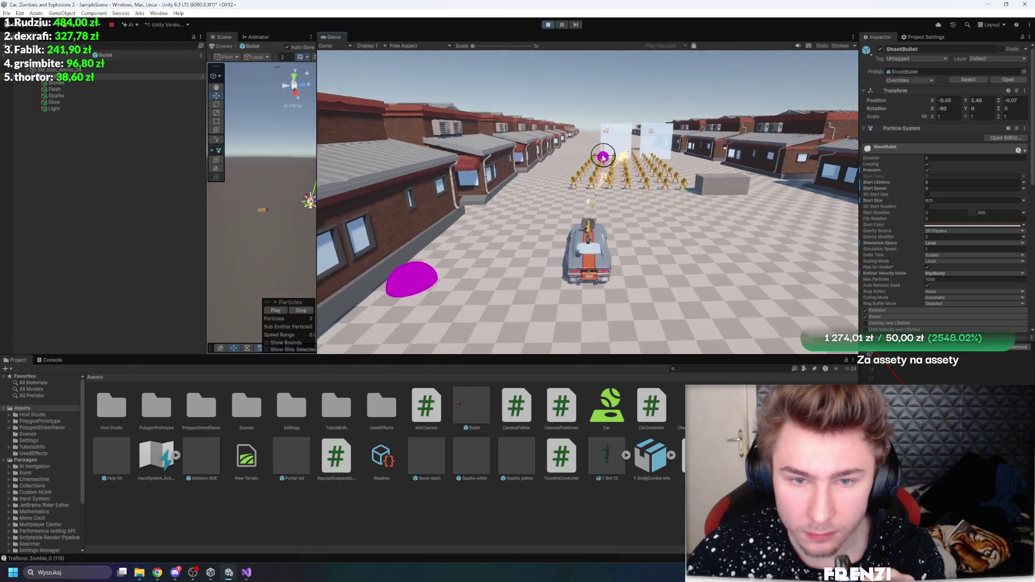
scroll(933, 210, down, 3)
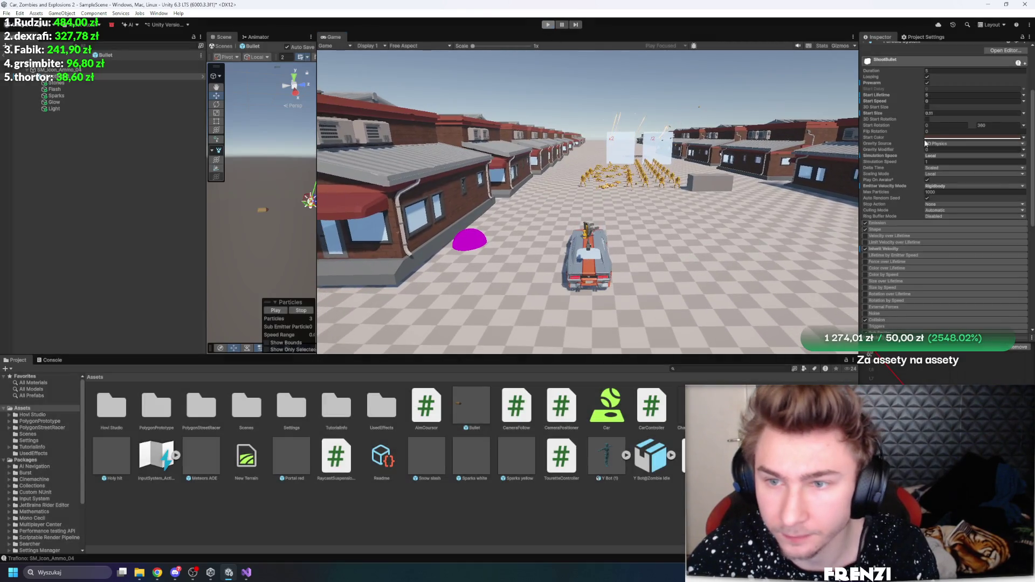
Shift the ShootBullet Start Color from orange to yellow, then run the game
click(974, 137)
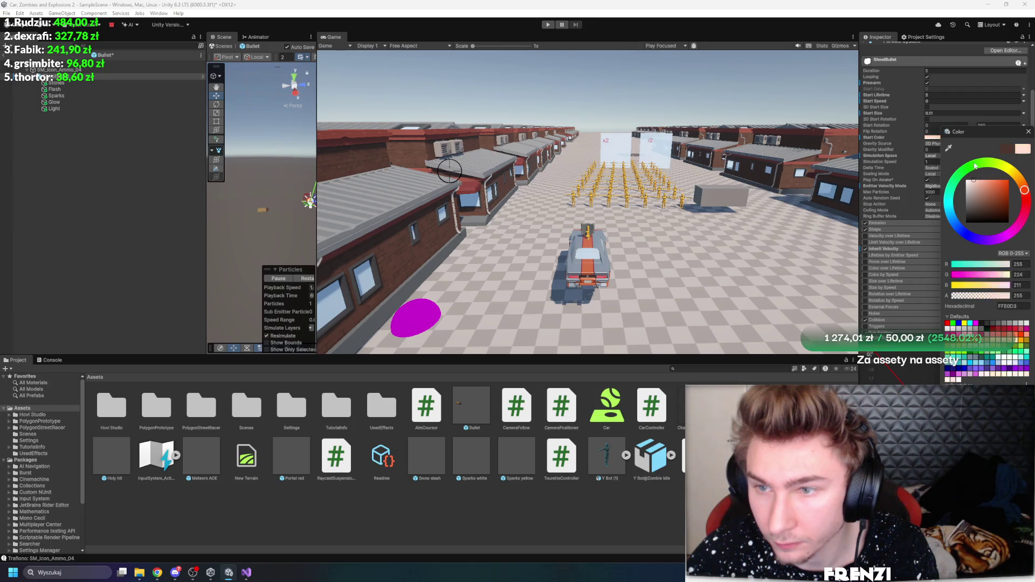
drag(1021, 180, 1013, 173)
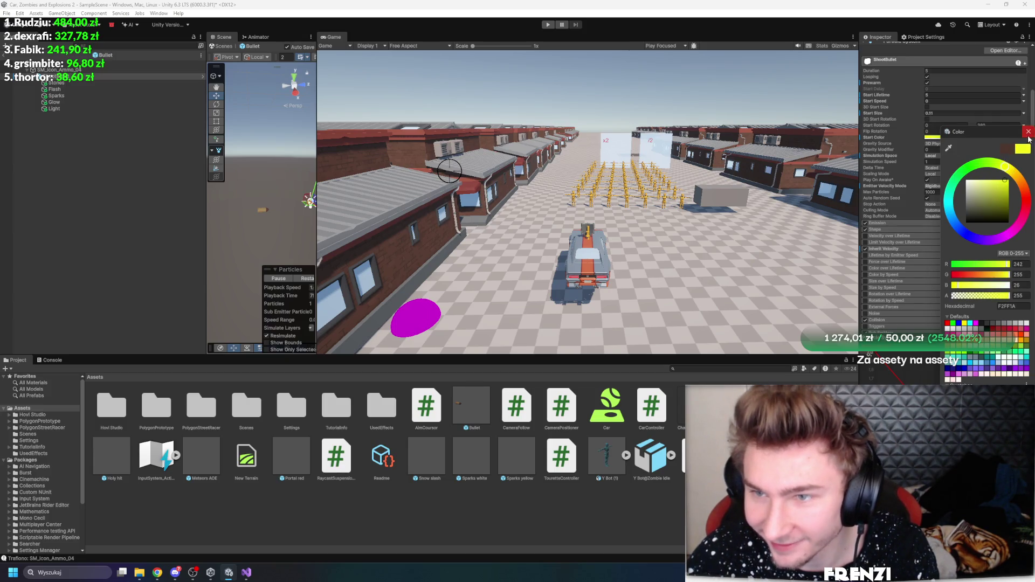
click(1029, 133)
scroll(930, 250, down, 5)
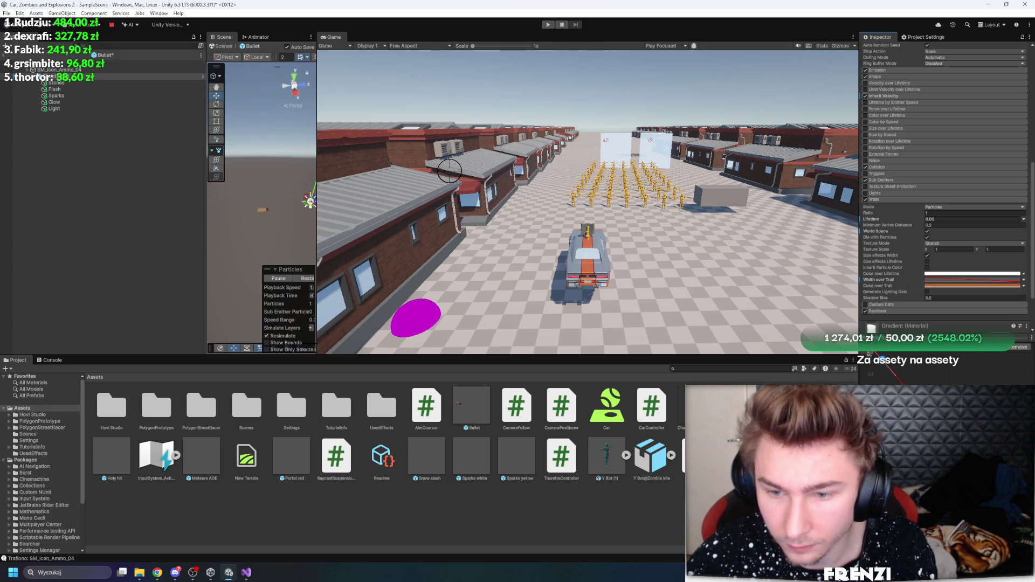
click(547, 26)
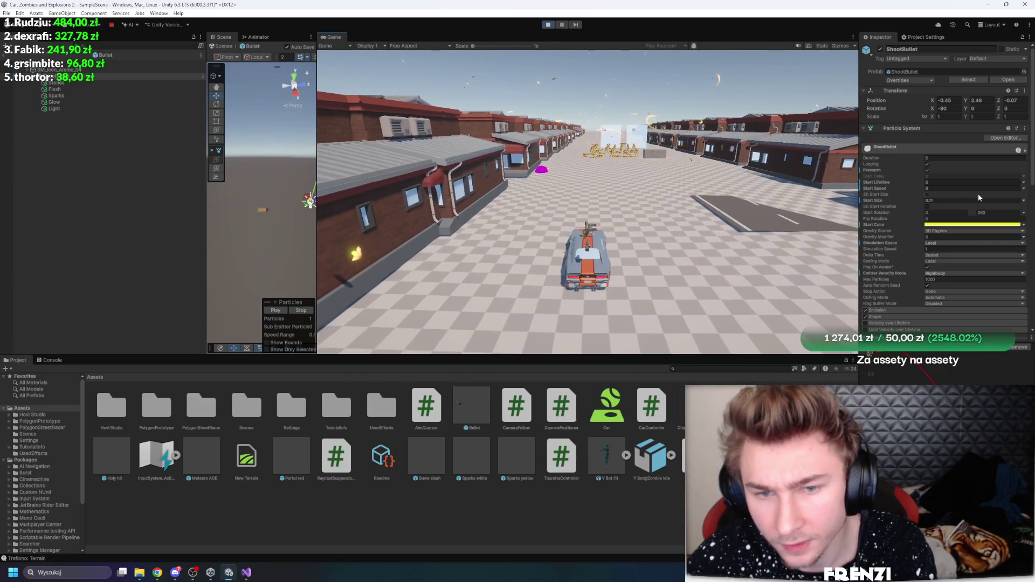
Scroll the Inspector down to the Renderer module while the game runs
scroll(978, 193, down, 10)
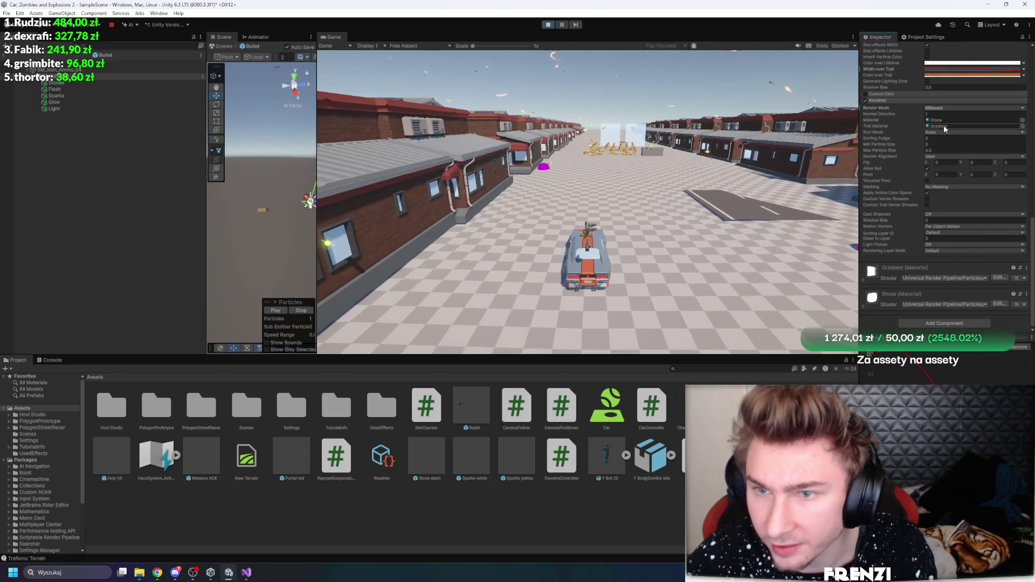
Make Trail67 the bullet's trail material and open Trail67's settings in the Inspector
click(944, 126)
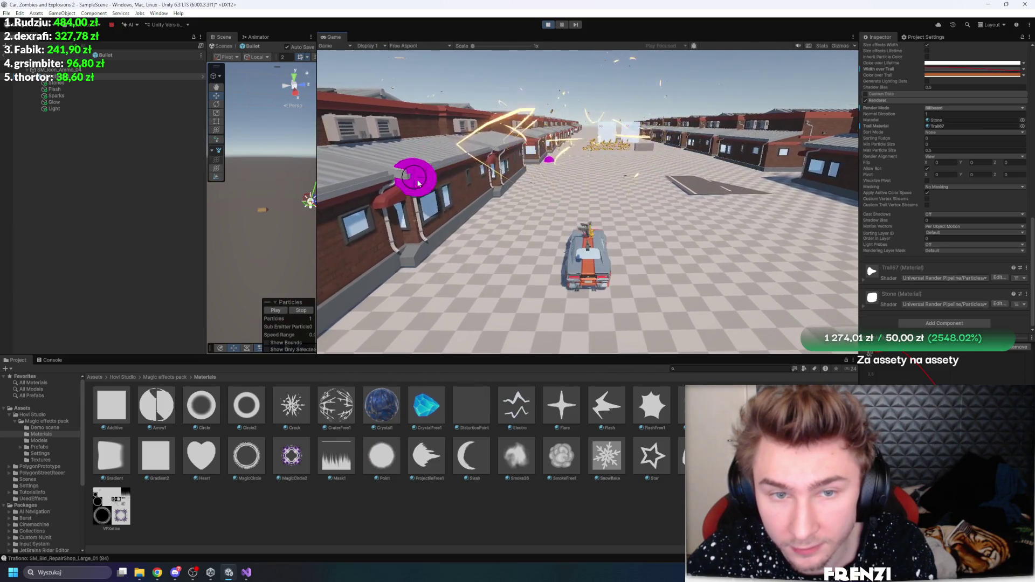
click(938, 126)
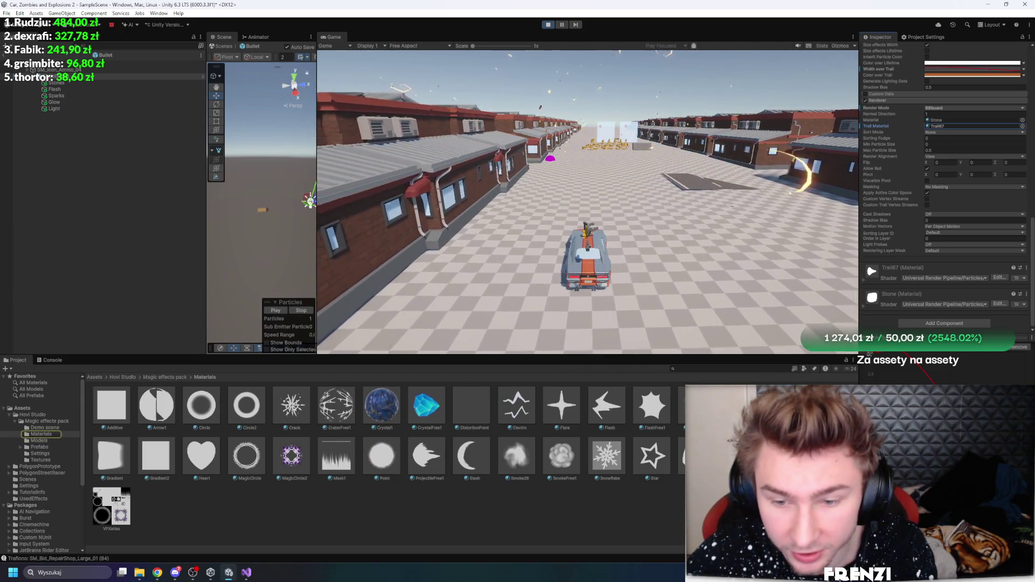
double_click(937, 127)
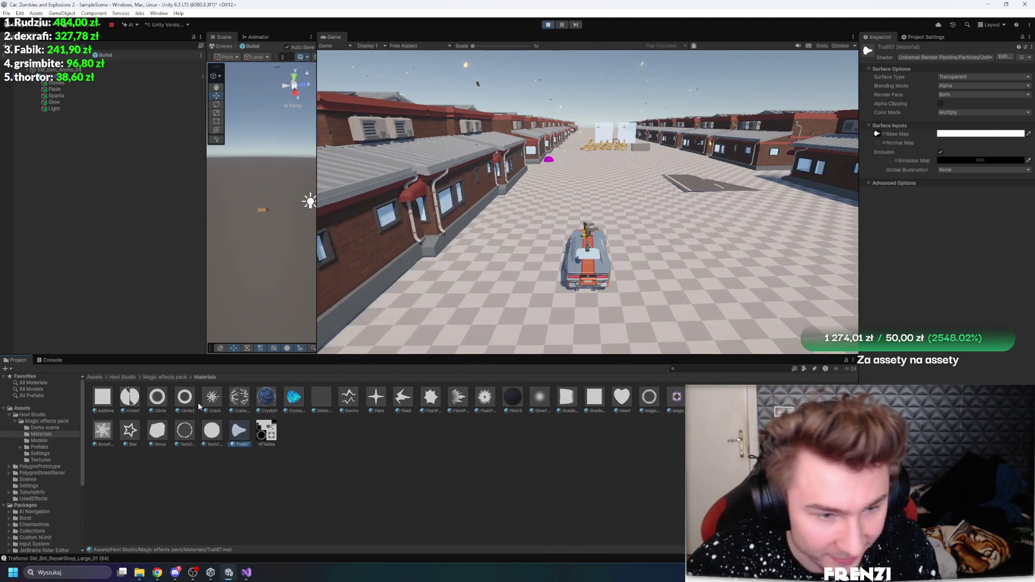
Shrink the Materials thumbnails, test the Trail67 trails on magenta enemies, then stop the game
scroll(378, 464, down, 2)
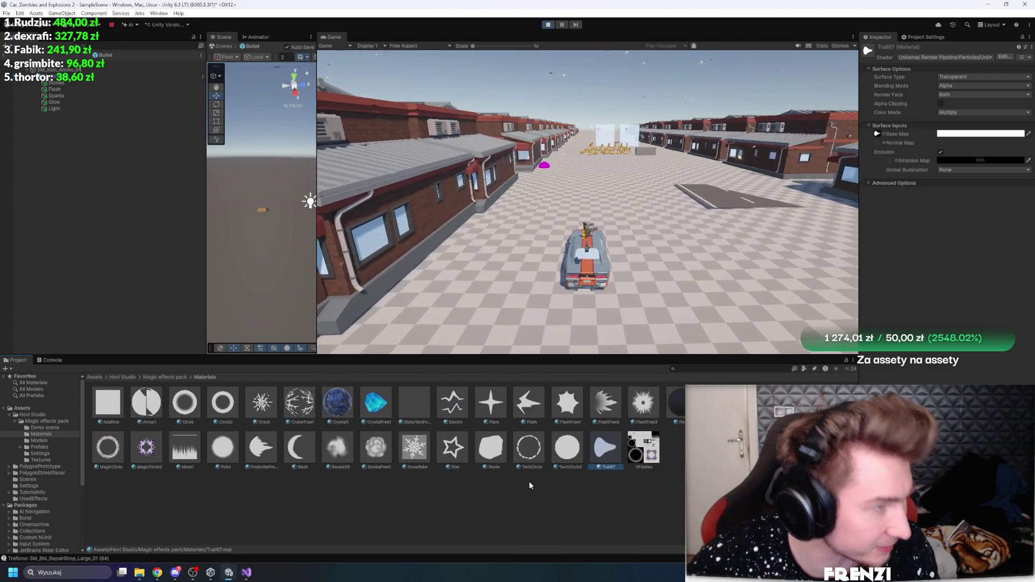
click(758, 225)
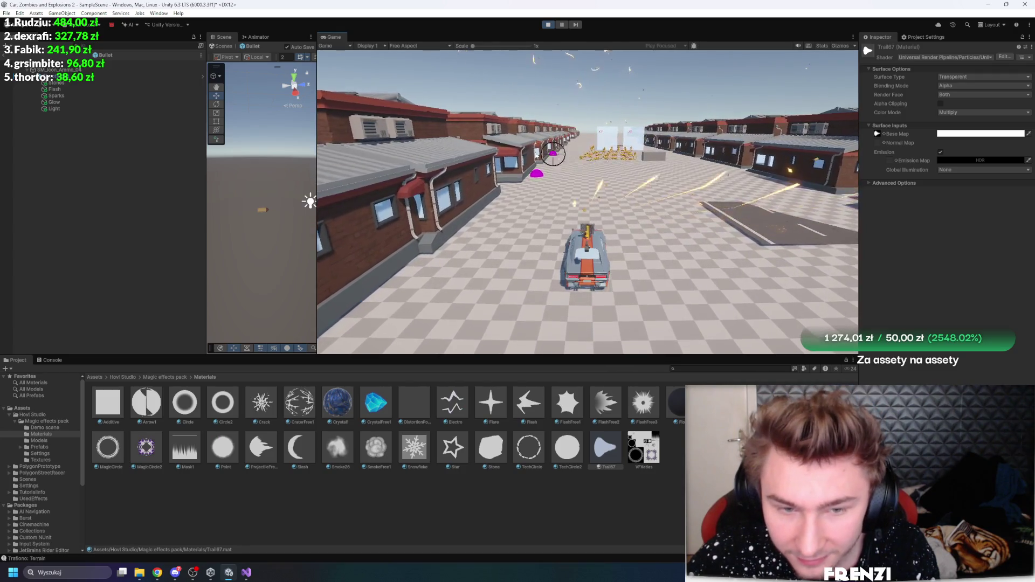
click(447, 178)
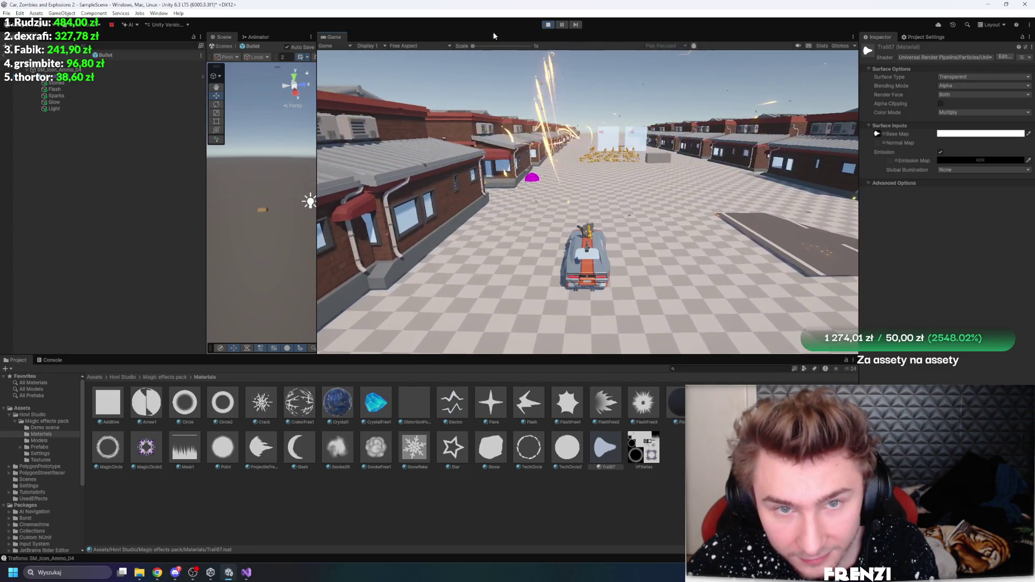
click(847, 78)
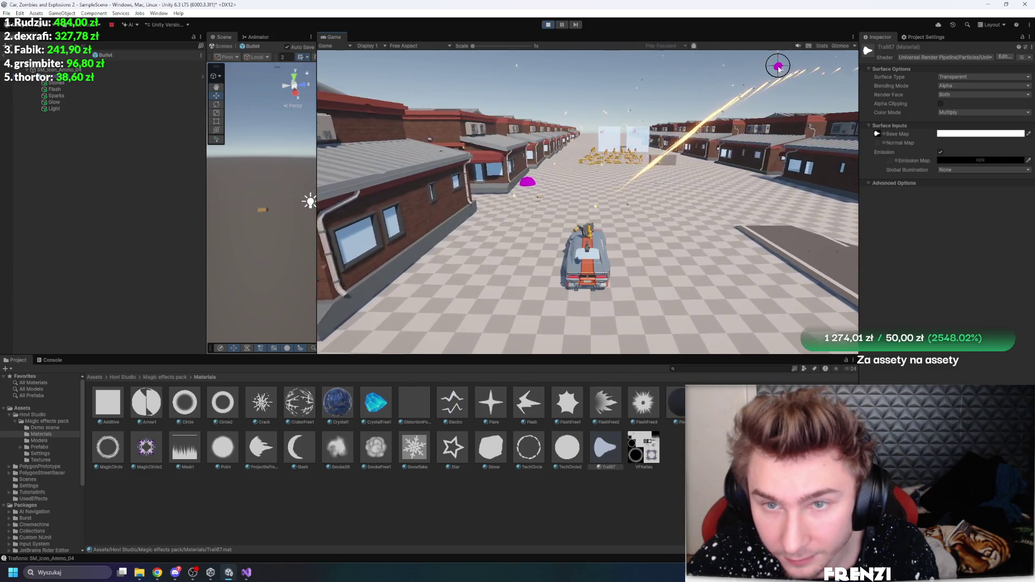
click(398, 116)
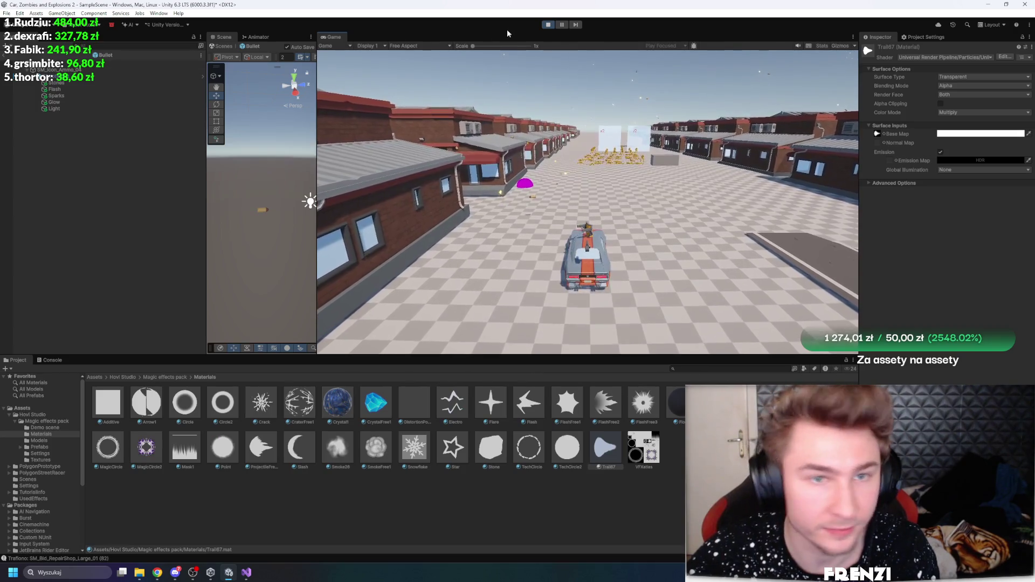
key(ctrl+p)
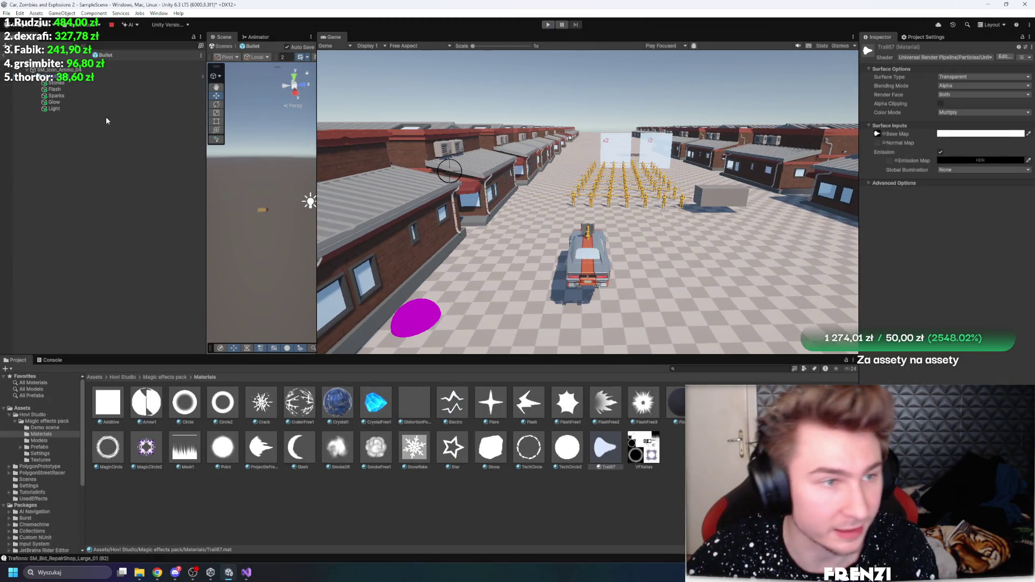
Inspect the ShootBullet particle settings, briefly checking the SM_Icon_Ammo_04 object
click(102, 76)
scroll(947, 233, down, 5)
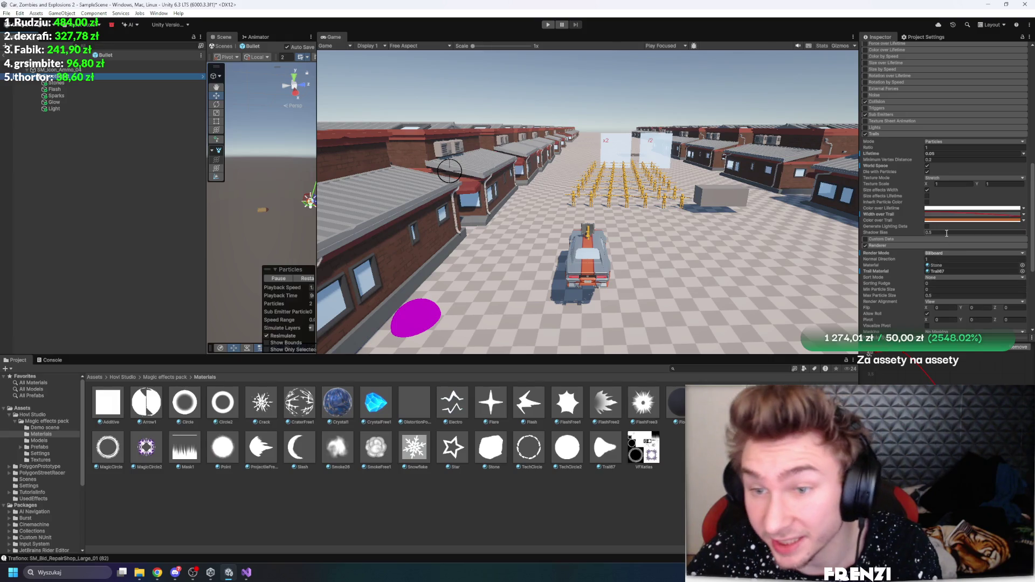
scroll(947, 238, down, 5)
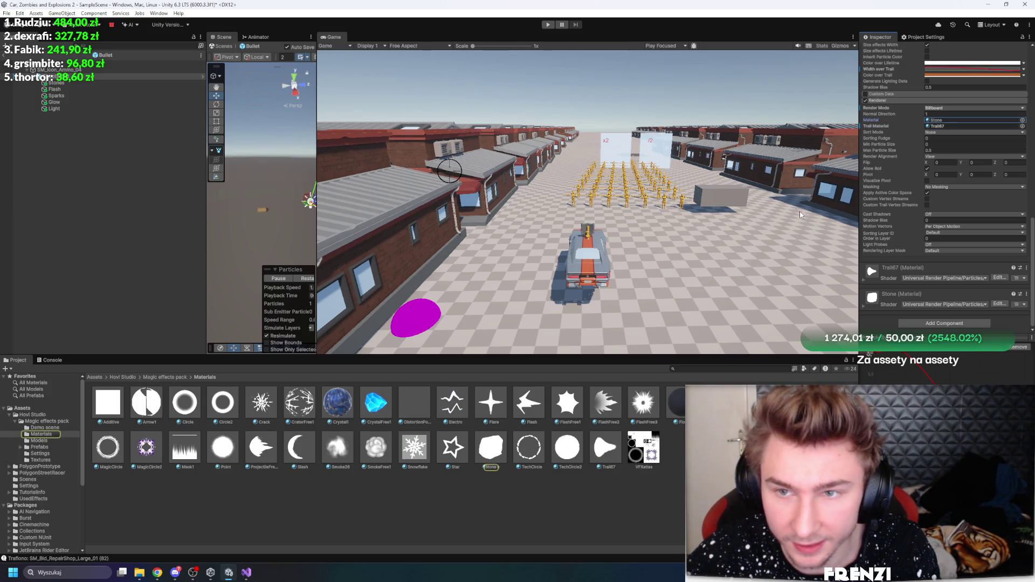
click(84, 70)
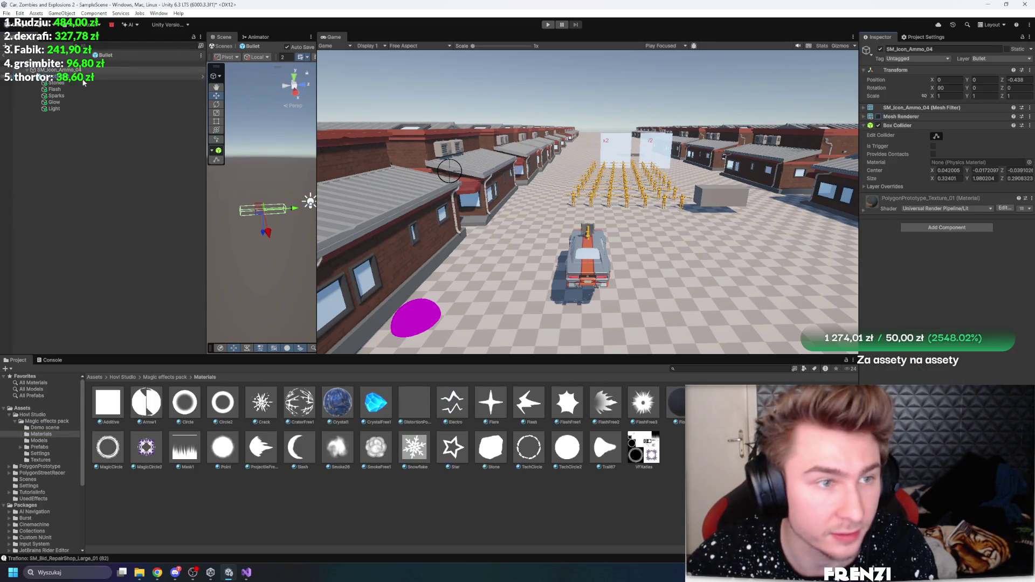
click(83, 78)
click(890, 131)
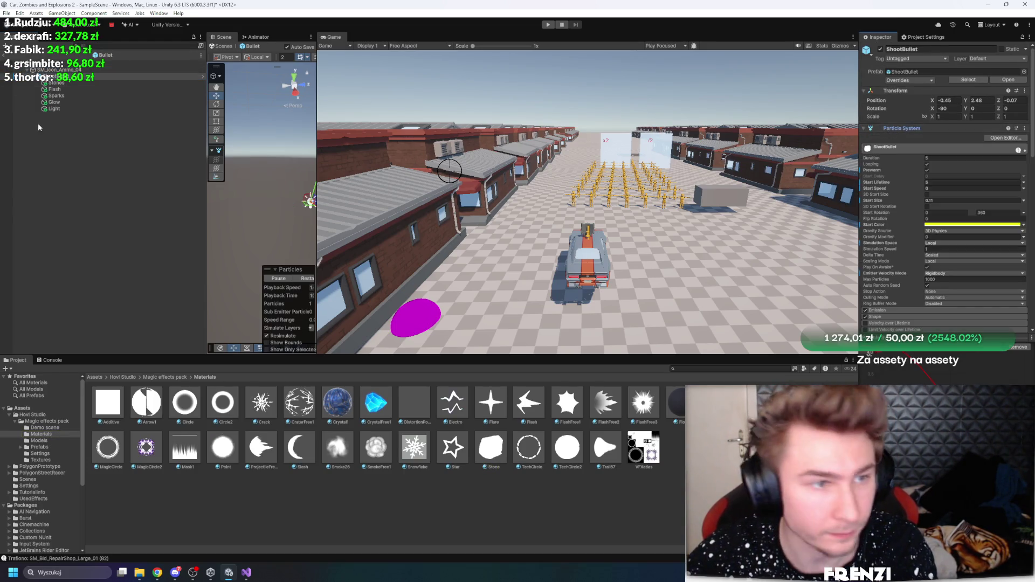
click(76, 78)
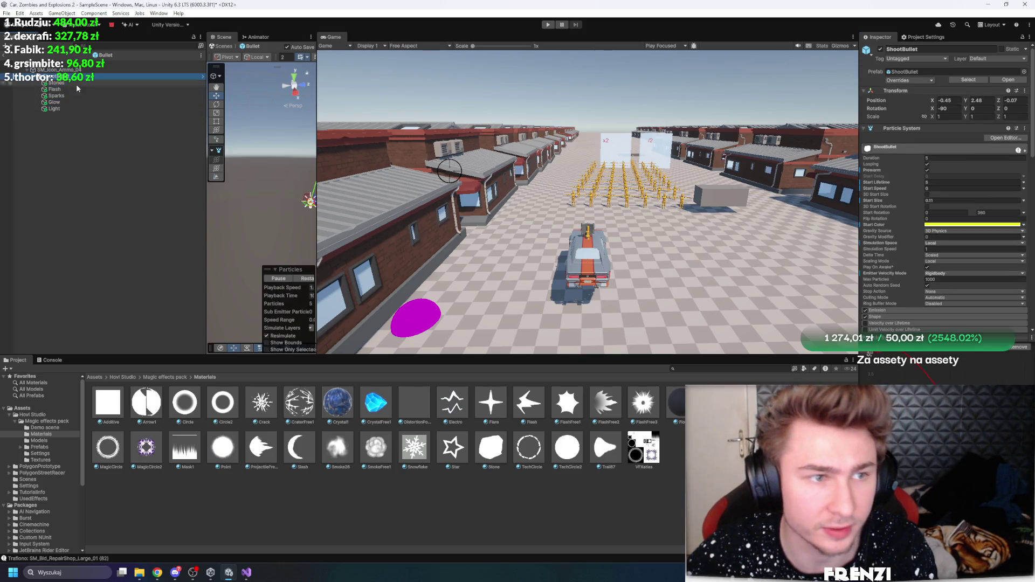
Inspect the Glow effect, deselect it, and exit Bullet prefab mode
click(69, 101)
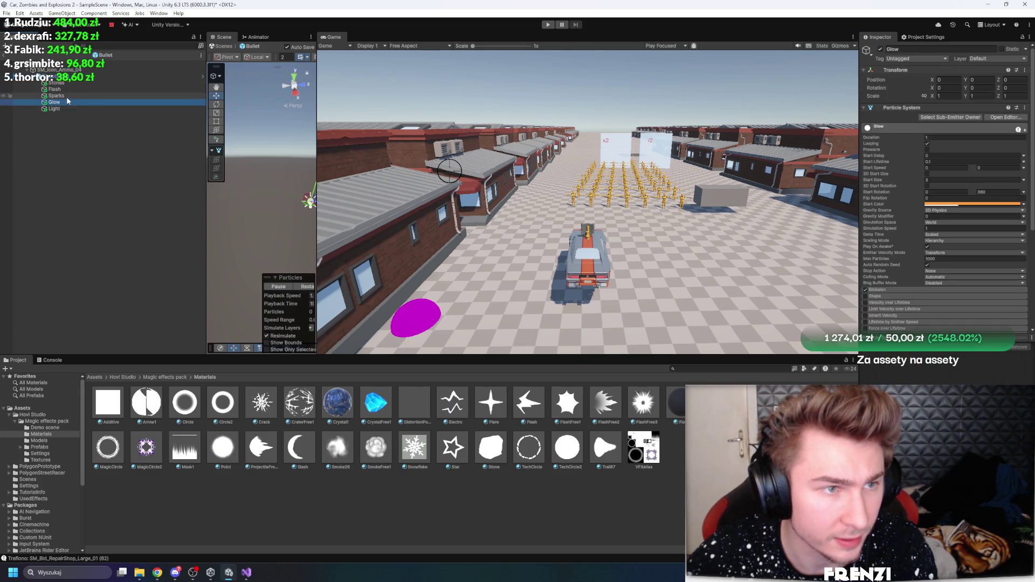
click(172, 180)
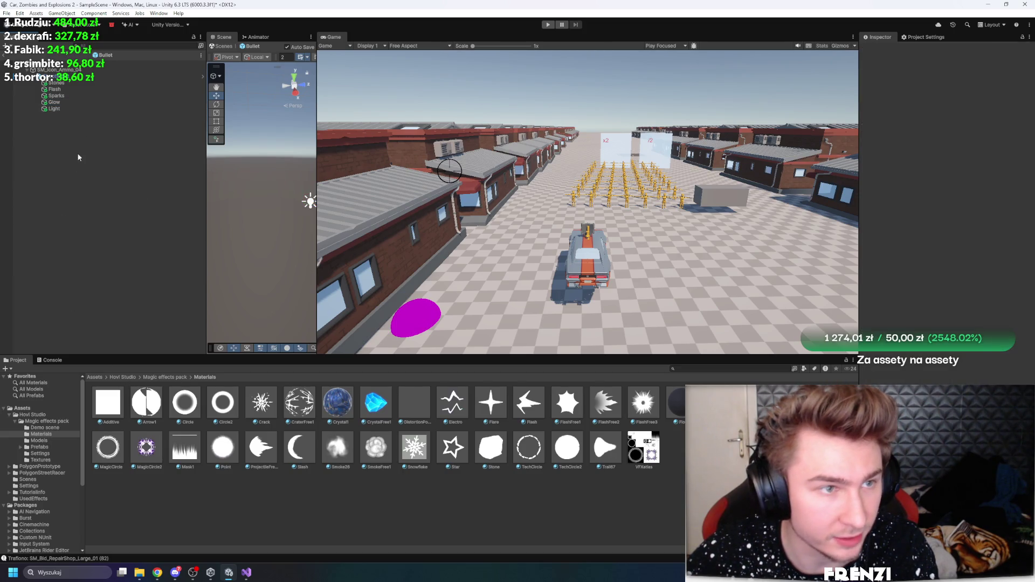
click(6, 54)
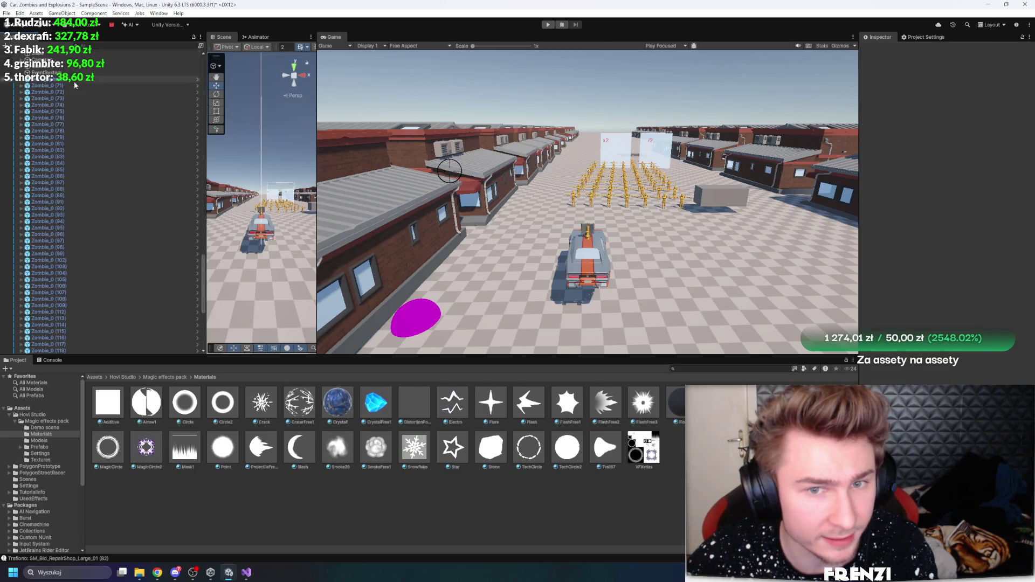
Widen the Scene view beside the Game view, select Portal red's Smoke, and orbit close to its particles
drag(317, 145, 651, 145)
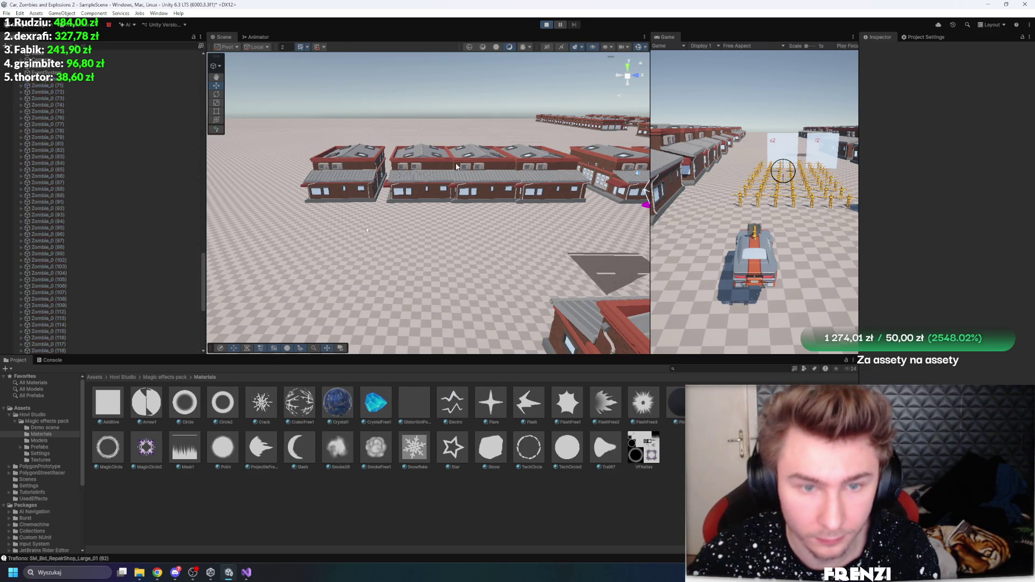
mouse_move(456, 166)
mouse_down()
mouse_move(435, 229)
mouse_move(461, 226)
mouse_move(303, 190)
mouse_move(572, 211)
mouse_up()
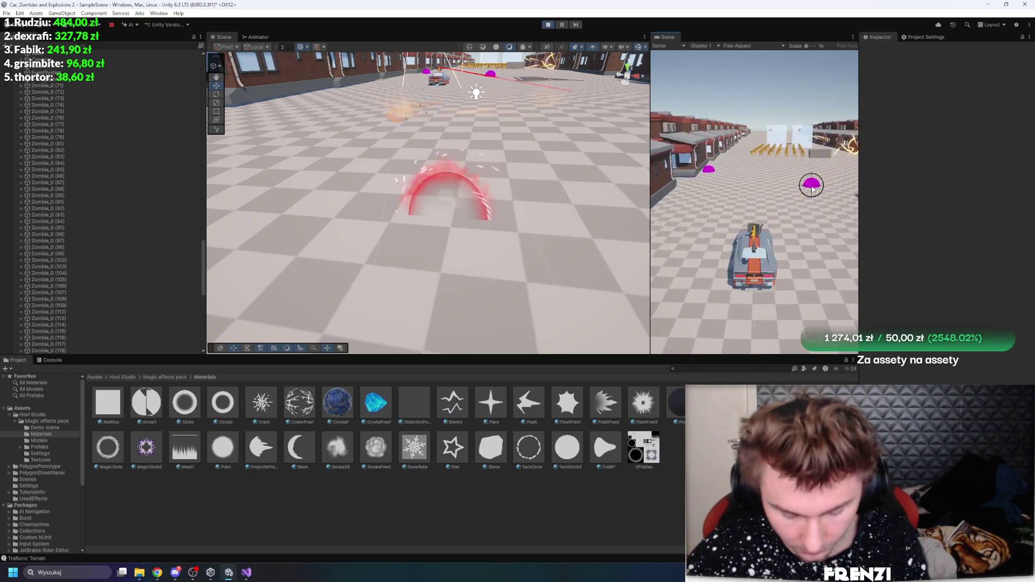
click(448, 189)
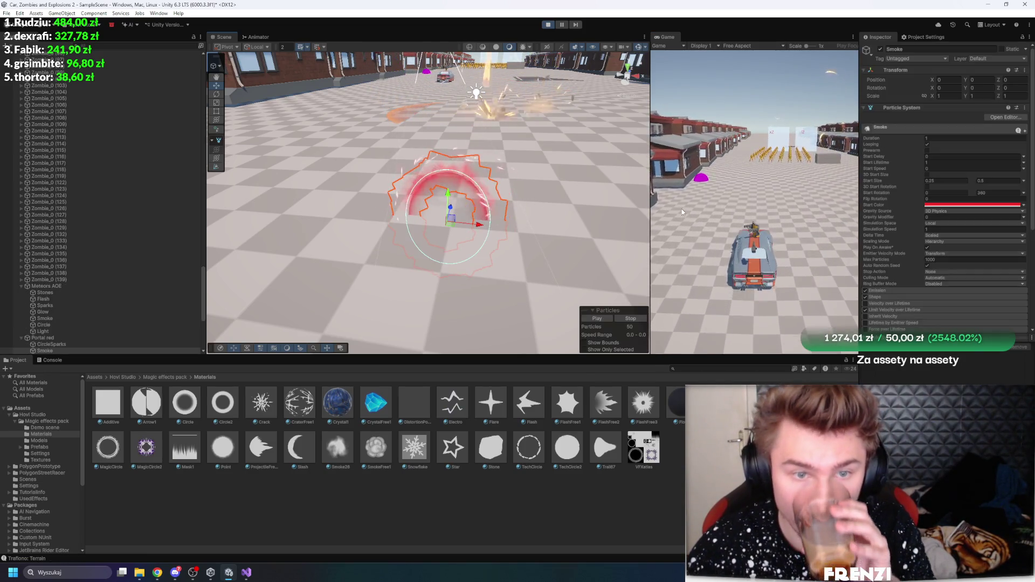
mouse_move(513, 190)
mouse_down()
mouse_move(567, 165)
mouse_move(319, 158)
mouse_move(345, 167)
mouse_up()
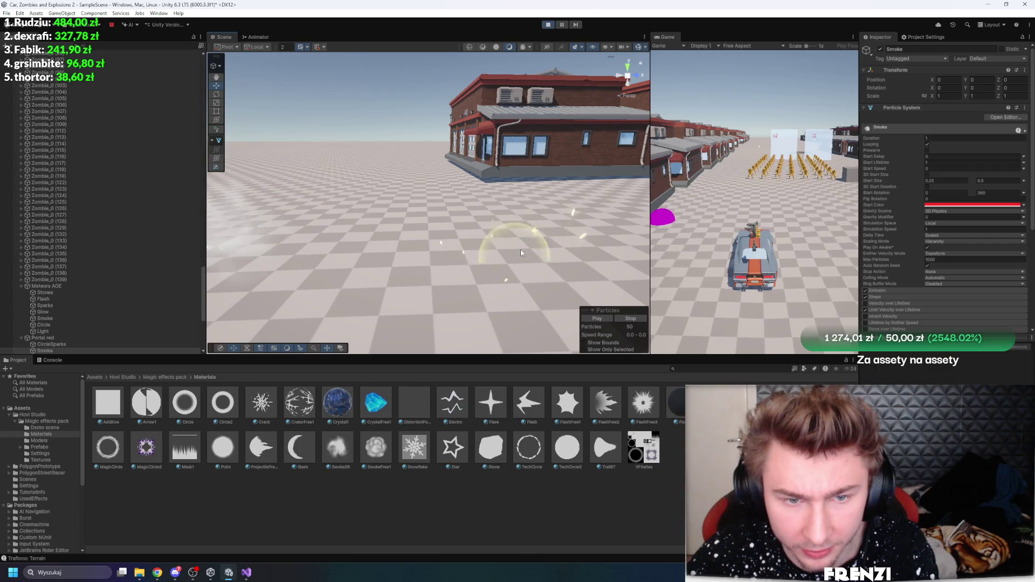
mouse_move(519, 248)
mouse_down()
mouse_move(484, 235)
mouse_move(490, 227)
mouse_move(468, 266)
mouse_up()
drag(531, 155, 484, 222)
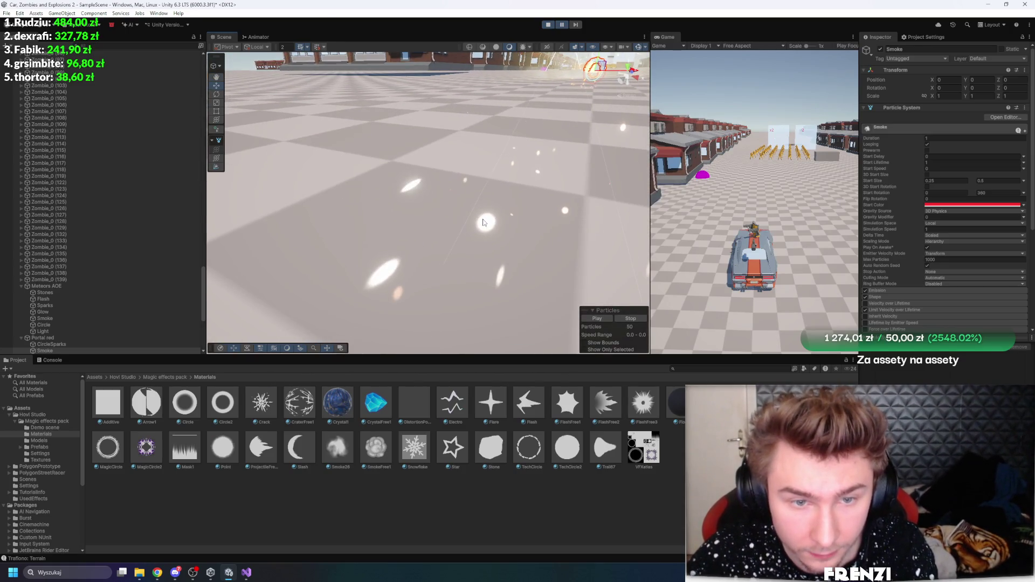
Select the Sparks yellow effect and frame it closely in the Scene view
scroll(484, 222, down, 5)
scroll(86, 269, down, 5)
click(85, 273)
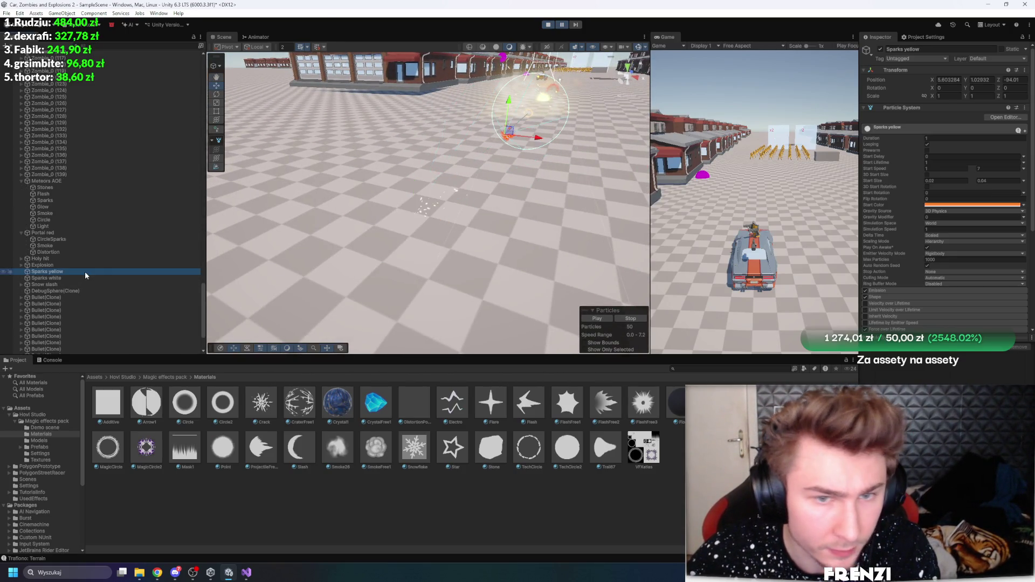
key(f)
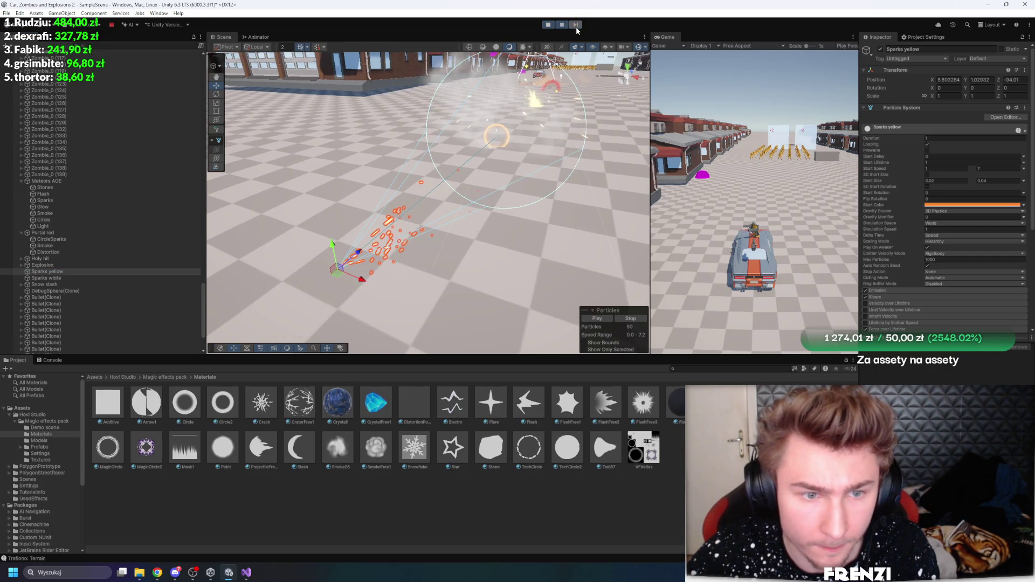
key(f)
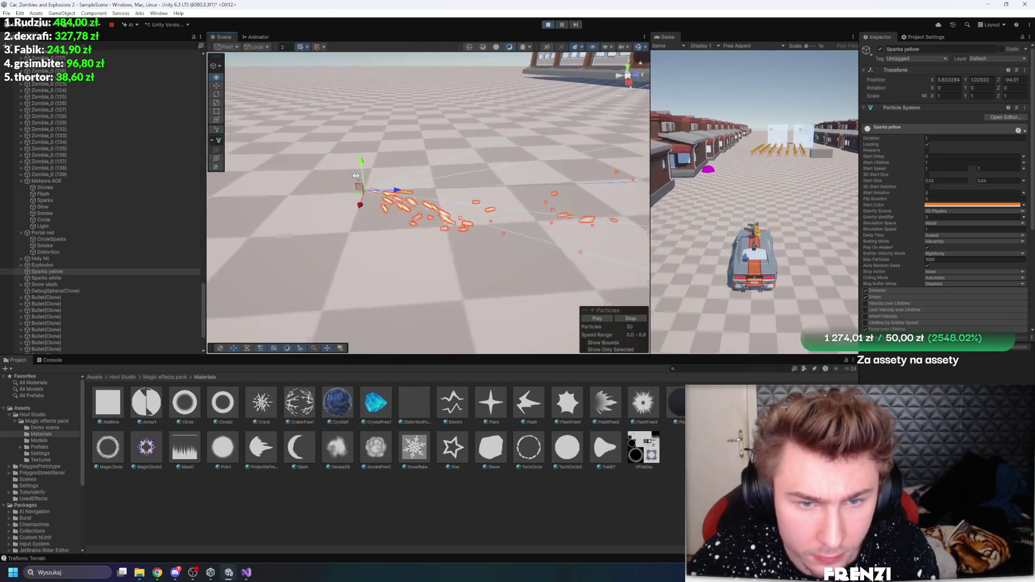
click(82, 272)
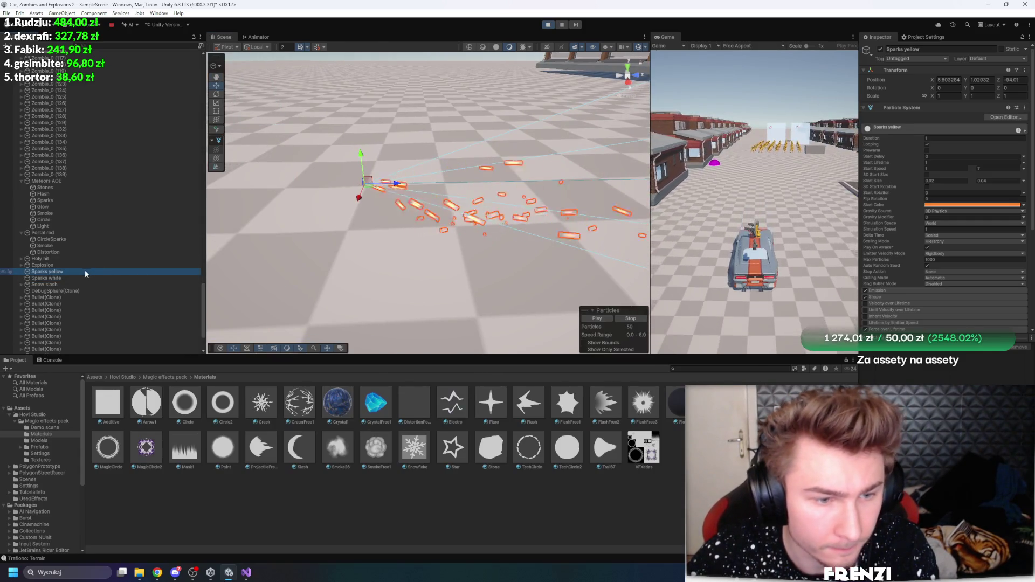
Save Sparks yellow as a prefab in Assets/UsedEffects, stop play mode, and open the prefab
click(146, 378)
click(95, 378)
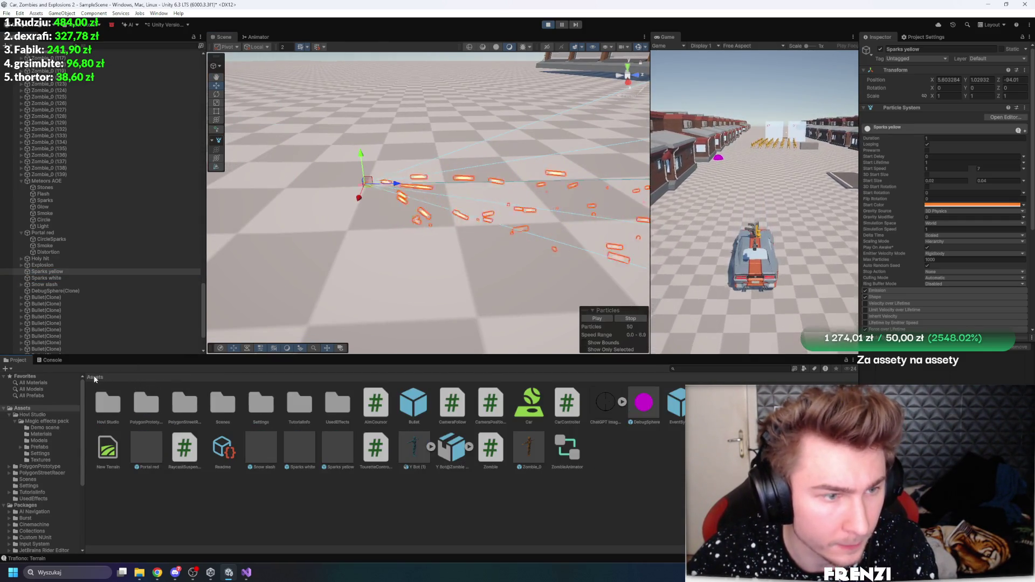
double_click(346, 407)
drag(143, 339, 157, 407)
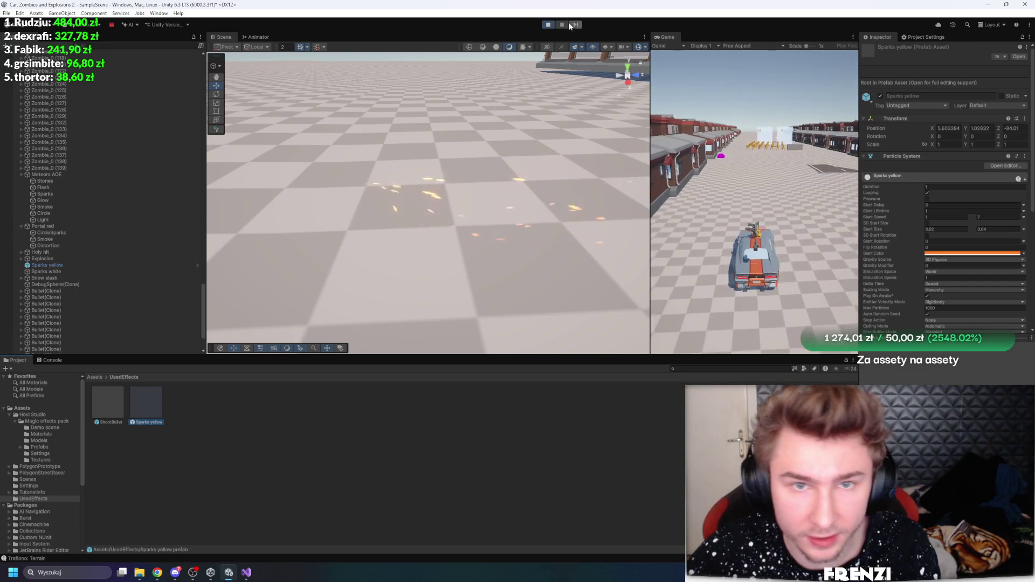
click(548, 25)
double_click(151, 409)
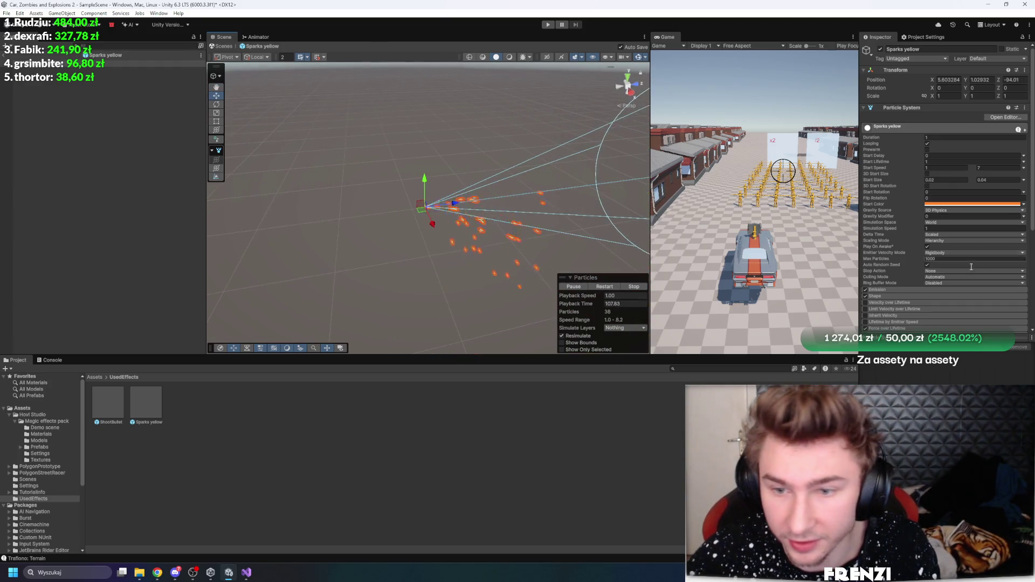
In Emission, set Rate over Distance to 13 and Rate over Time to 0
scroll(897, 167, down, 3)
click(906, 181)
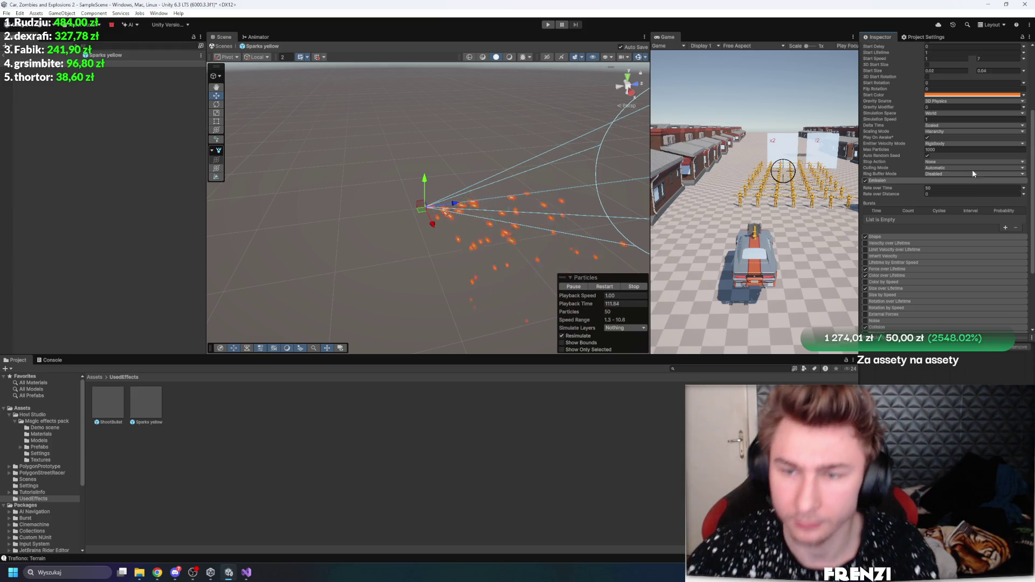
click(941, 194)
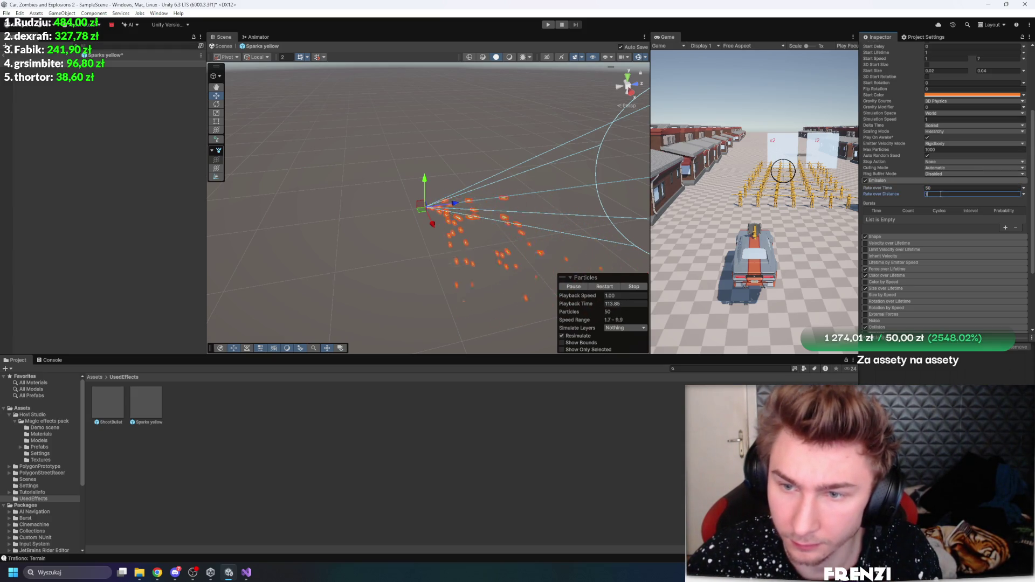
text(13)
click(939, 188)
text(0)
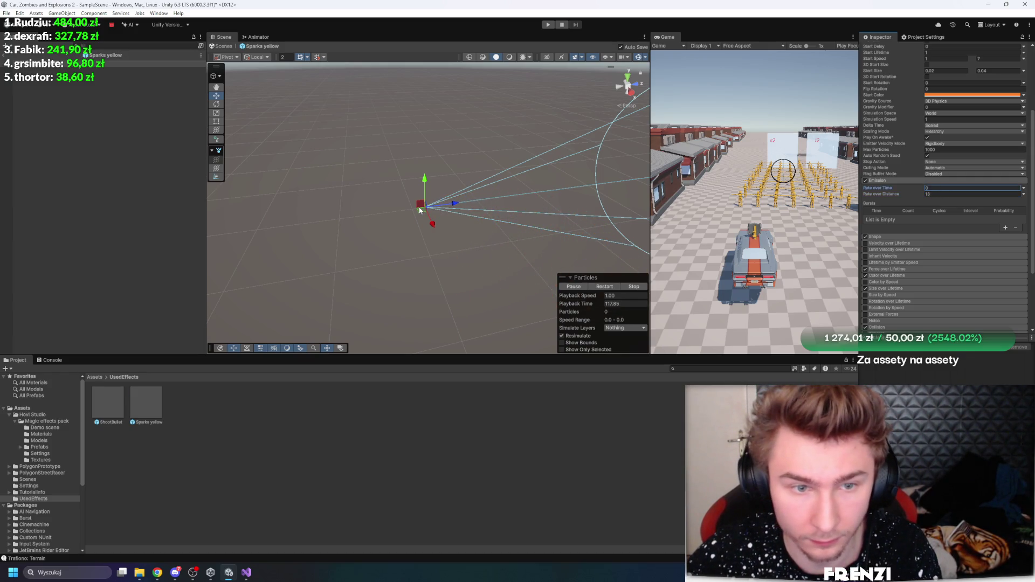
Test distance emission by moving the emitter, enable Inherit Velocity, and undo the test moves
mouse_move(423, 207)
mouse_down()
mouse_move(405, 287)
mouse_move(442, 176)
mouse_move(423, 208)
mouse_move(308, 300)
mouse_move(457, 190)
mouse_move(371, 196)
mouse_up()
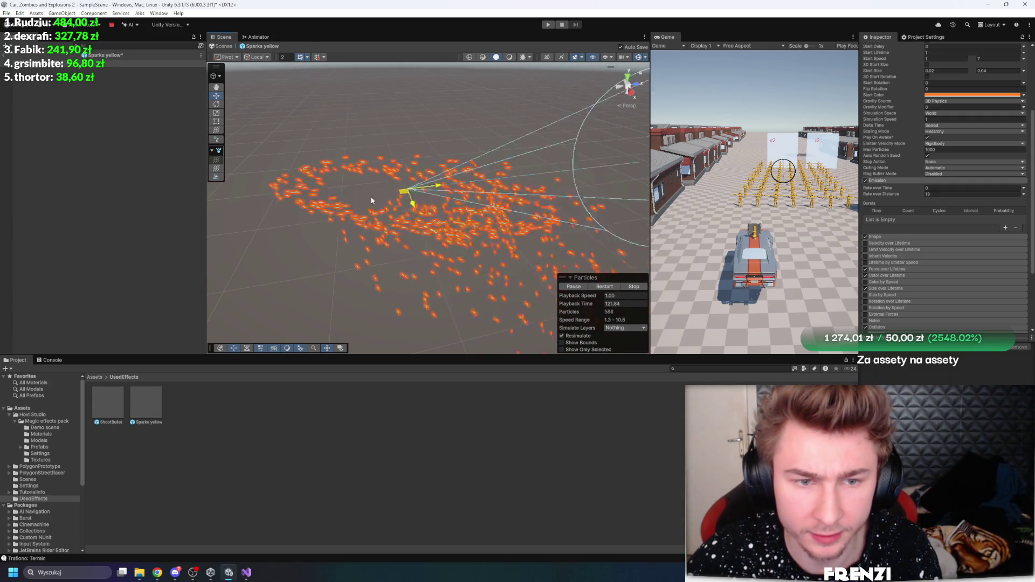
key(ctrl+z)
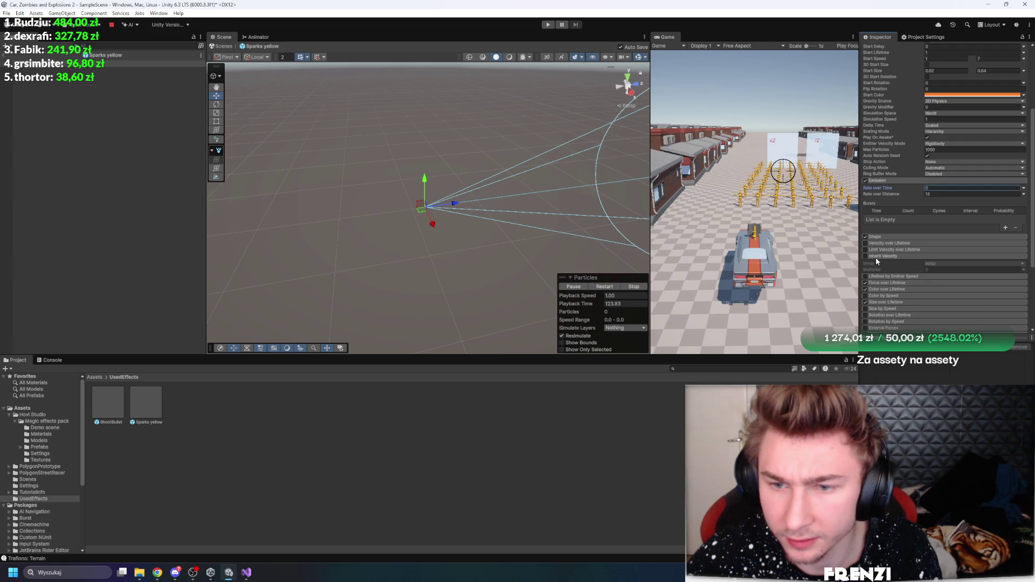
click(885, 256)
click(866, 256)
mouse_move(413, 213)
mouse_down()
mouse_move(332, 251)
mouse_move(461, 182)
mouse_move(391, 229)
mouse_move(413, 215)
mouse_move(352, 226)
mouse_move(480, 164)
mouse_move(265, 265)
mouse_move(483, 124)
mouse_move(379, 183)
mouse_move(361, 260)
mouse_move(387, 227)
mouse_up()
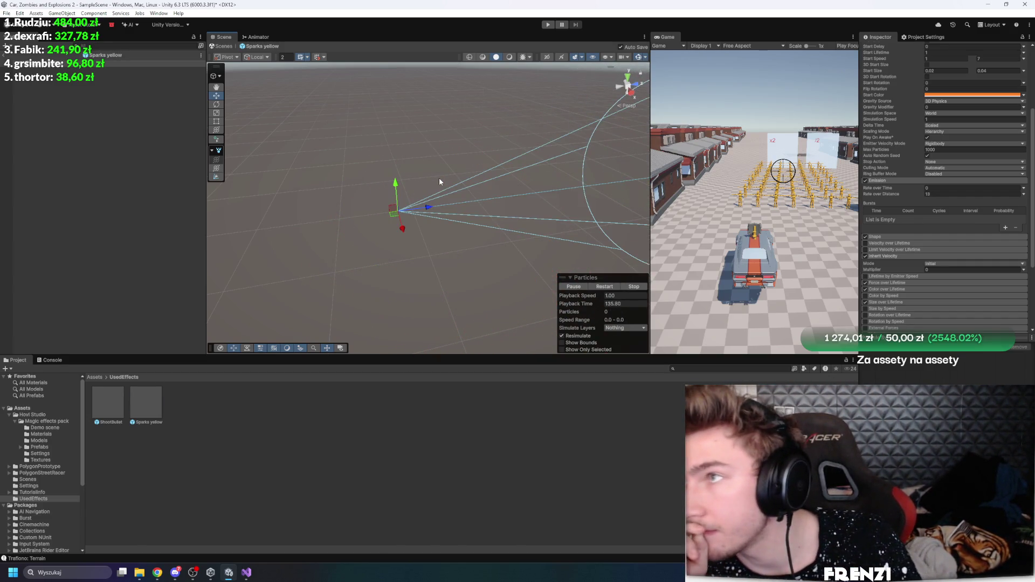
mouse_move(401, 227)
mouse_down()
mouse_move(364, 291)
mouse_move(387, 236)
mouse_move(366, 256)
mouse_move(387, 308)
mouse_move(386, 233)
mouse_move(393, 306)
mouse_up()
key(ctrl+z)
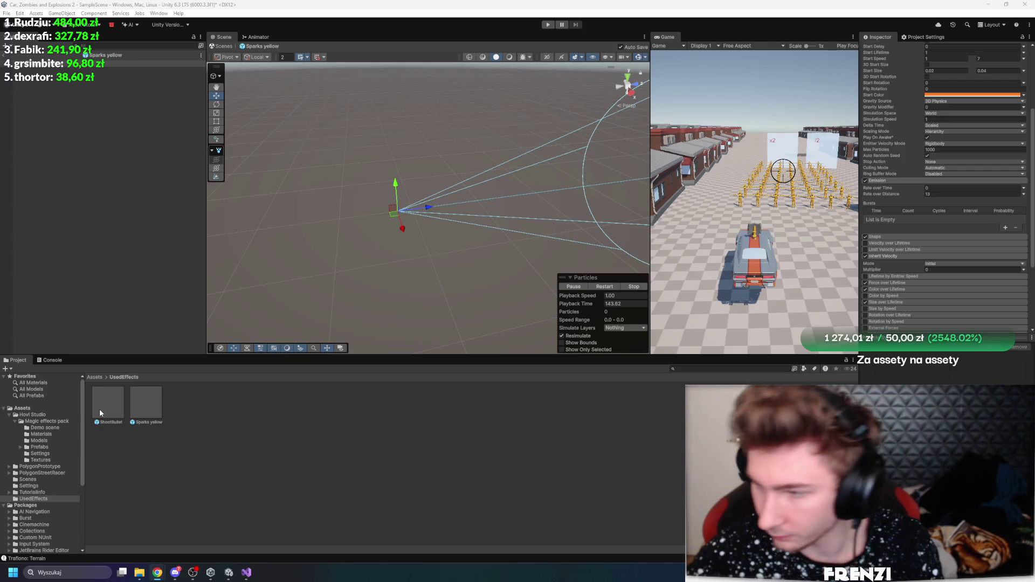
Reselect Sparks yellow in the prefab hierarchy to preview its sparks in the scene
click(145, 403)
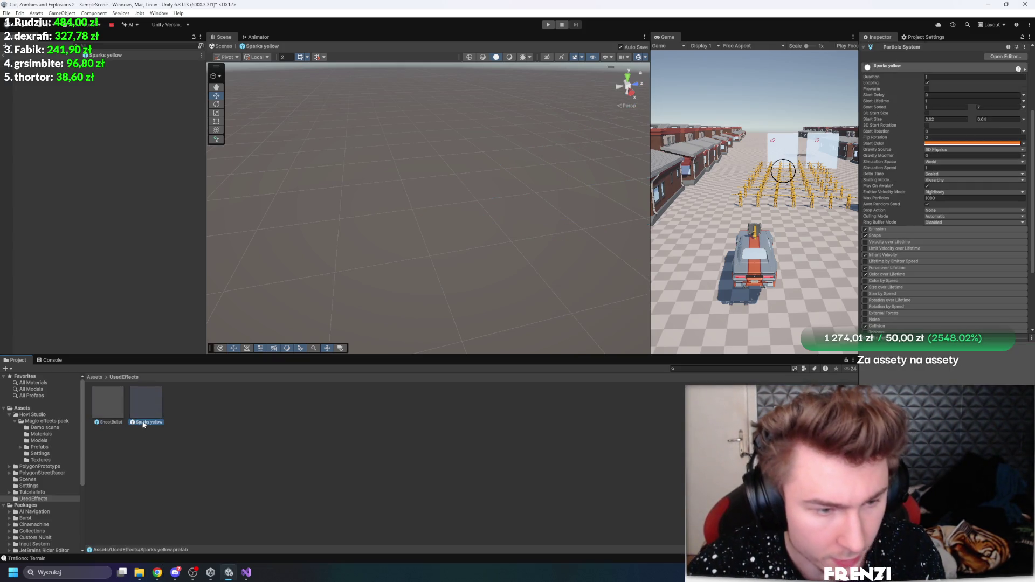
click(316, 443)
click(108, 63)
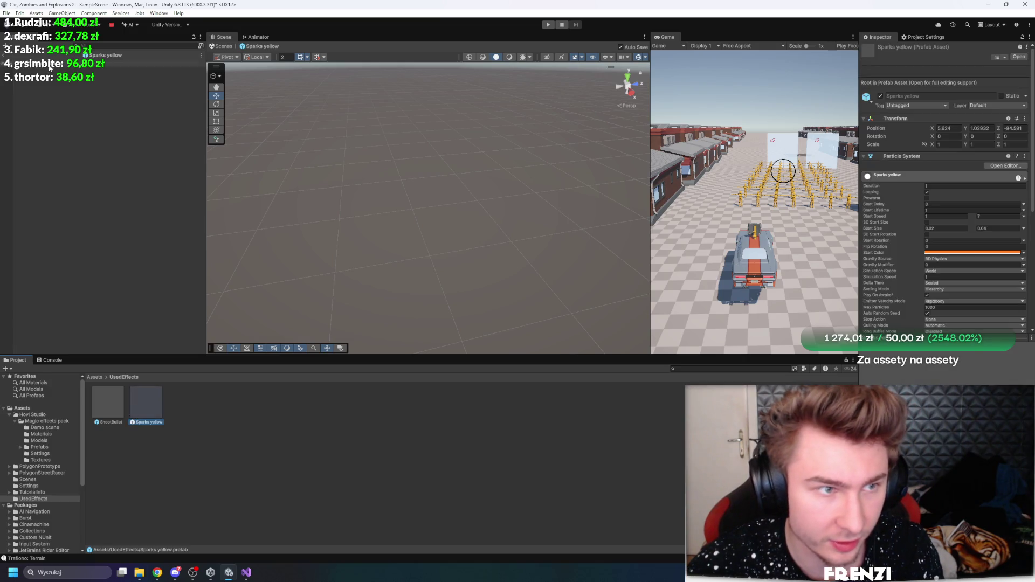
click(394, 215)
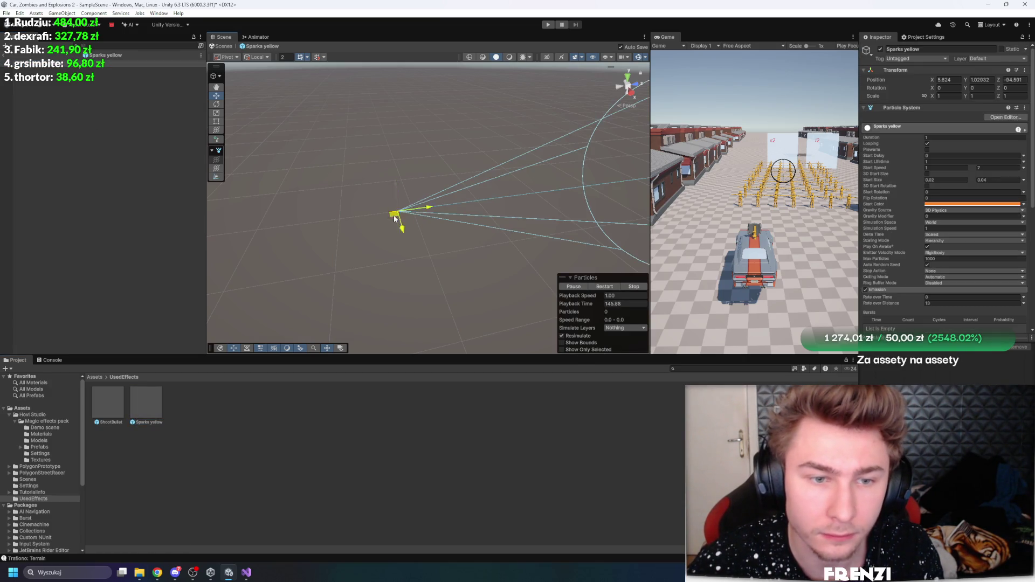
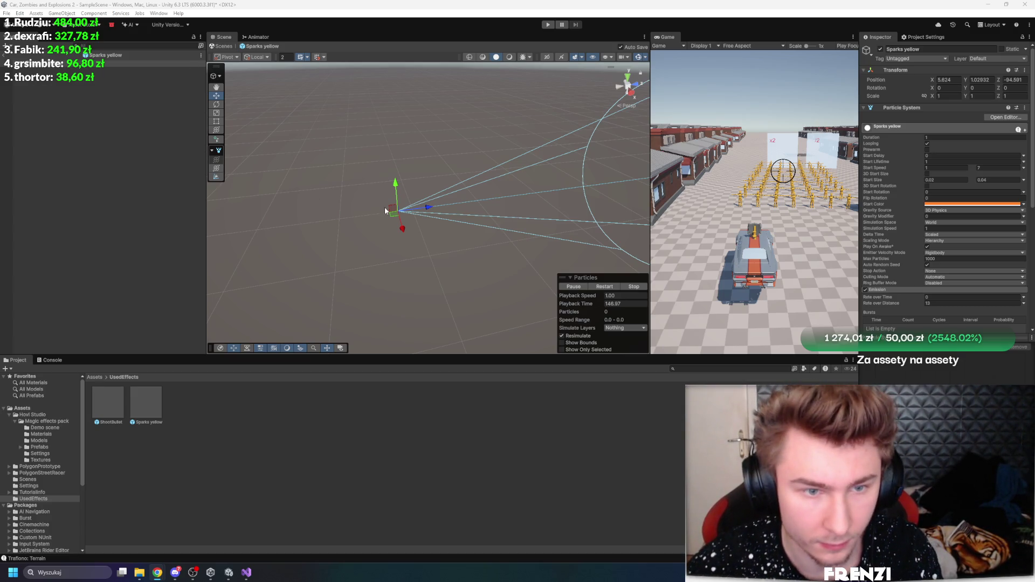
Reset the Sparks yellow prefab's X position to 0 so it sits at 0, 0, 0
drag(385, 210, 392, 211)
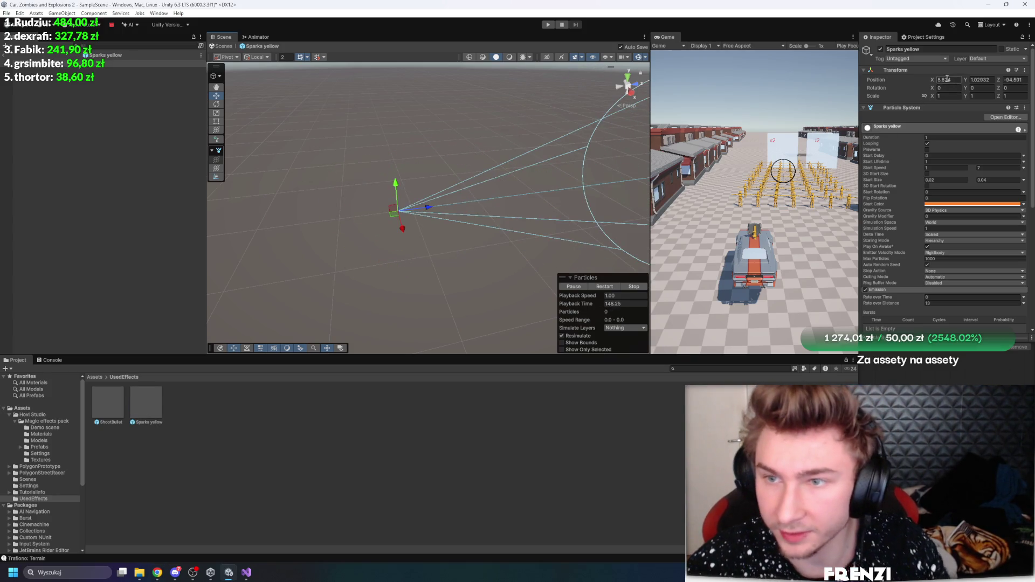
text(0)
click(989, 80)
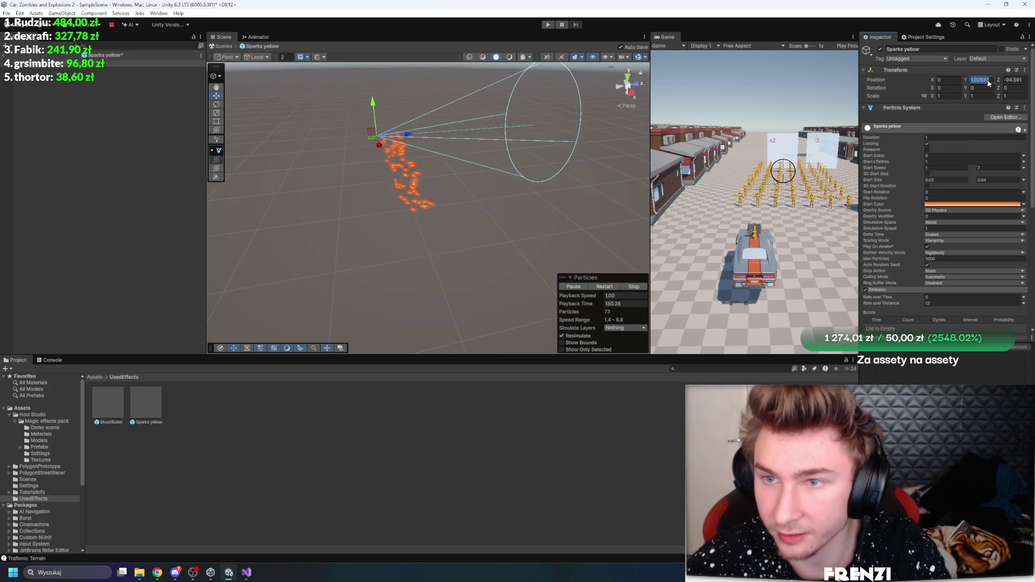
text(0)
Exit prefab editing and return to the full scene hierarchy
click(69, 111)
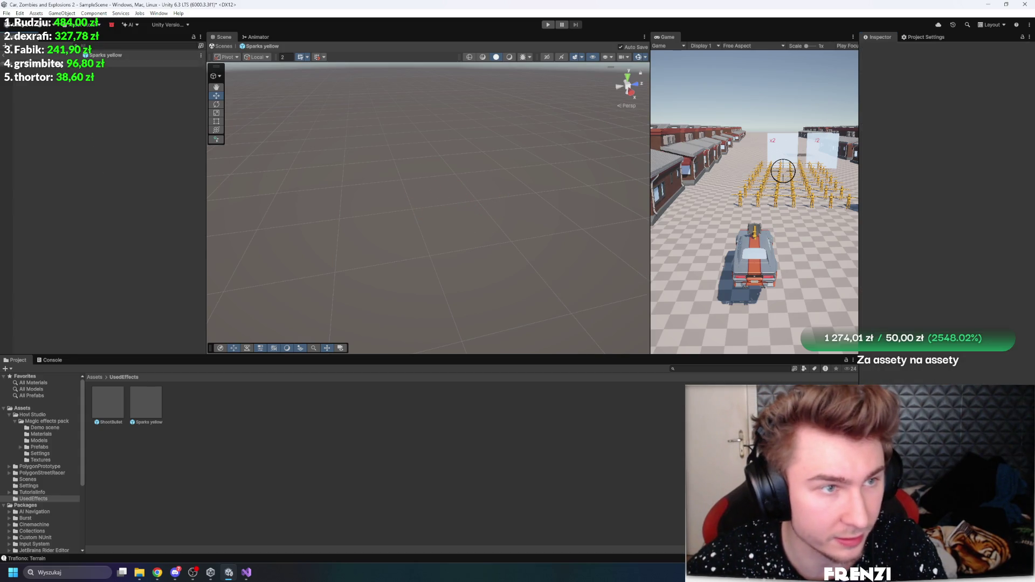
click(382, 189)
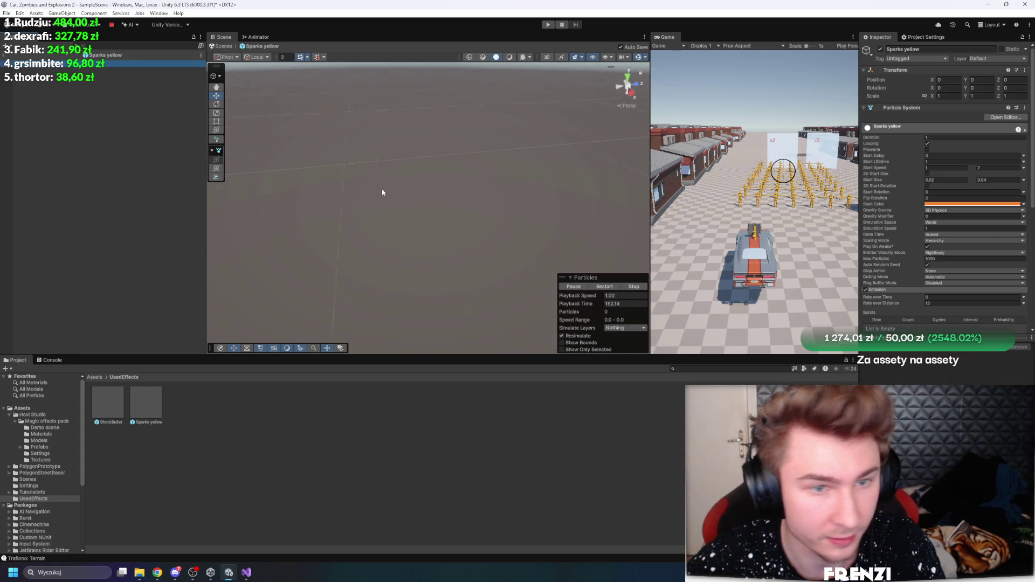
click(155, 143)
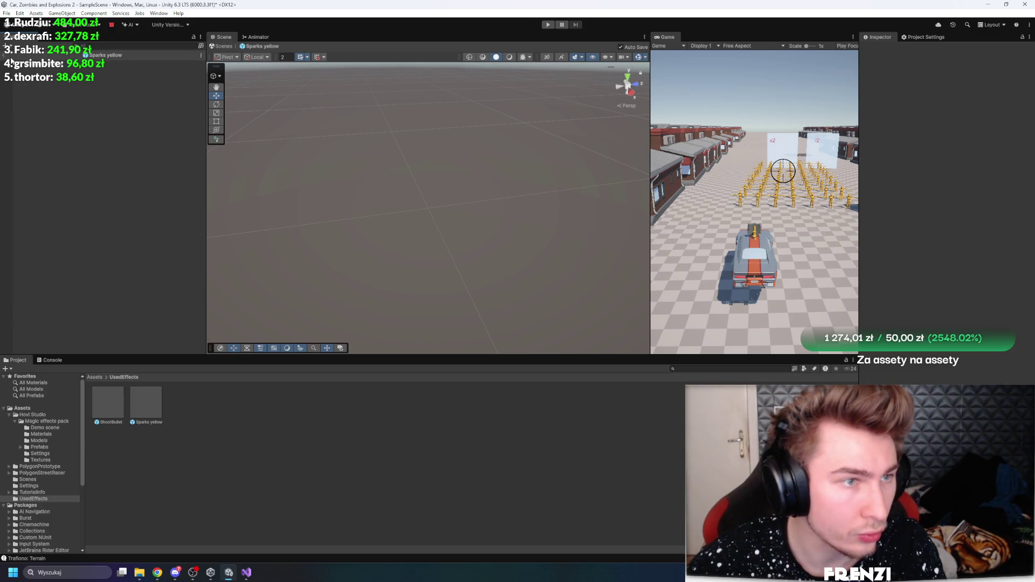
click(6, 57)
scroll(113, 242, down, 5)
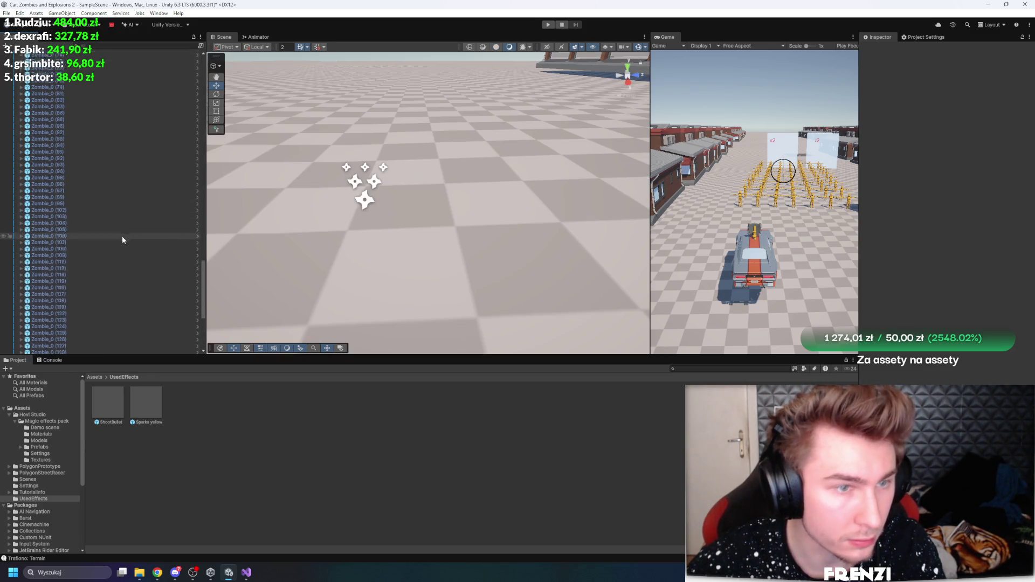
Select the SM_Veh_Muscle_Preset_02 car and start a new MonoBehaviour script named CollisionSparks
scroll(138, 166, up, 15)
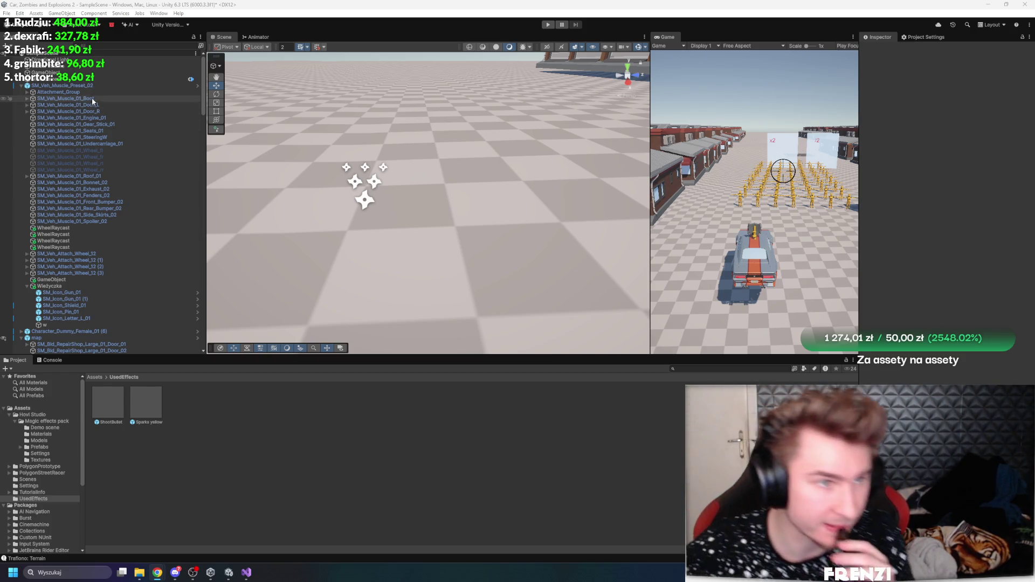
click(60, 85)
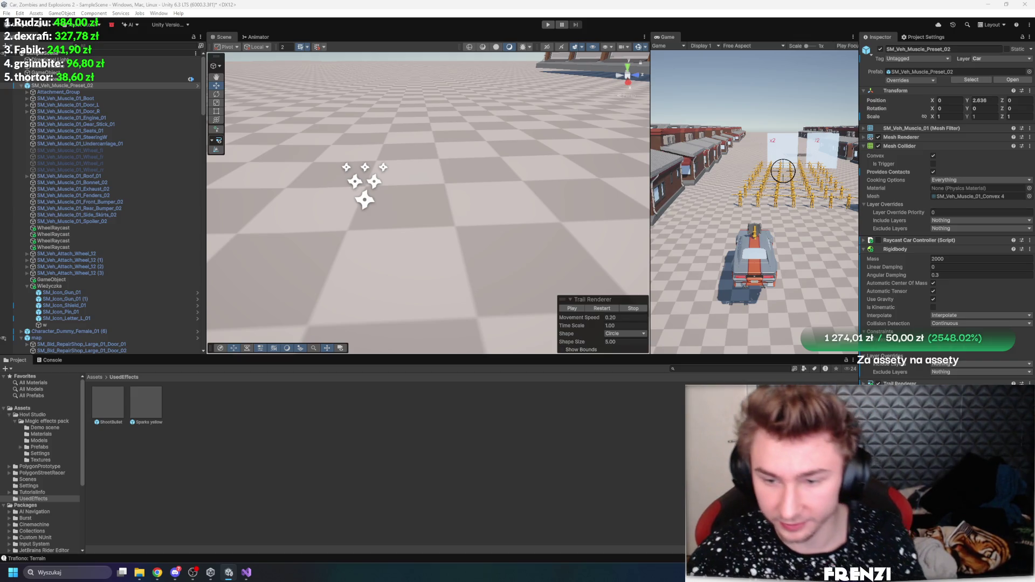
key(ctrl+s)
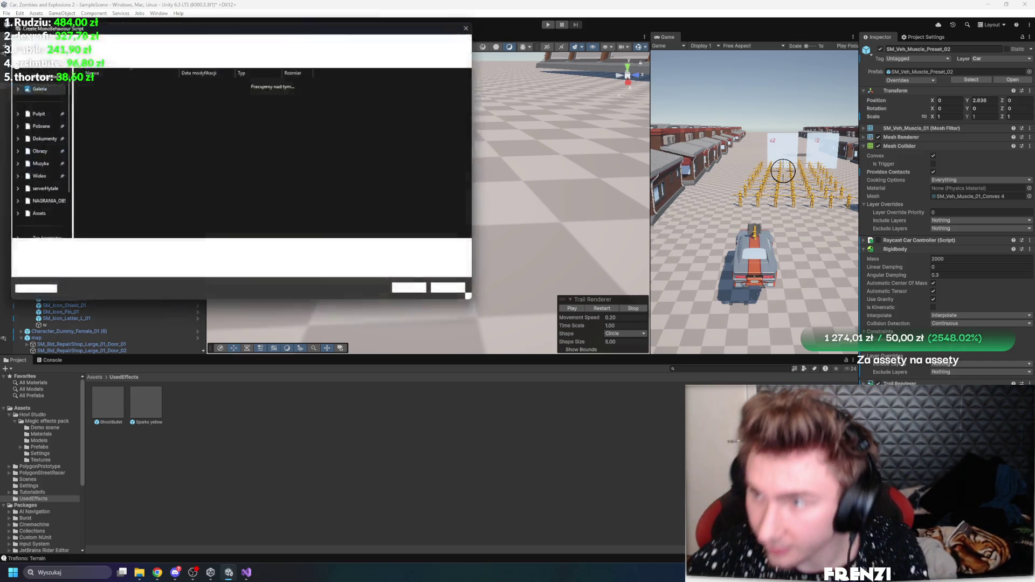
Save CollisionSparks.cs, decline the automatic API update, and show the Assets root folder
click(421, 295)
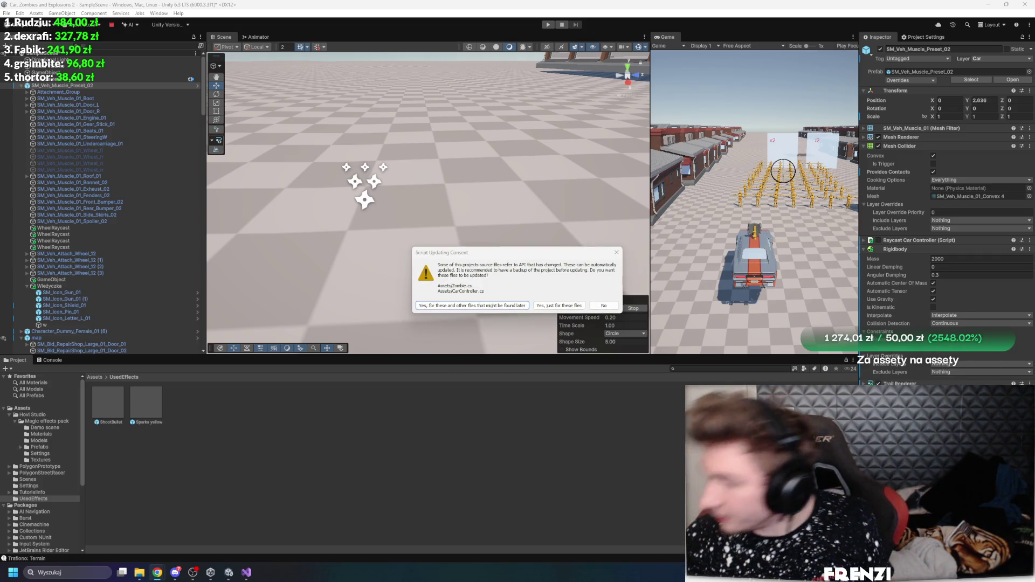
click(608, 304)
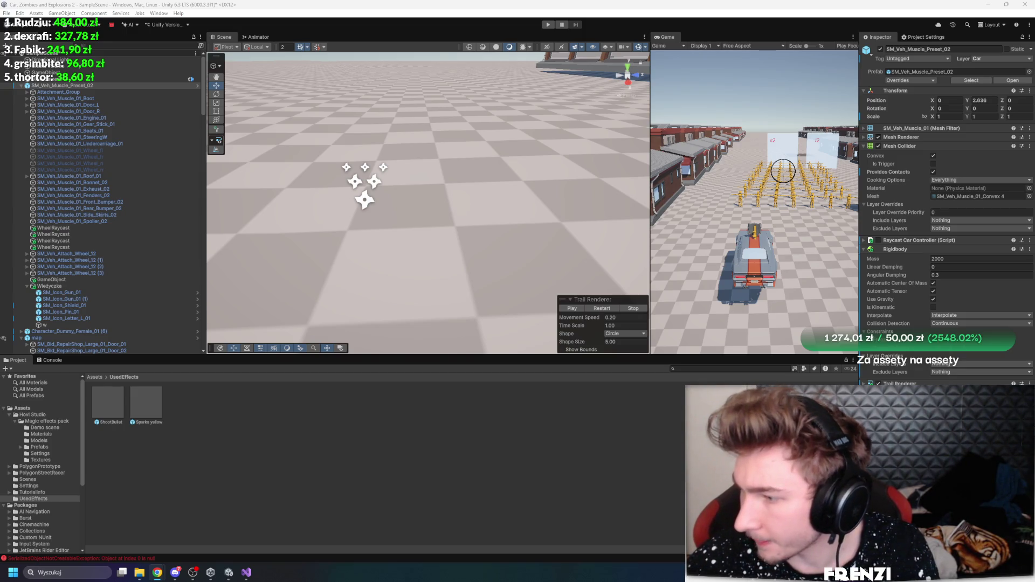
click(22, 408)
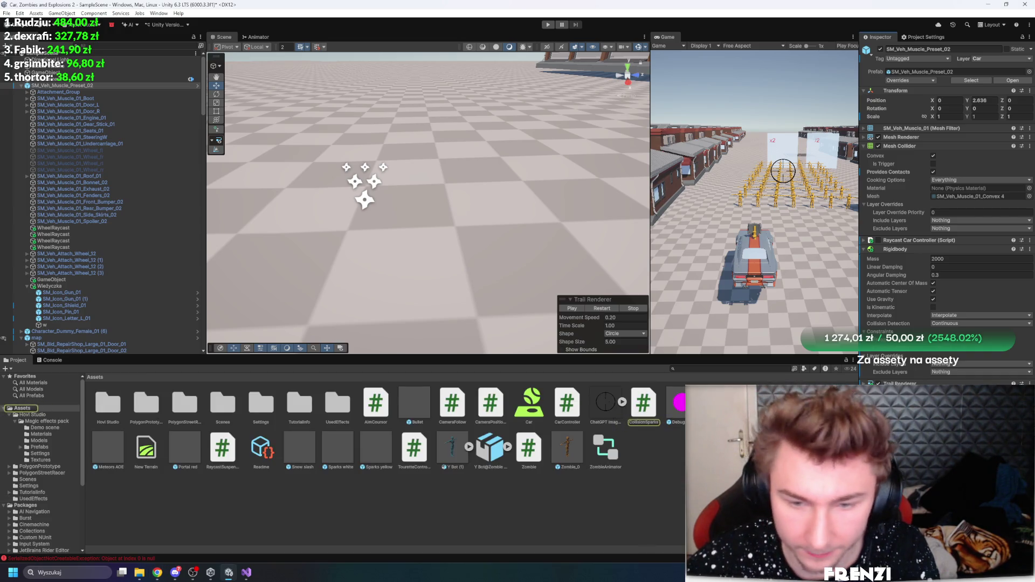
Open CollisionSparks.cs, decline Unity's script update prompt, and clear the Console
double_click(644, 404)
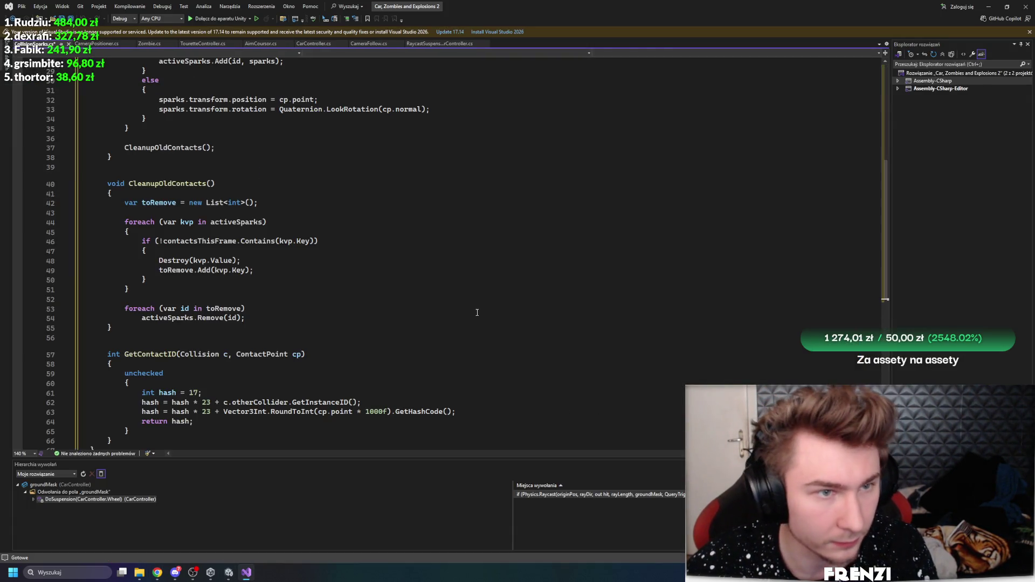
scroll(476, 313, up, 10)
key(alt+Tab)
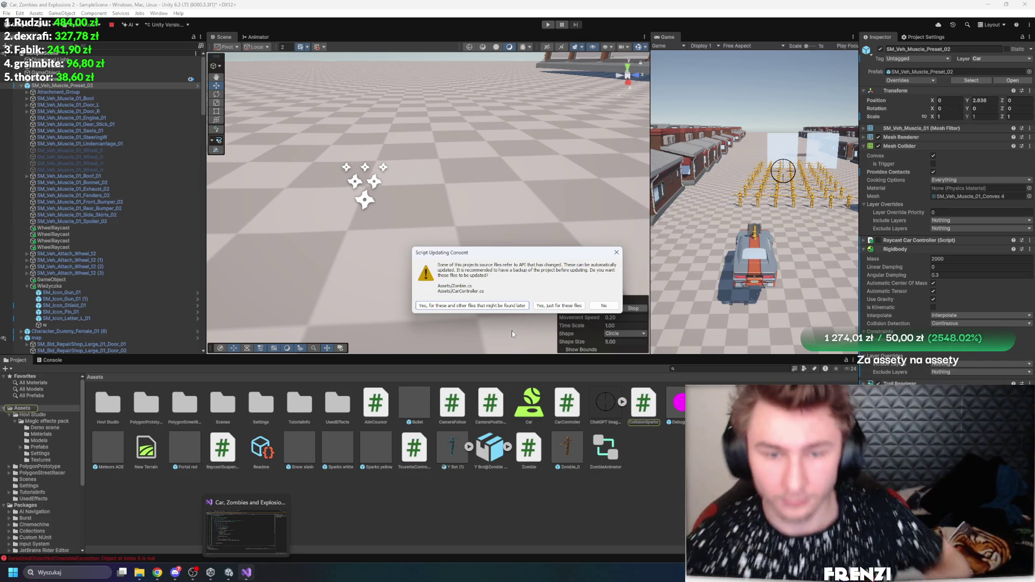
click(604, 305)
key(alt+Tab)
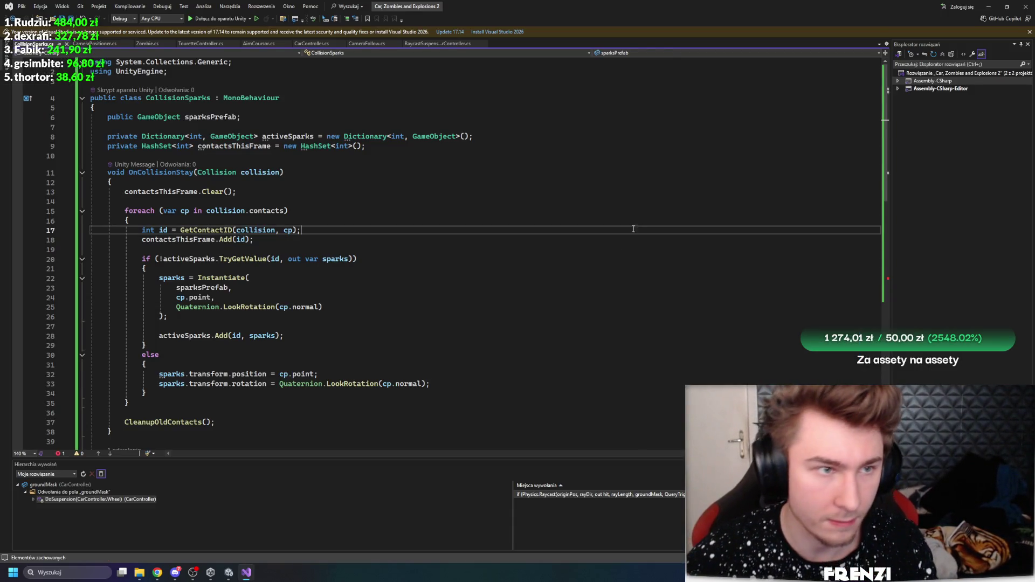
click(228, 573)
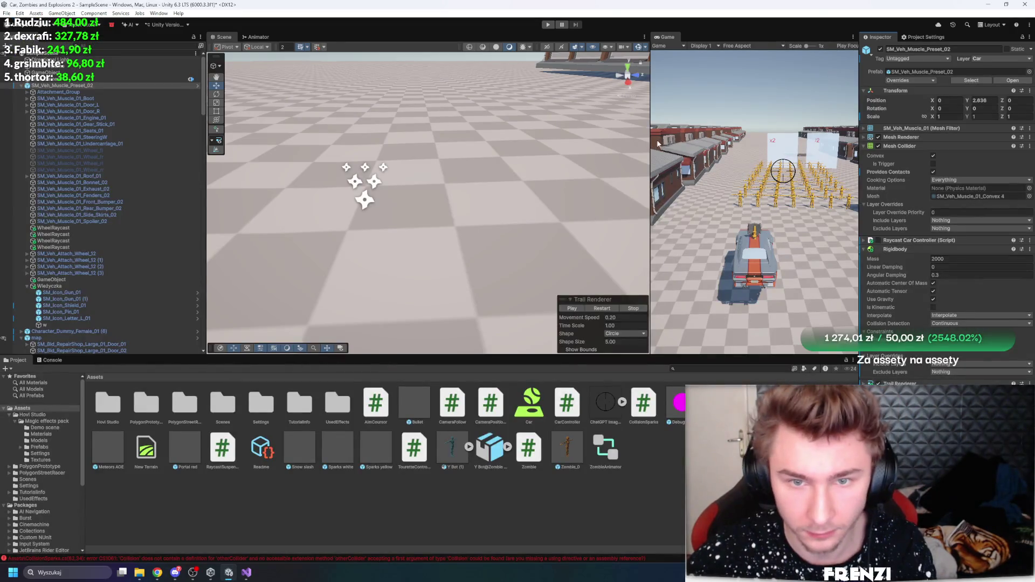
drag(468, 188, 379, 189)
click(51, 360)
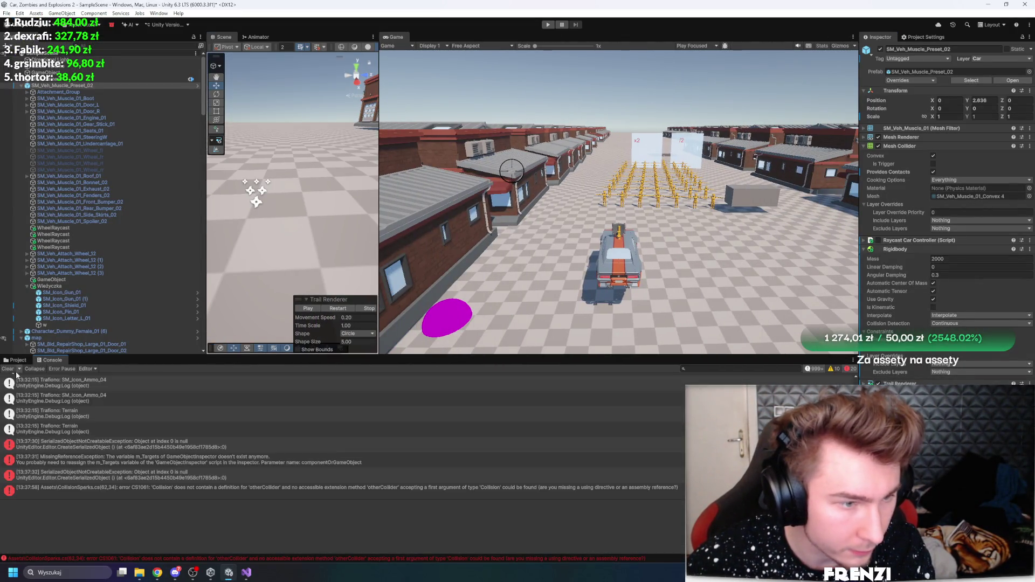
click(7, 368)
Replace GetContactID with a corrected version taking only a ContactPoint, and save the script
double_click(270, 378)
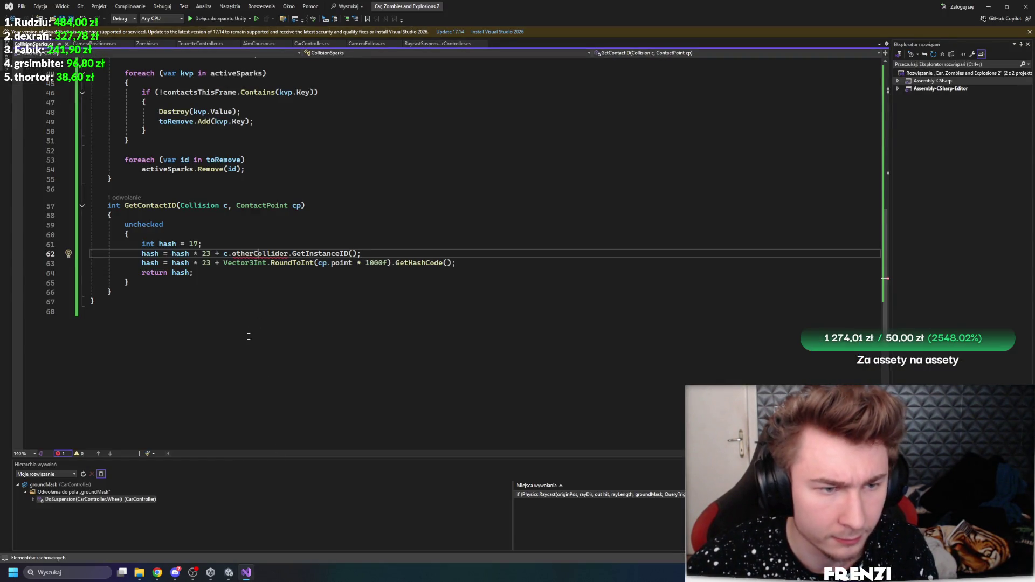
scroll(163, 379, up, 4)
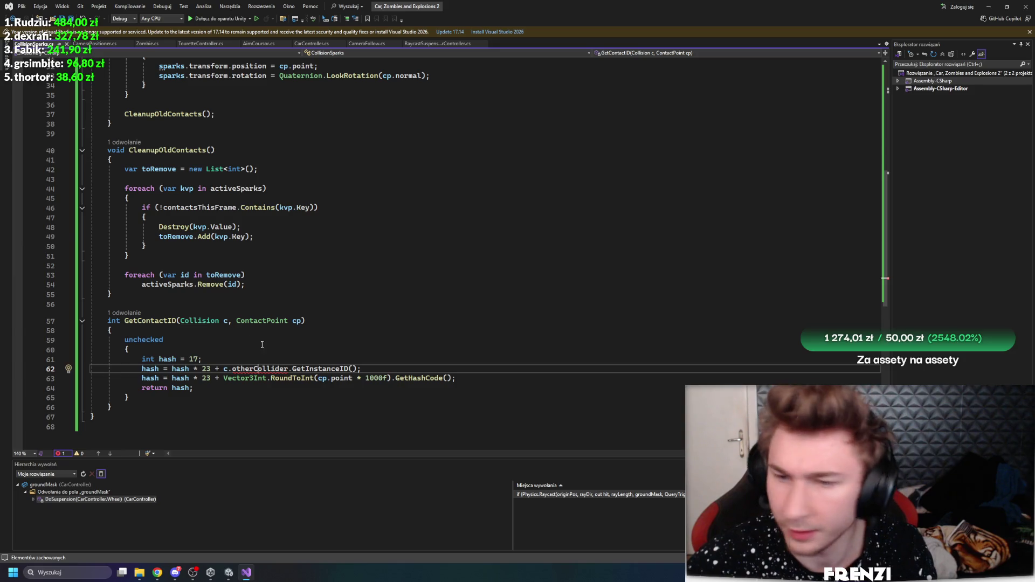
drag(141, 410, 48, 322)
key(ctrl+c)
key(alt+Tab)
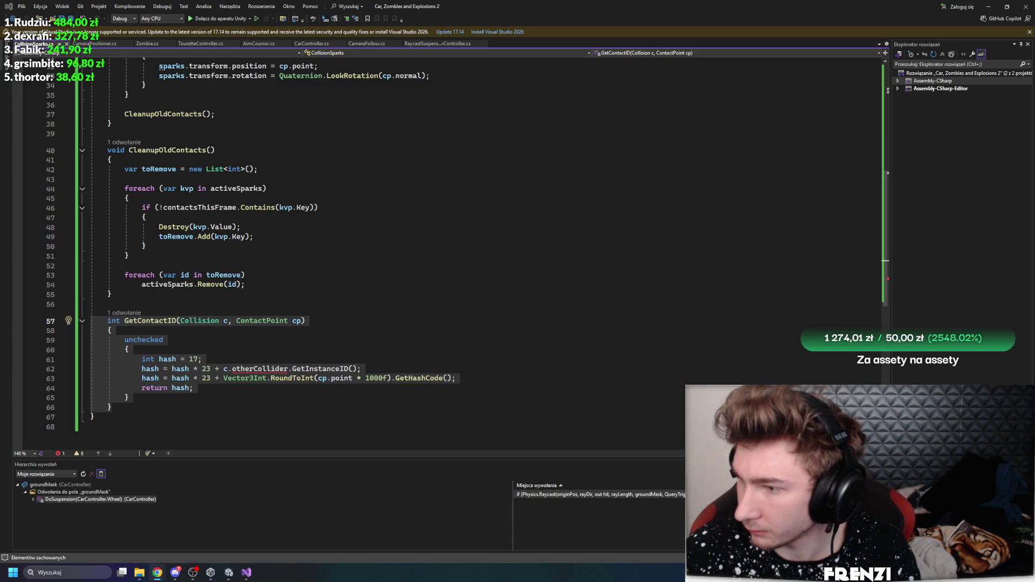
key(alt+Tab)
key(ctrl+v)
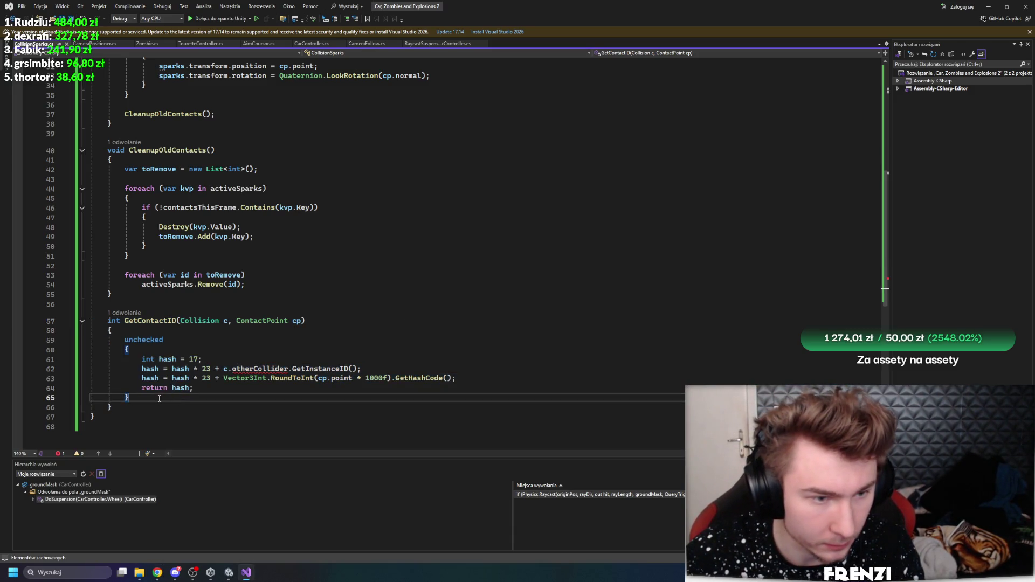
text(p)
click(97, 304)
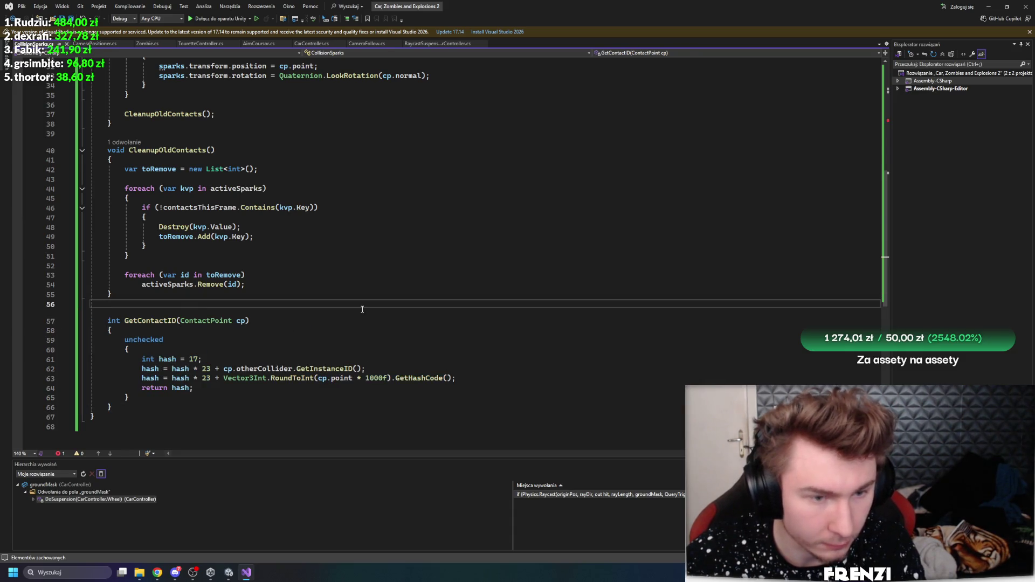
key(ctrl+s)
click(229, 573)
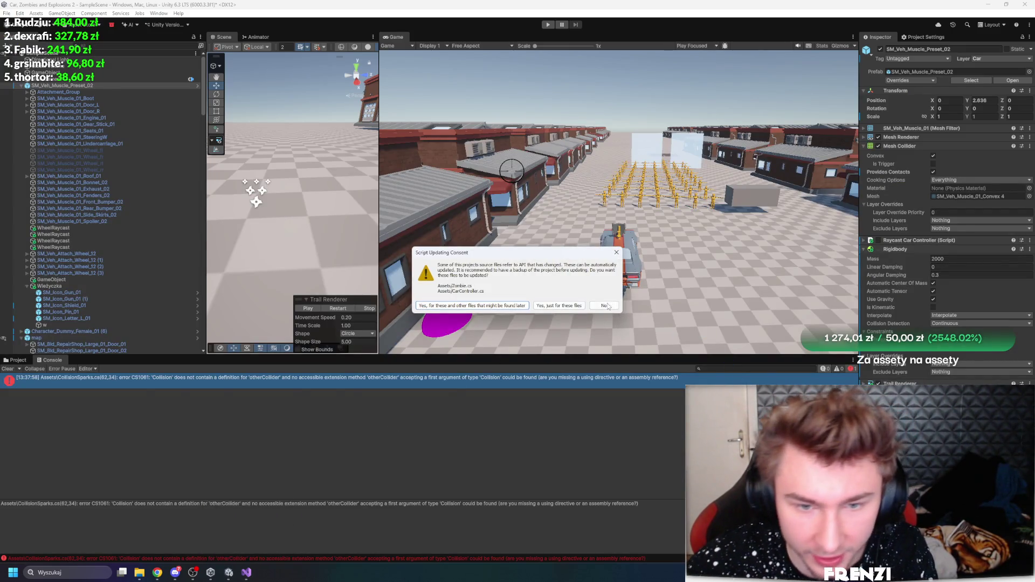
Remove the extra collision argument from the GetContactID call on line 17
key(alt+Tab)
click(230, 573)
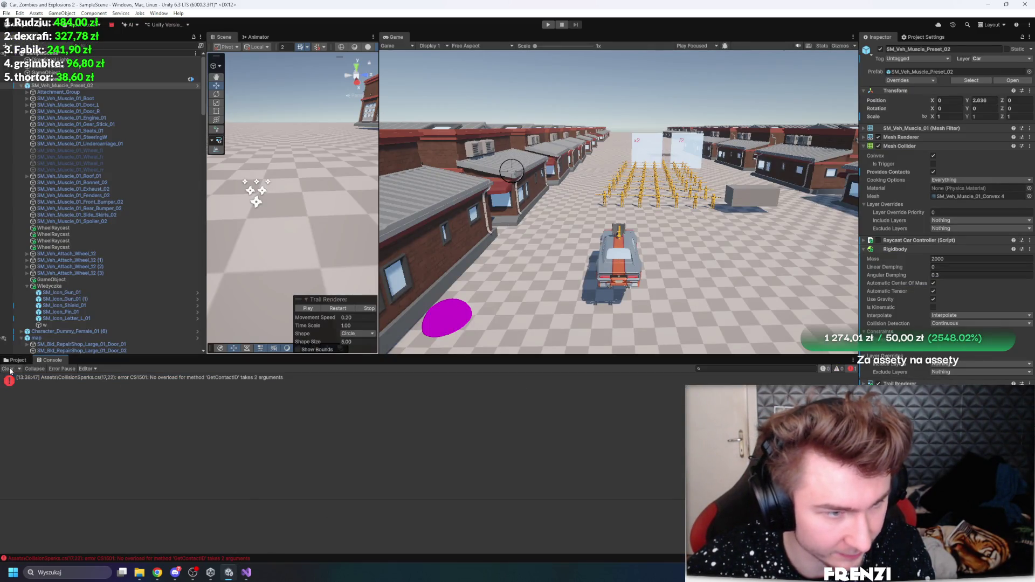
double_click(64, 381)
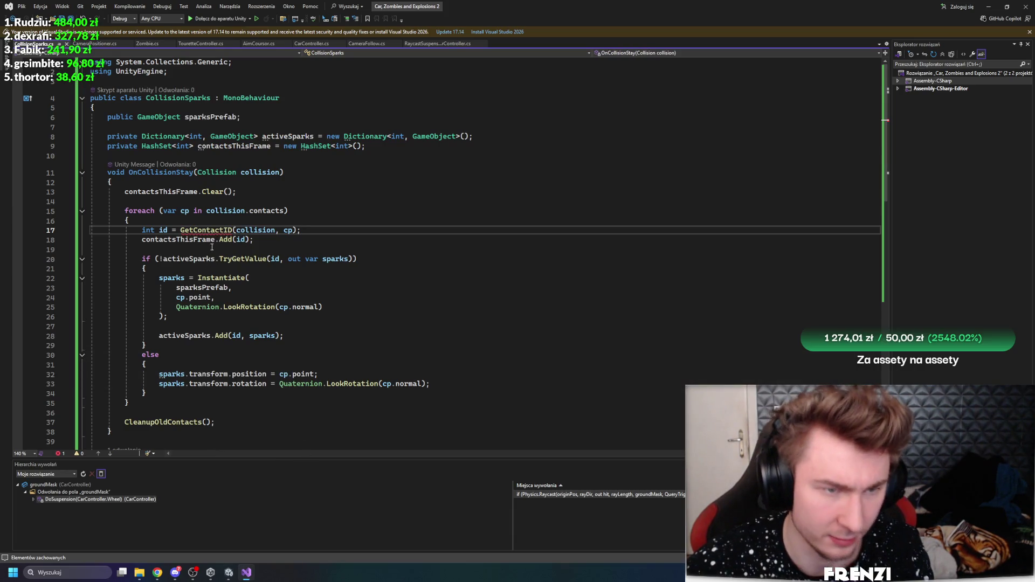
mouse_move(142, 230)
mouse_down()
mouse_move(256, 240)
mouse_move(363, 233)
mouse_up()
ctrl+click(194, 233)
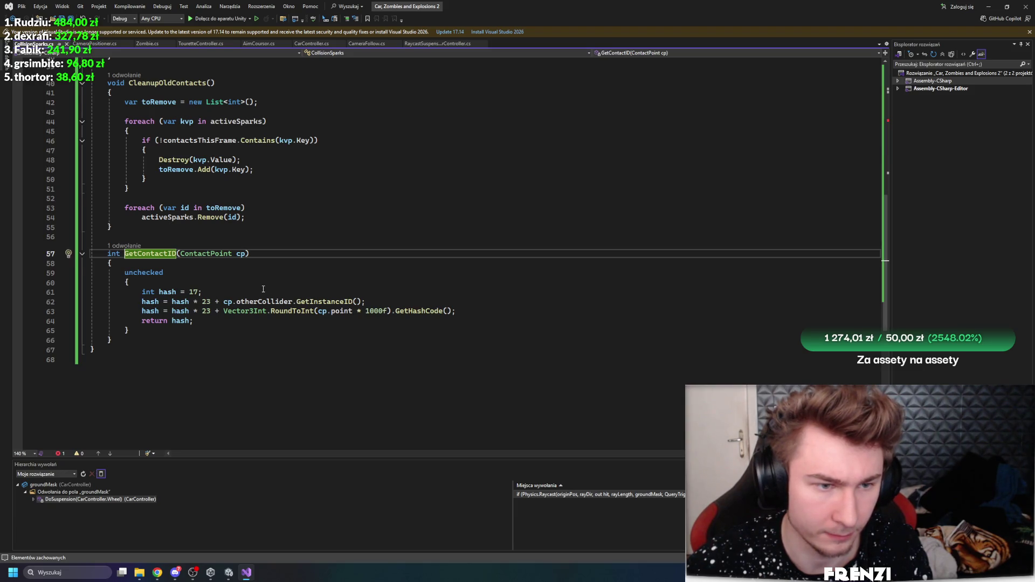
scroll(263, 290, up, 10)
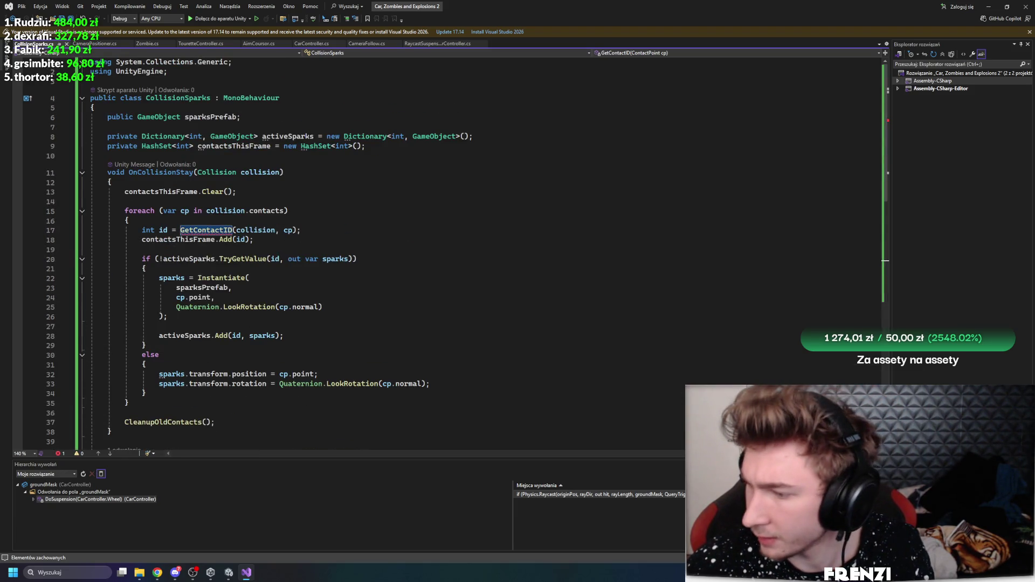
drag(283, 229, 236, 229)
key(BackSpace)
click(395, 251)
scroll(421, 284, down, 9)
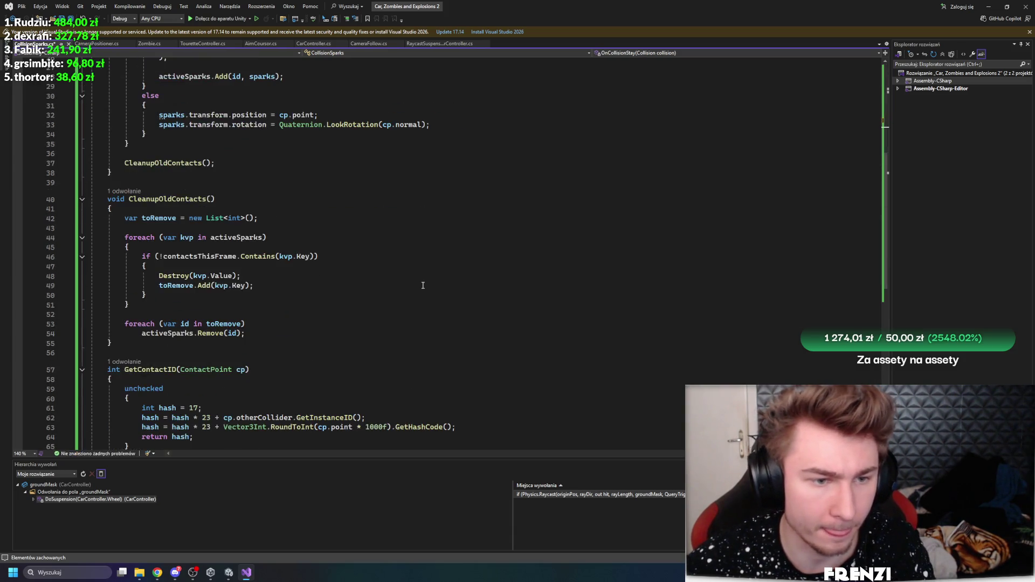
scroll(421, 284, down, 8)
scroll(420, 284, up, 8)
Recompile in Unity, clear the old Console errors, and show the Project assets
key(alt+Tab)
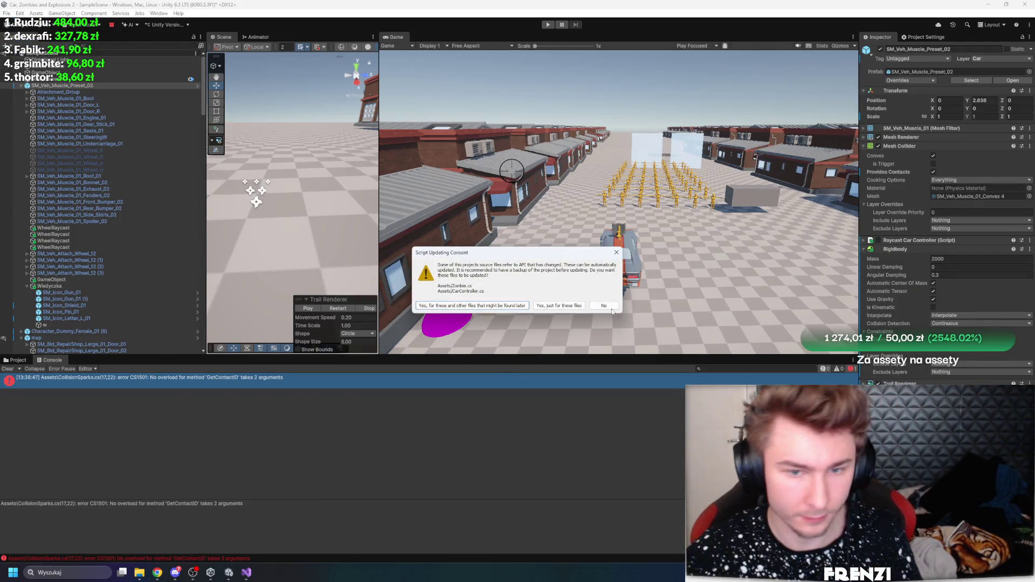
key(alt+Tab)
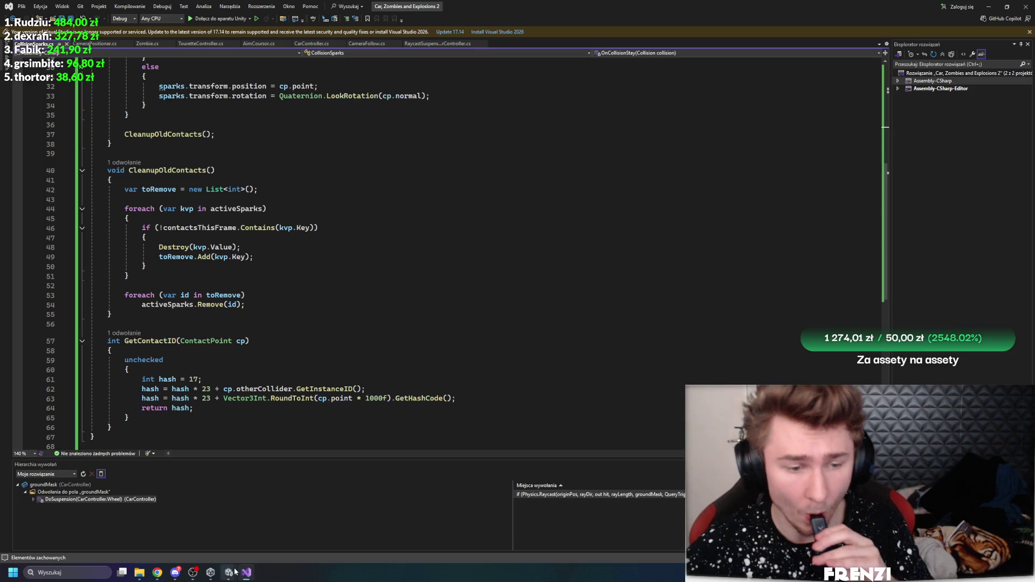
mouse_move(229, 573)
click(182, 535)
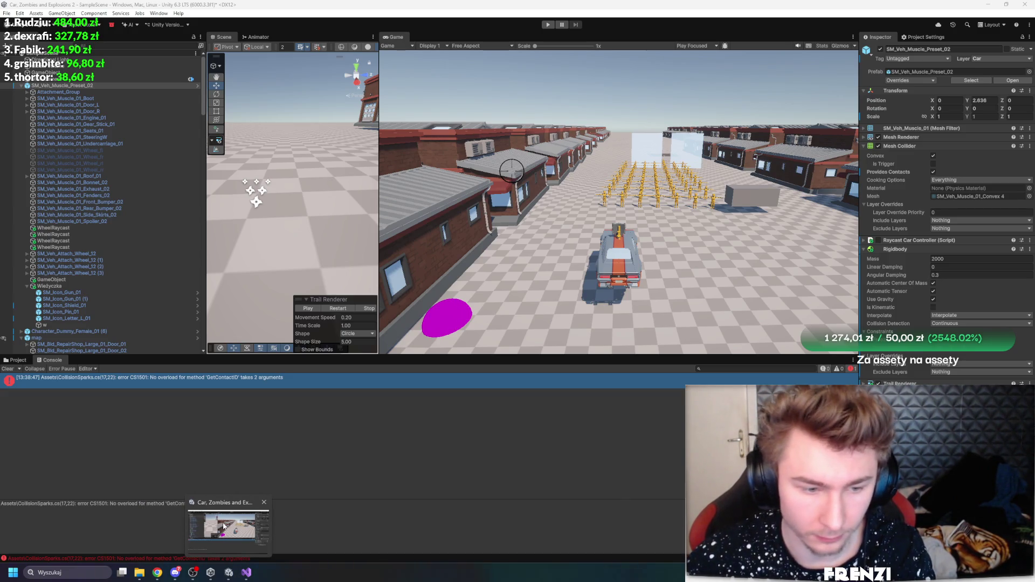
click(246, 573)
key(alt+Tab)
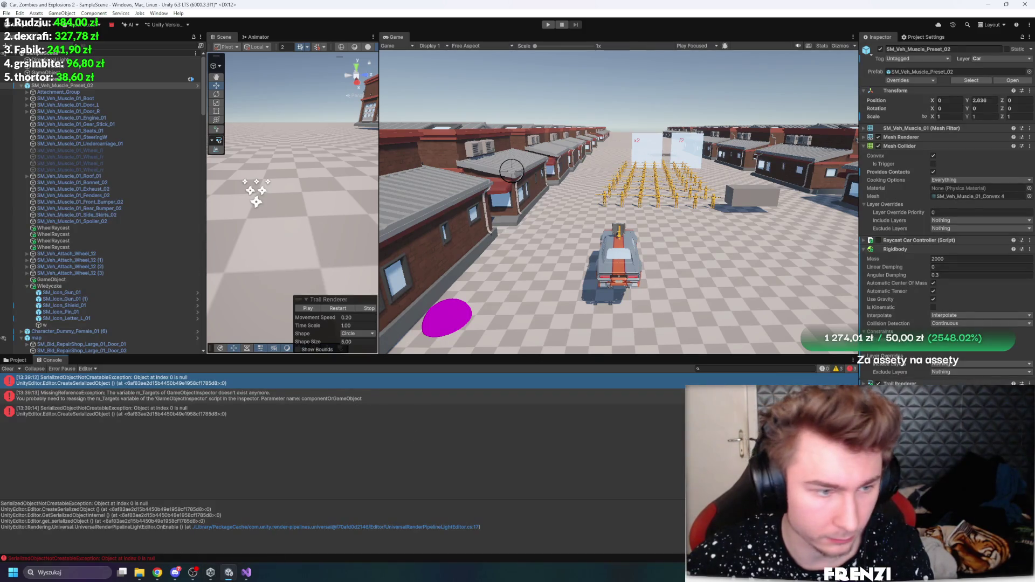
click(7, 369)
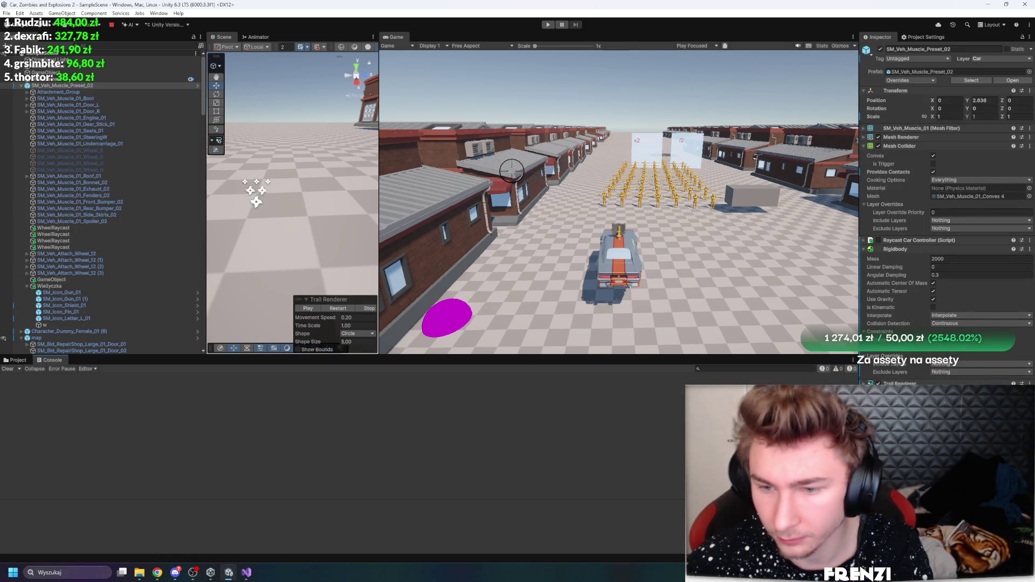
click(15, 360)
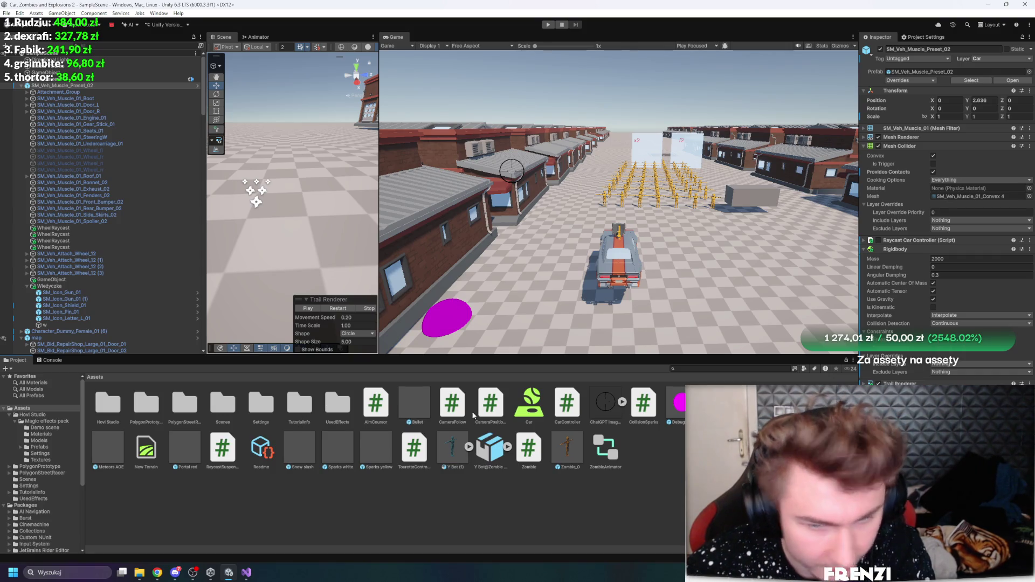
Assign Sparks yellow to the Sparks Prefab field via a 'sparksY yel' search, and enter Play mode
click(1029, 421)
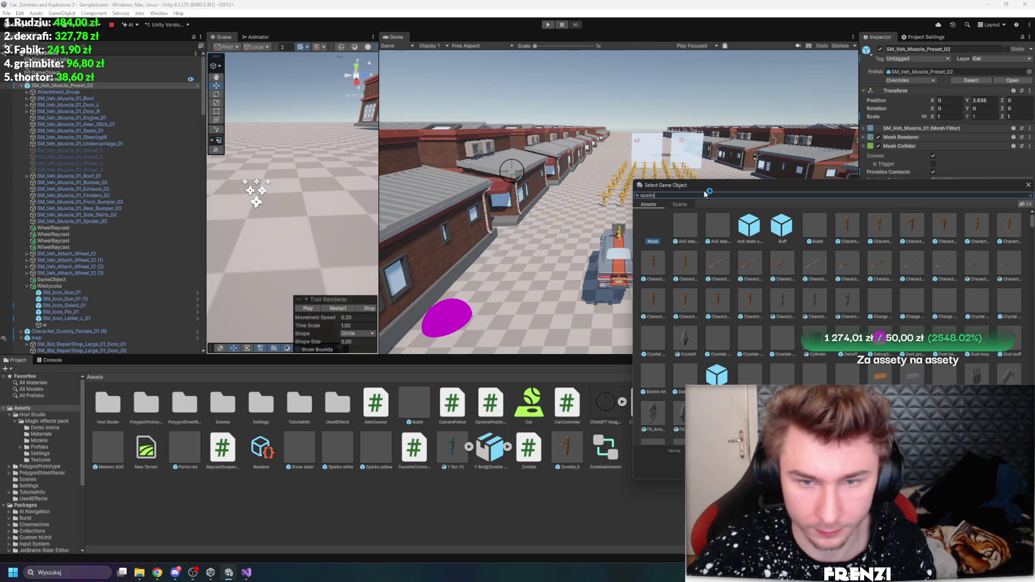
text(sparksY)
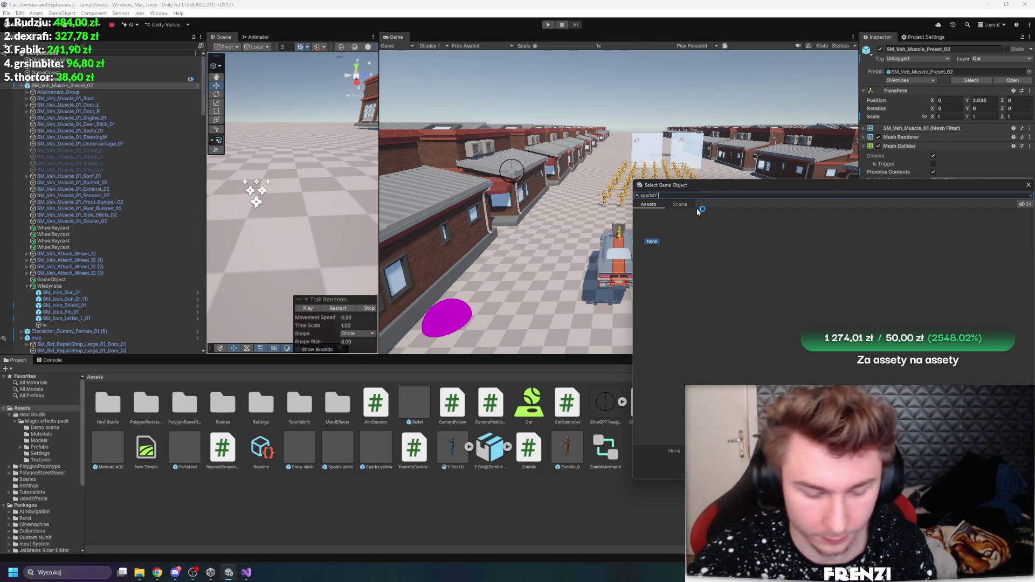
key(BackSpace)
text( yell)
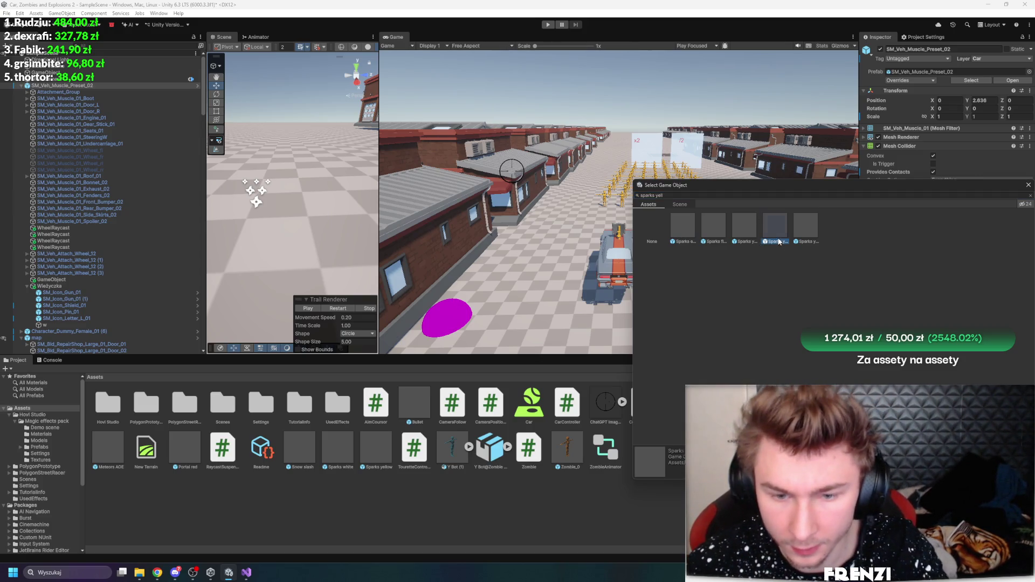
double_click(799, 236)
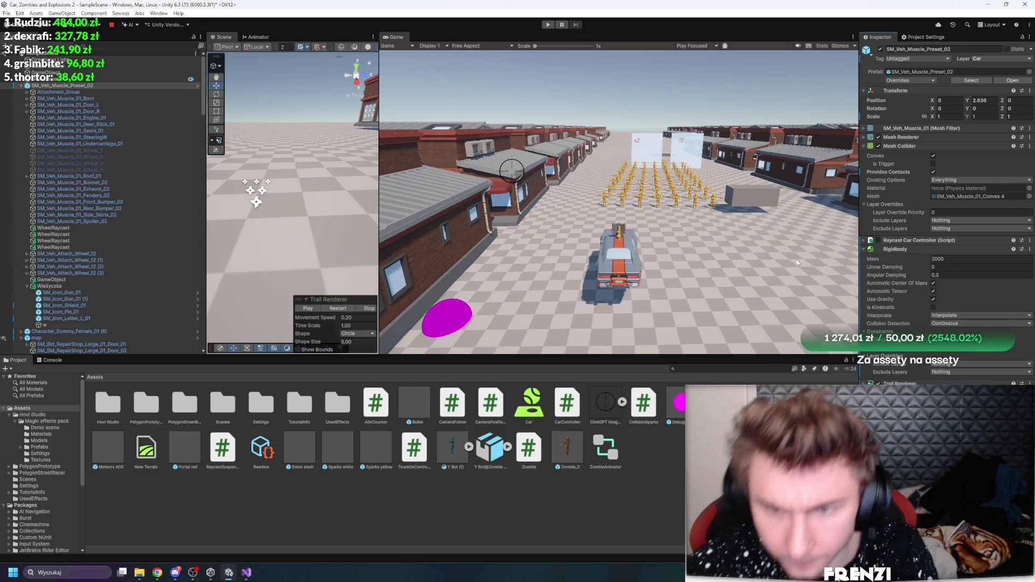
key(ctrl+p)
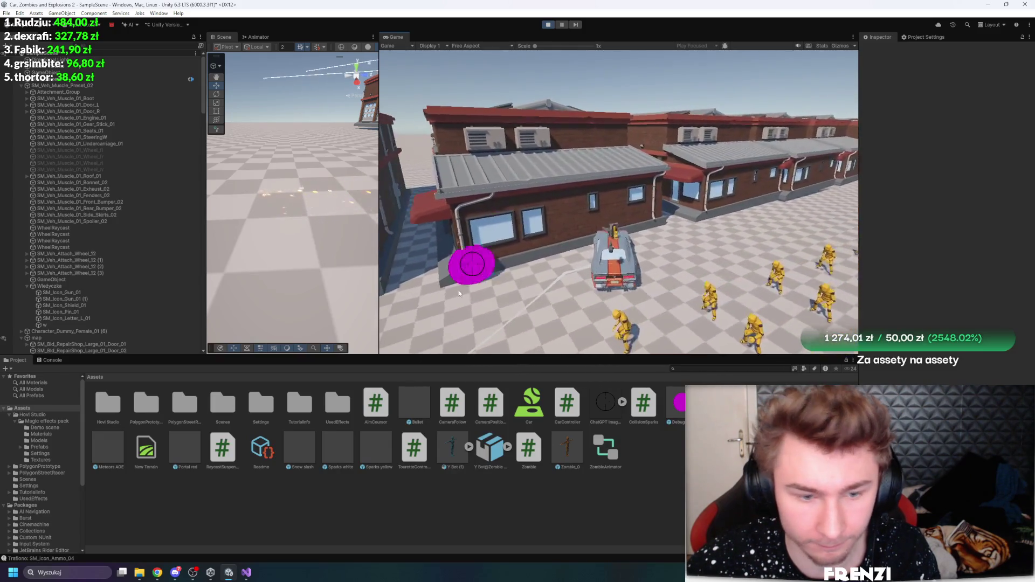
Inspect the spawned Bullet(Clone) and Sparks yellow(Clone) objects and widen the Scene view
click(246, 572)
click(229, 573)
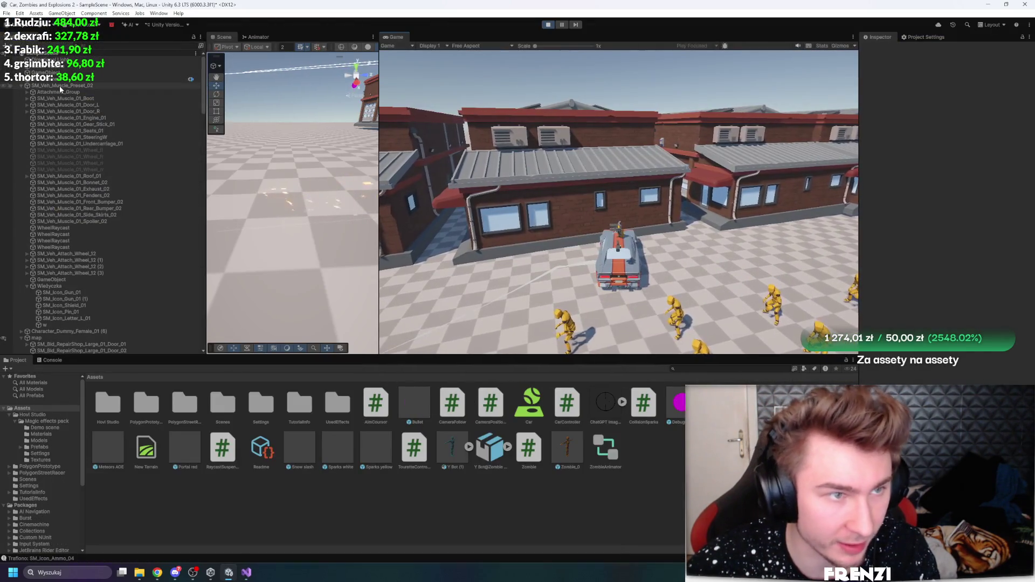
scroll(137, 216, down, 15)
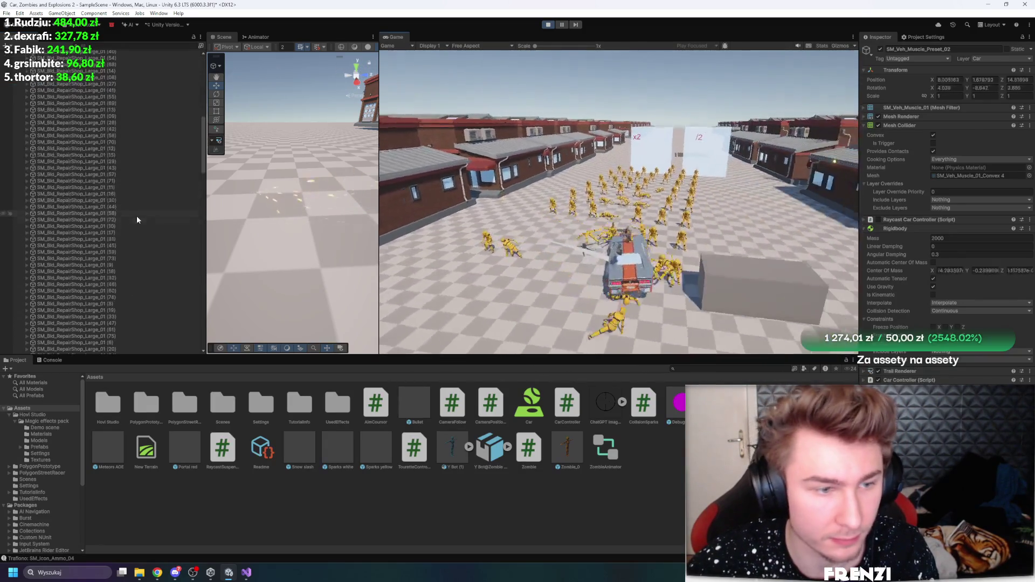
scroll(161, 251, down, 10)
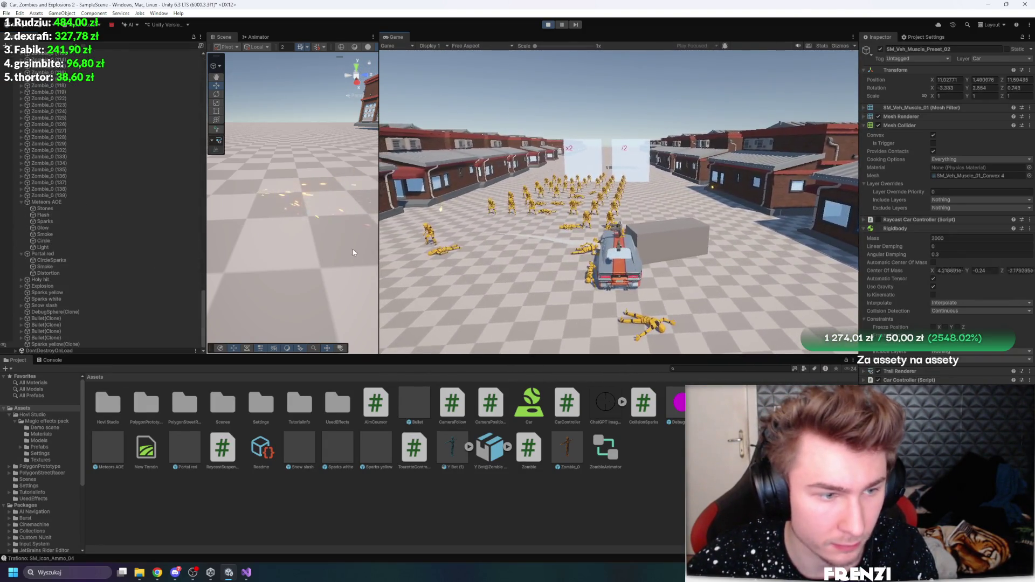
click(116, 338)
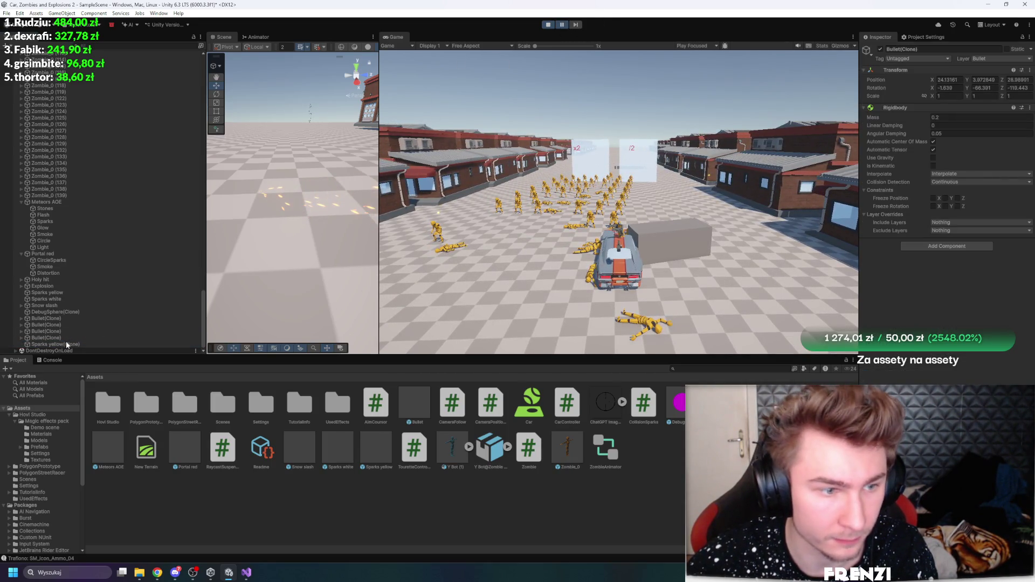
double_click(66, 345)
drag(380, 226, 498, 226)
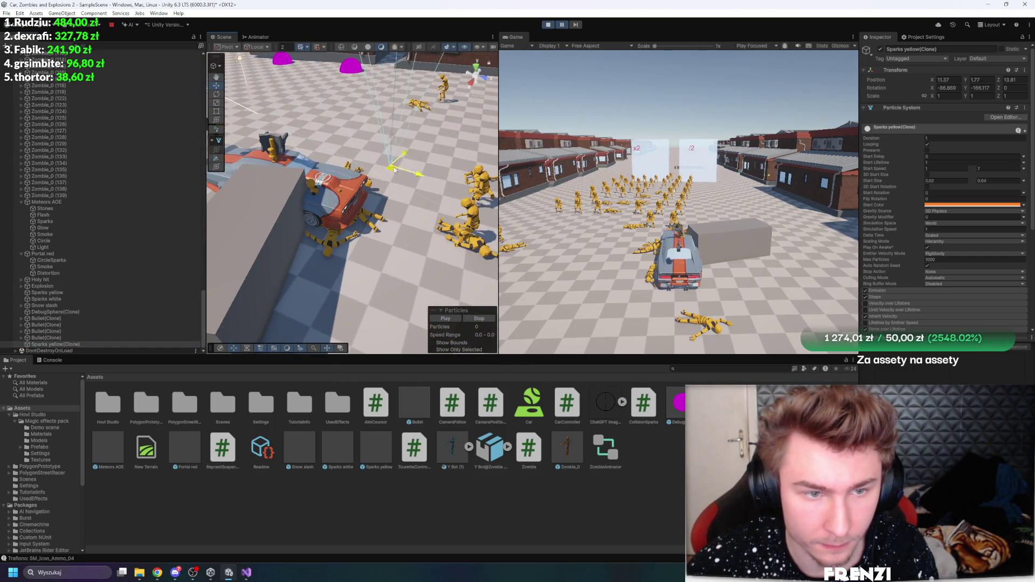
click(577, 25)
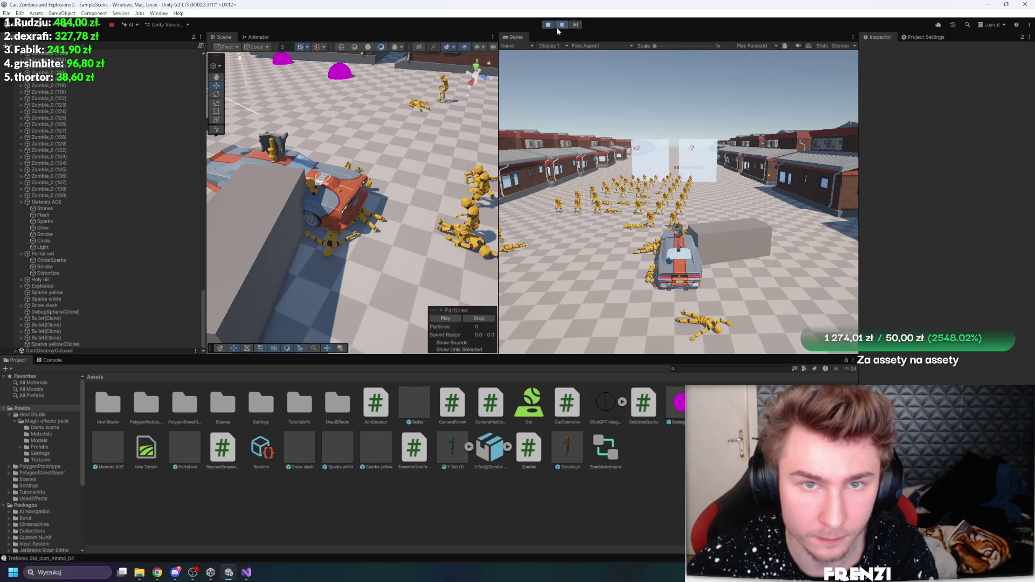
Inspect another Bullet(Clone) and frame a Sparks yellow(Clone) before returning to Visual Studio
click(92, 344)
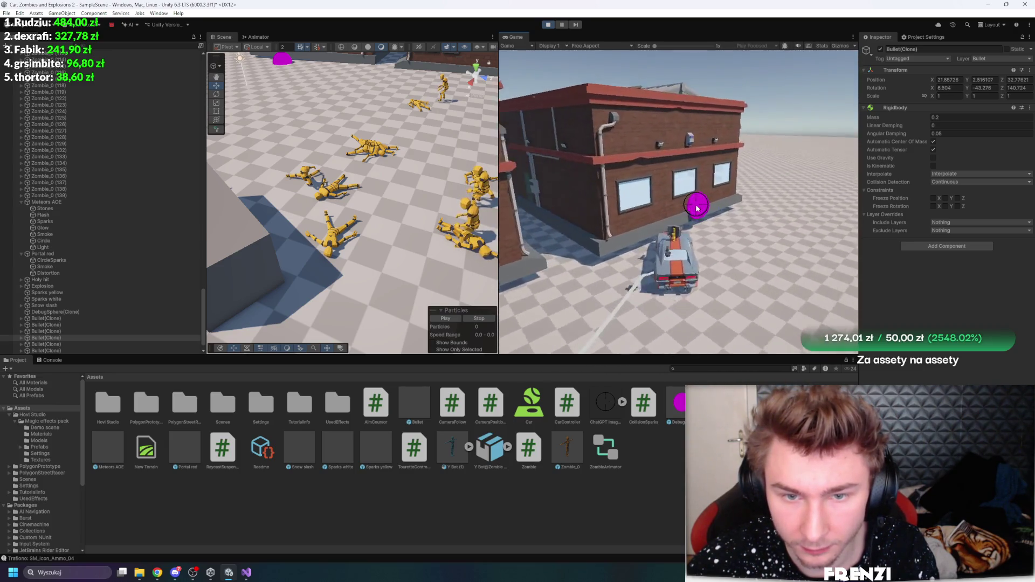
scroll(190, 266, up, 5)
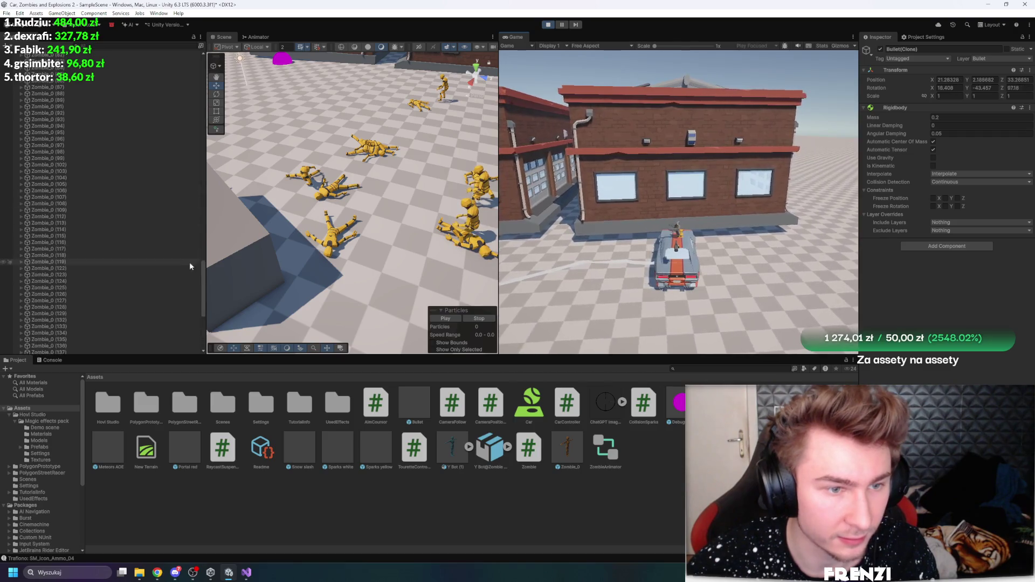
scroll(145, 264, down, 5)
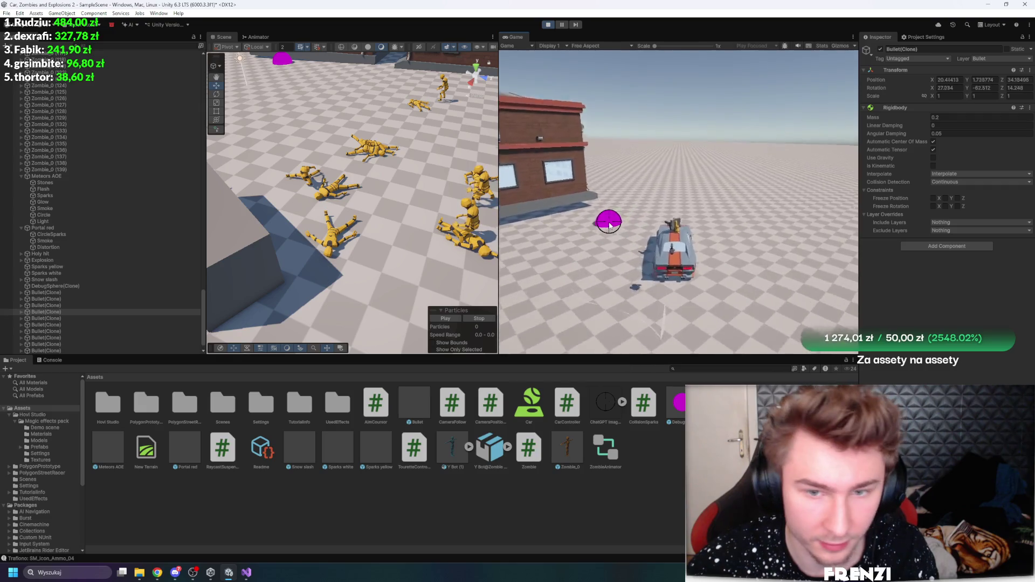
double_click(59, 344)
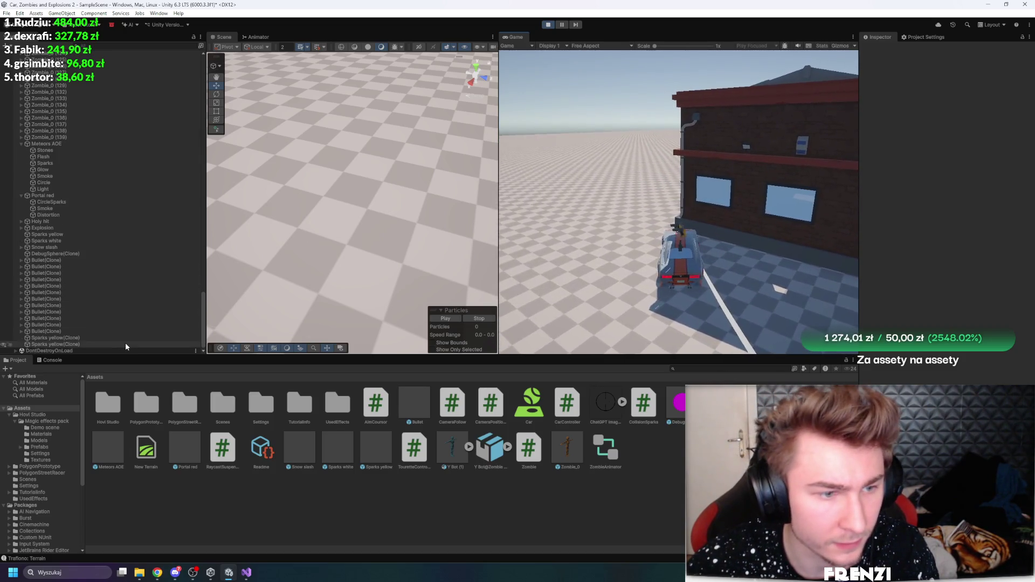
click(245, 573)
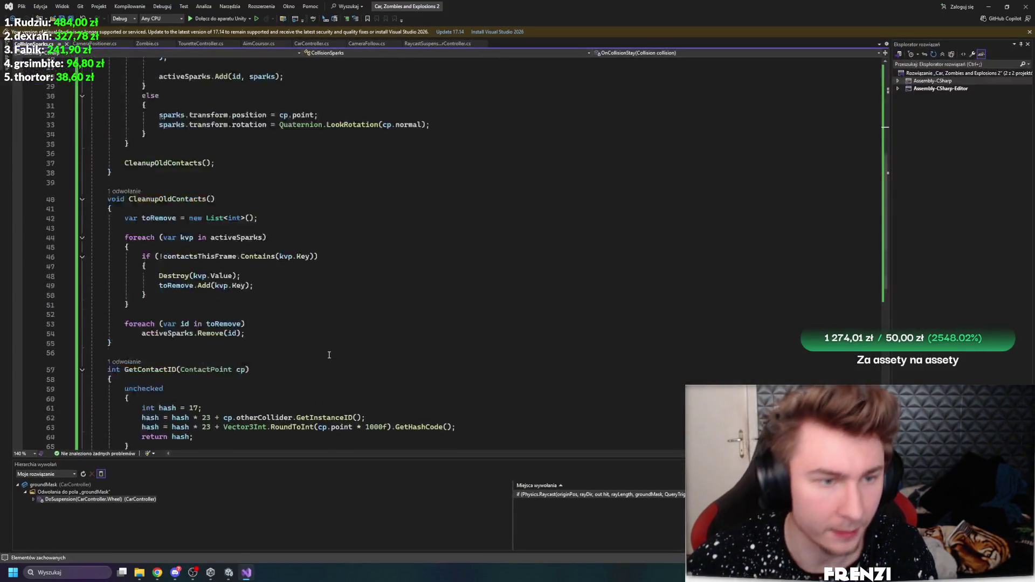
Review contactsThisFrame usages and spark repositioning in CollisionSparks.cs without editing, then return to Unity
scroll(270, 324, up, 6)
scroll(270, 324, down, 6)
scroll(269, 330, up, 6)
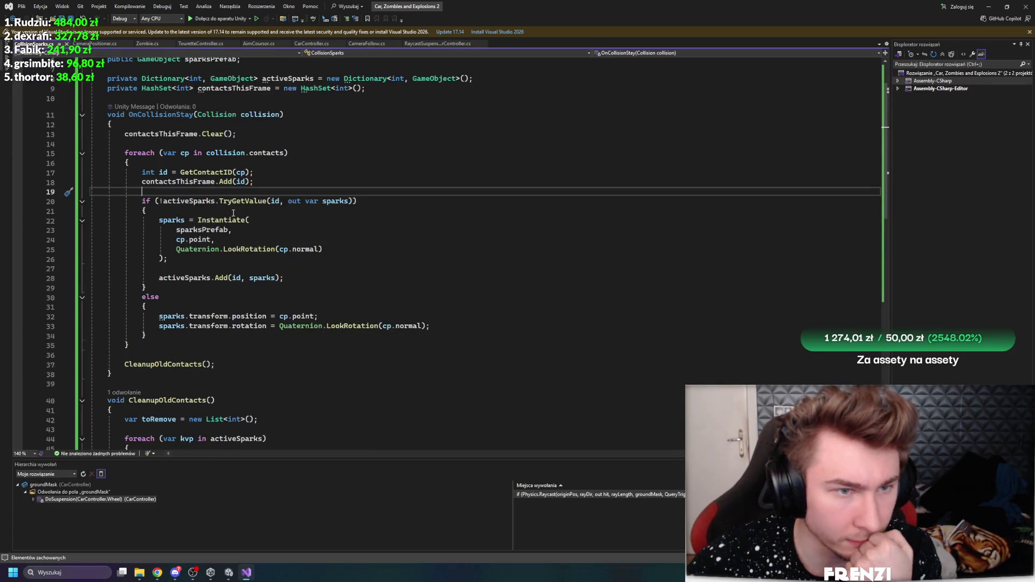
scroll(233, 213, up, 1)
click(153, 164)
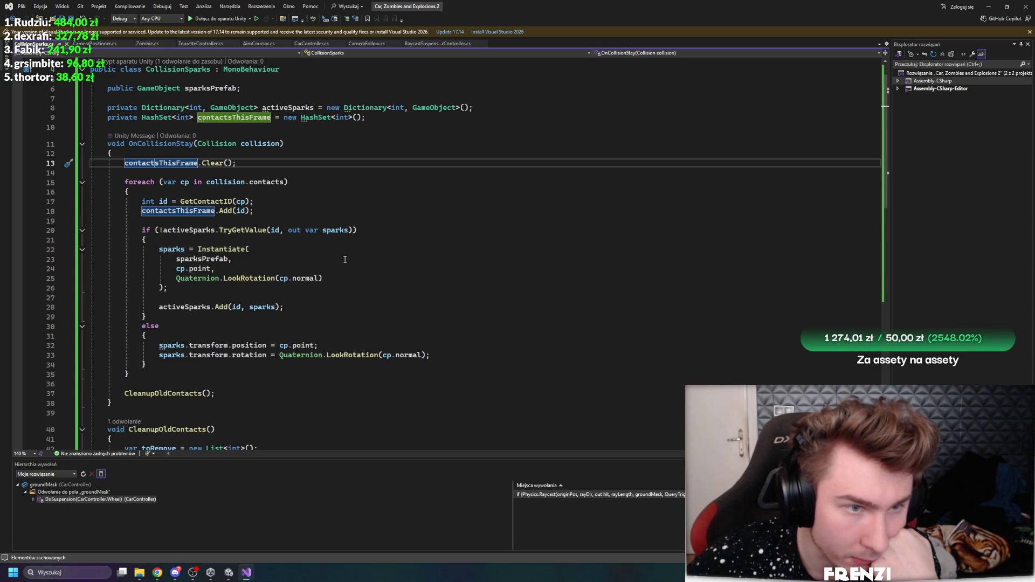
click(221, 211)
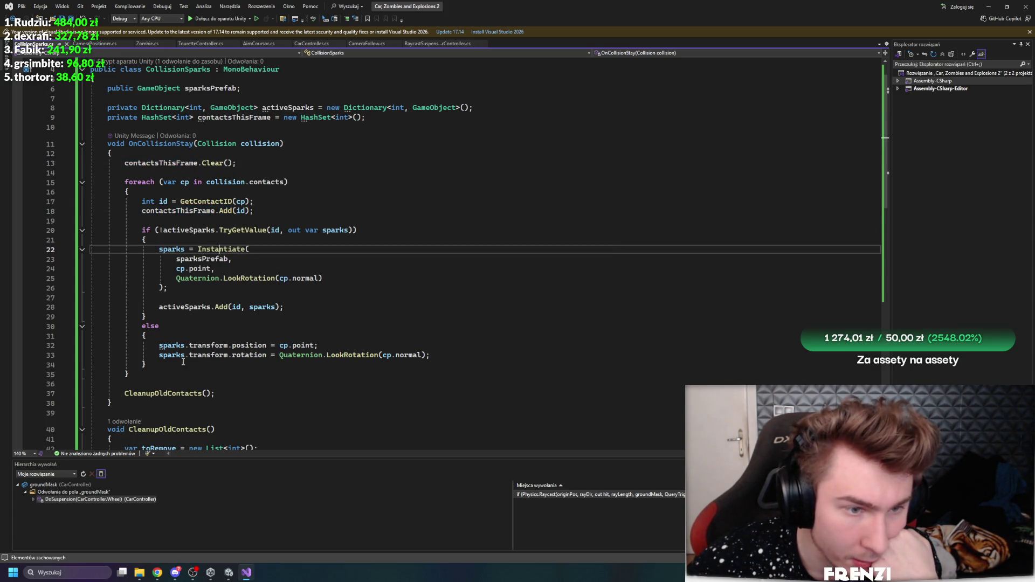
click(208, 346)
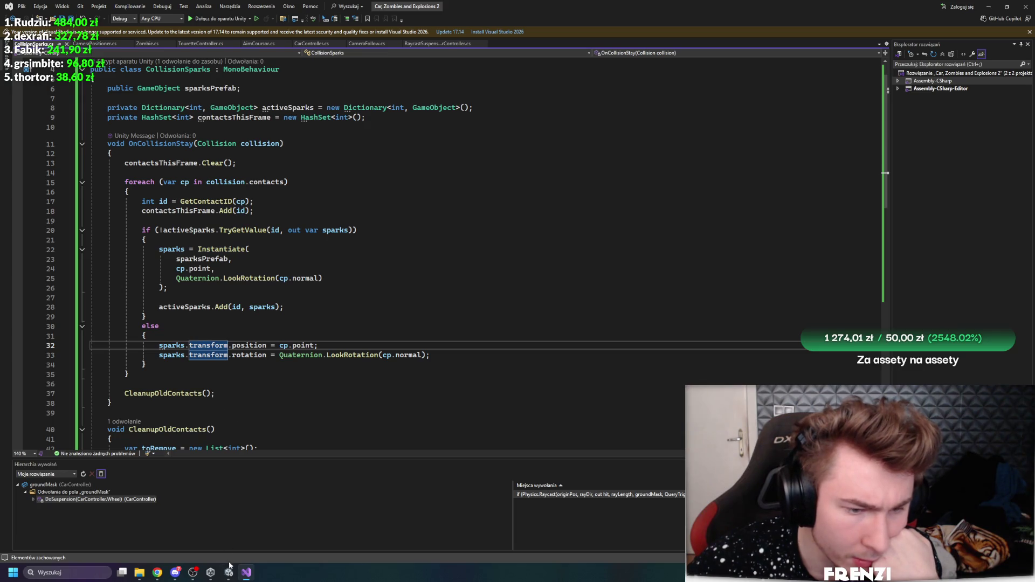
click(229, 572)
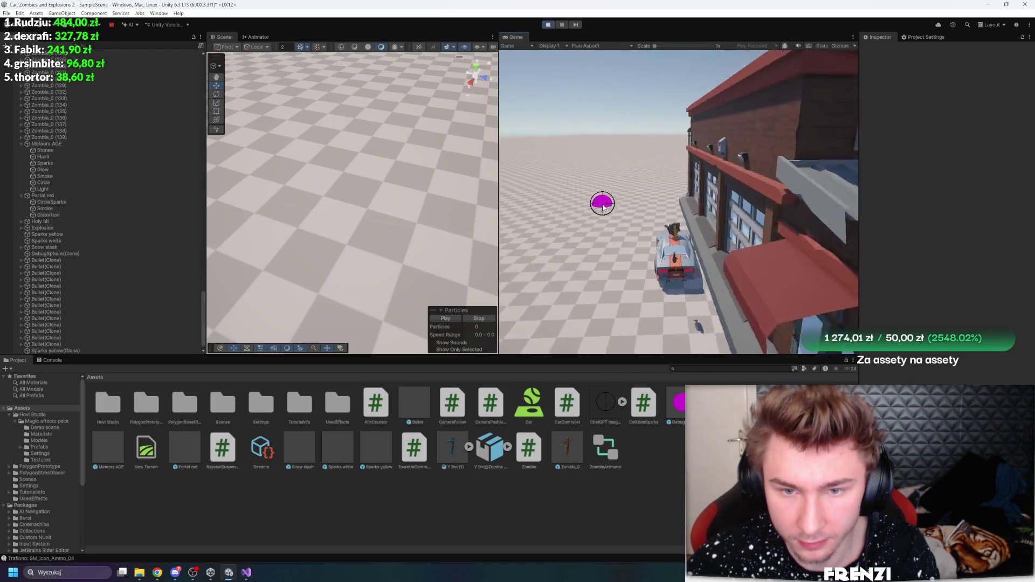
Inspect the Sparks yellow(Clone) particles and the particle effect inside the Bullet prefab
click(56, 344)
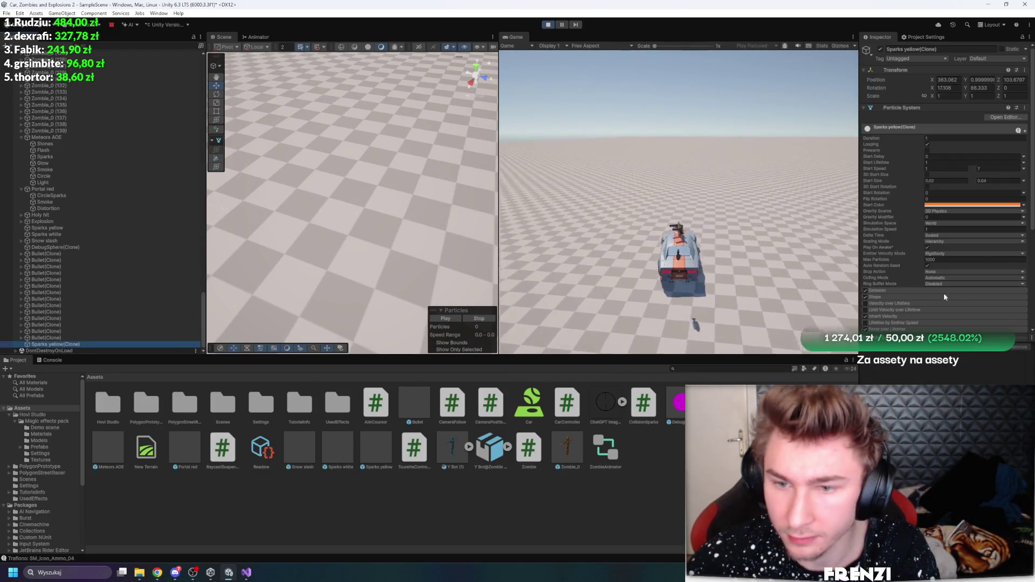
scroll(924, 282, down, 3)
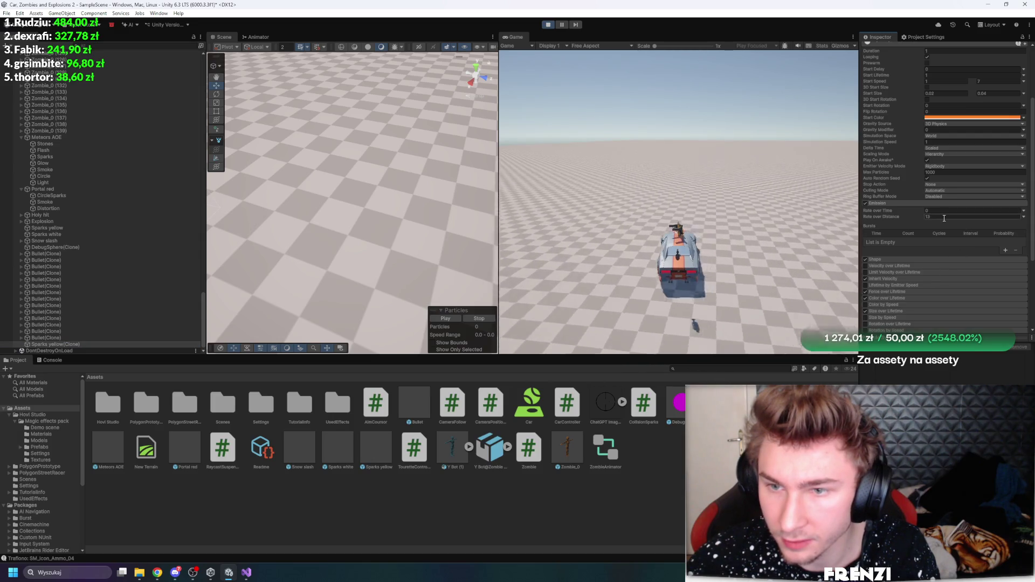
double_click(414, 405)
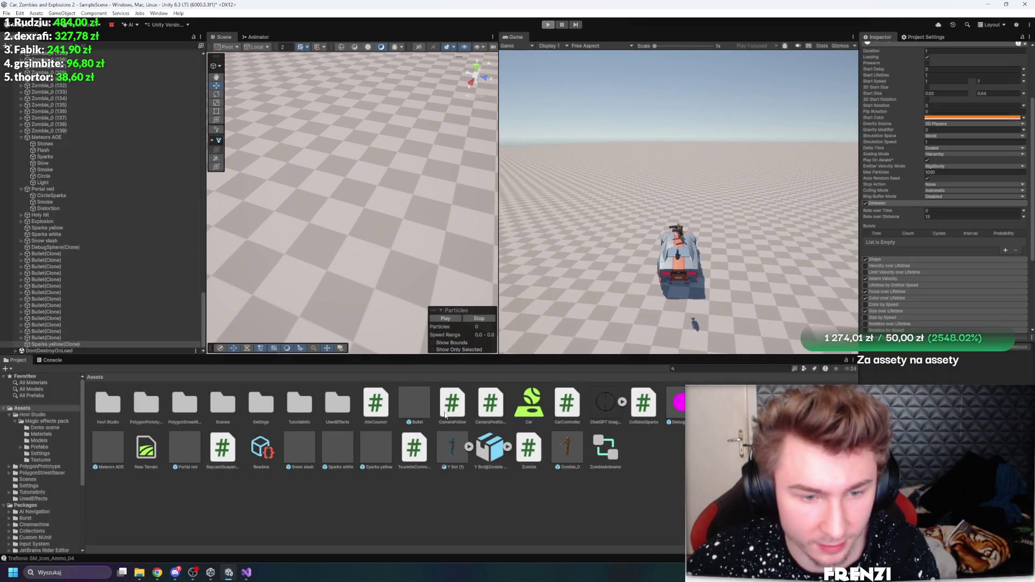
click(75, 76)
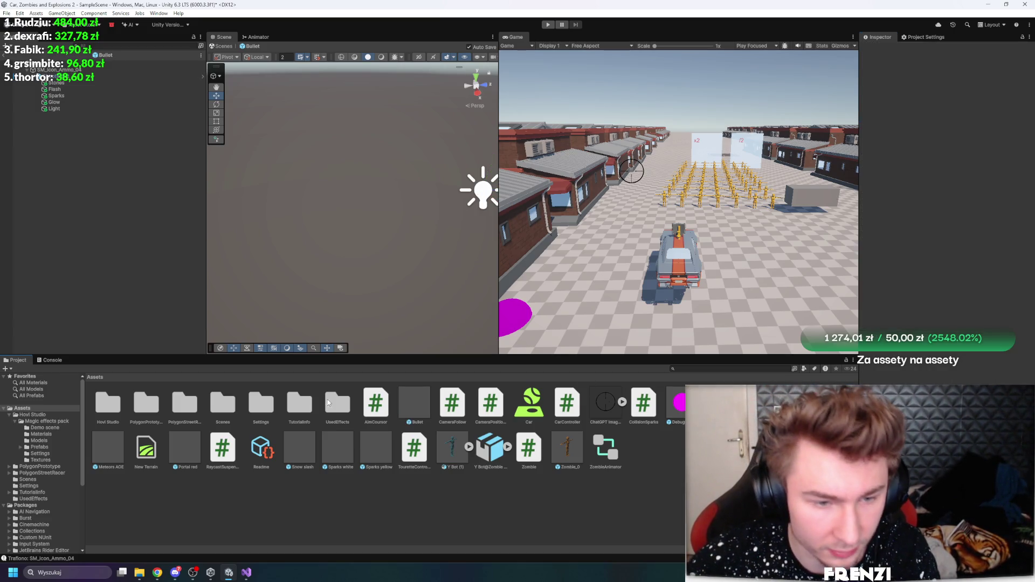
Open the Sparks yellow prefab from UsedEffects and review its Emission and Size over Lifetime settings
double_click(330, 401)
double_click(137, 402)
scroll(944, 216, down, 5)
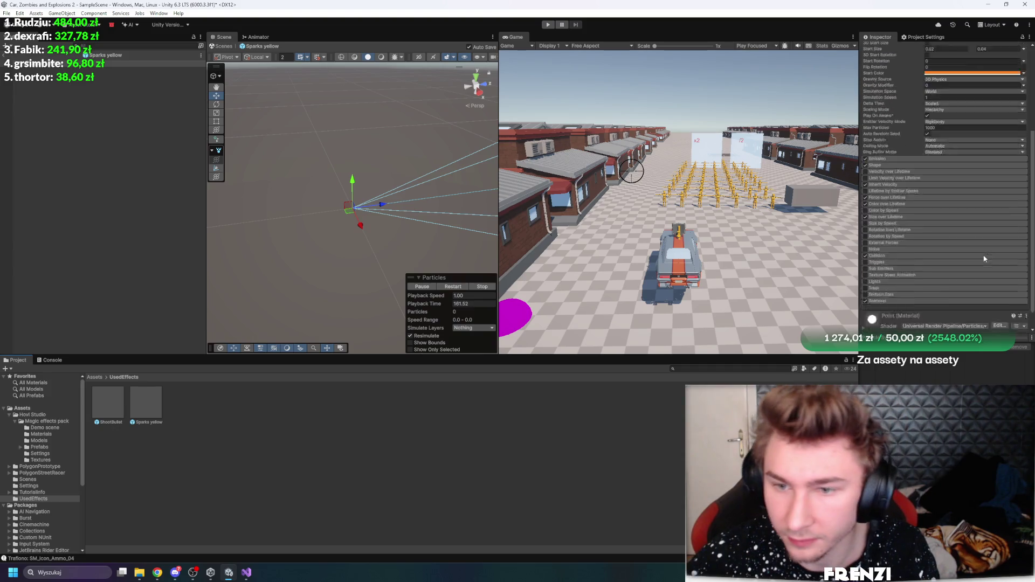
click(879, 136)
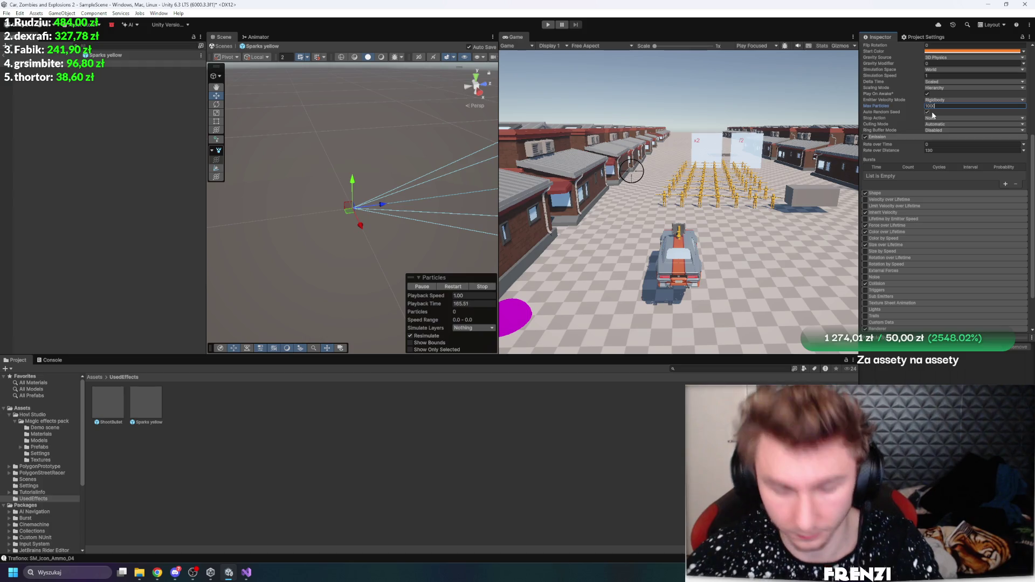
scroll(955, 116, up, 2)
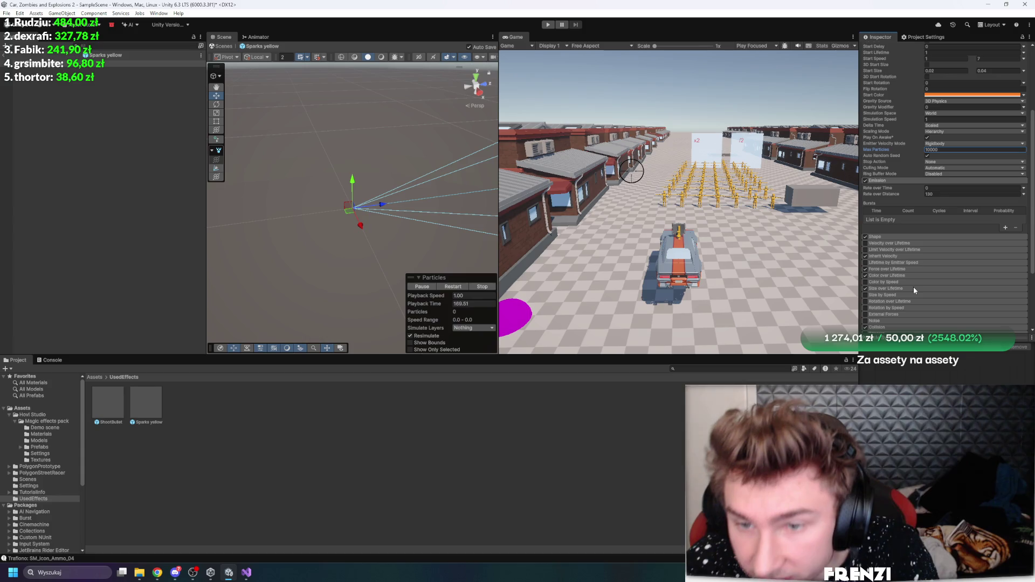
click(896, 290)
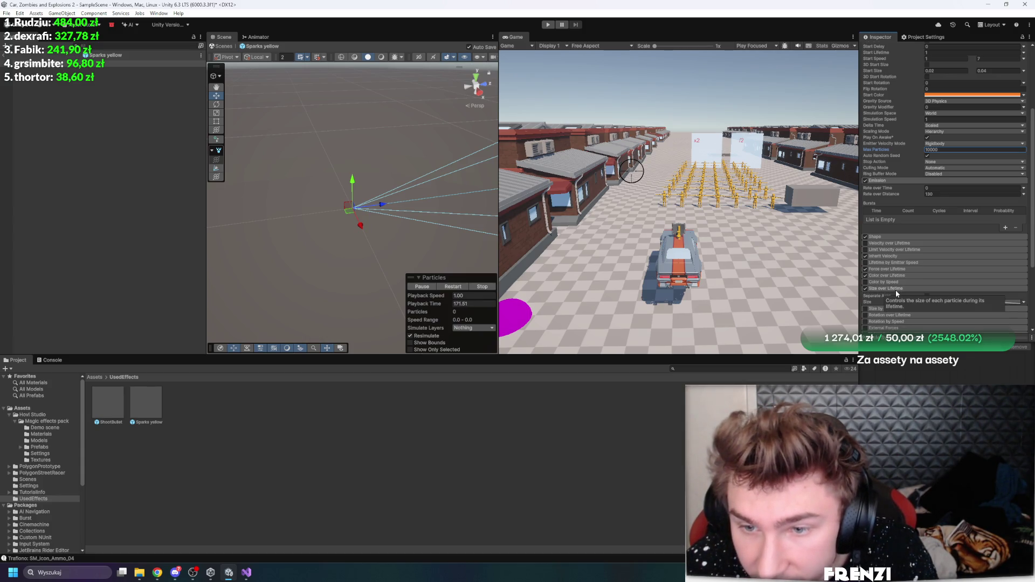
scroll(911, 280, down, 1)
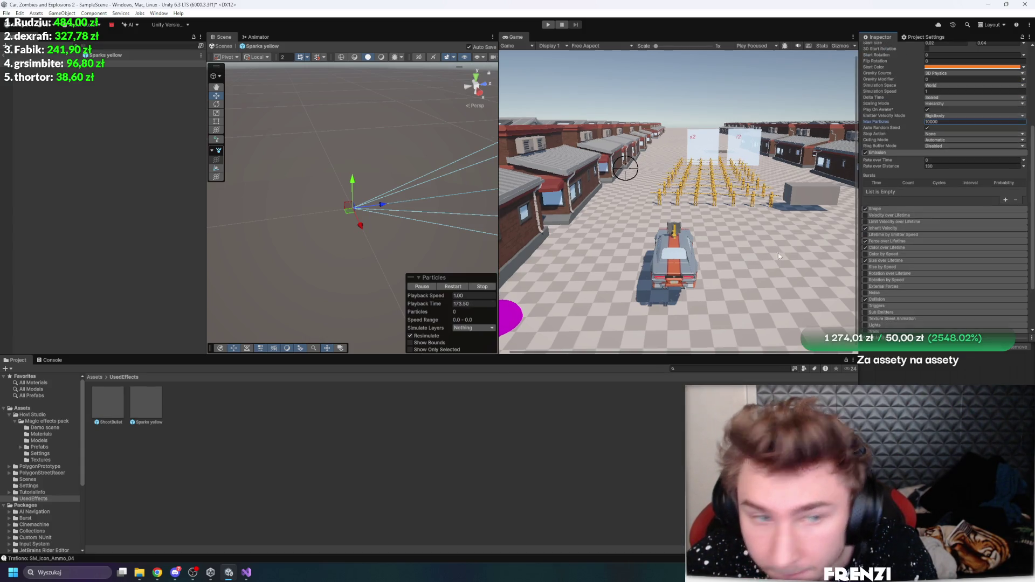
drag(348, 208, 288, 247)
key(ctrl+z)
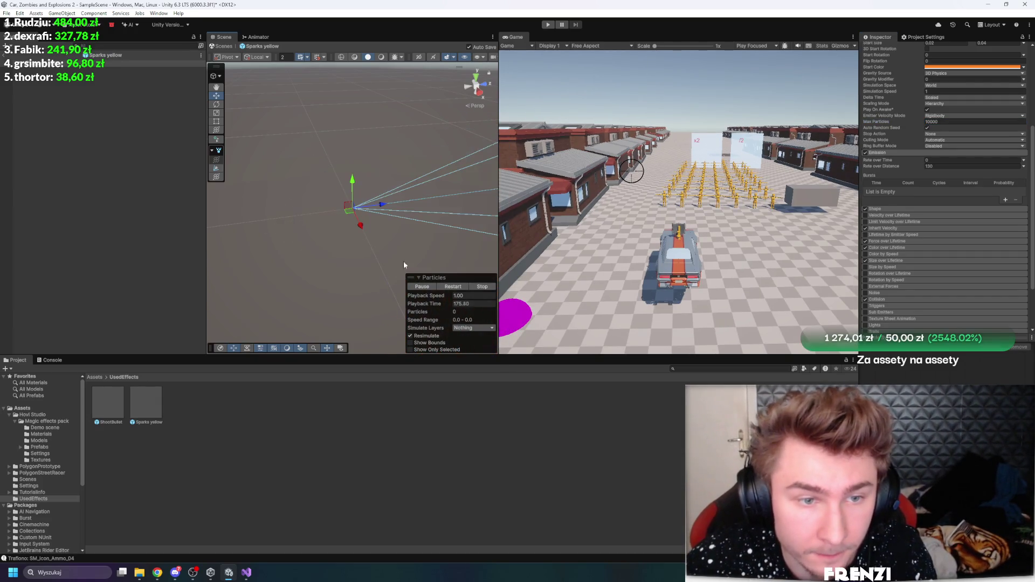
scroll(959, 226, up, 6)
scroll(955, 226, down, 5)
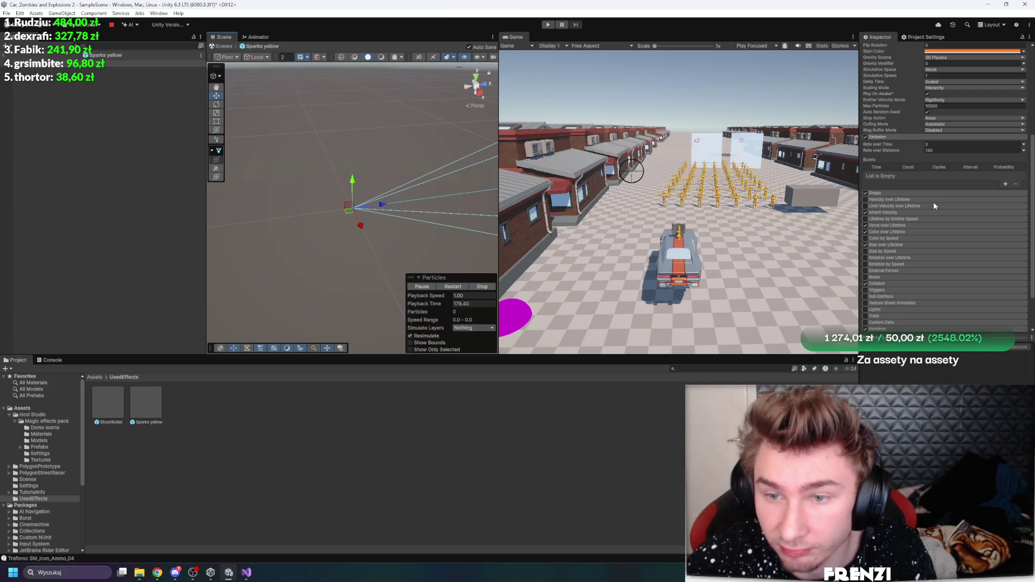
Turn off the Inherit Velocity module, then play and drive the car forward
click(884, 212)
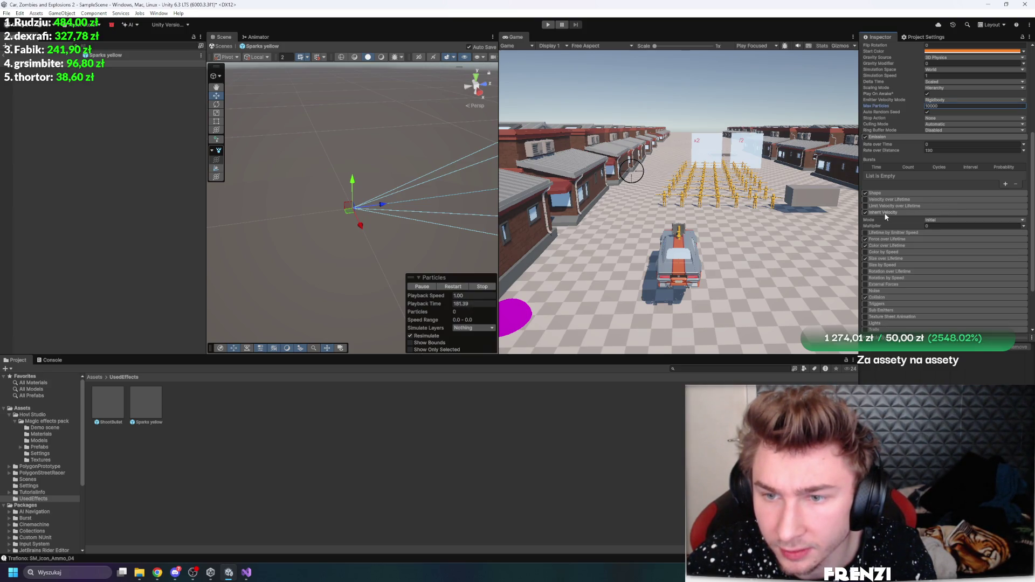
click(885, 214)
click(866, 212)
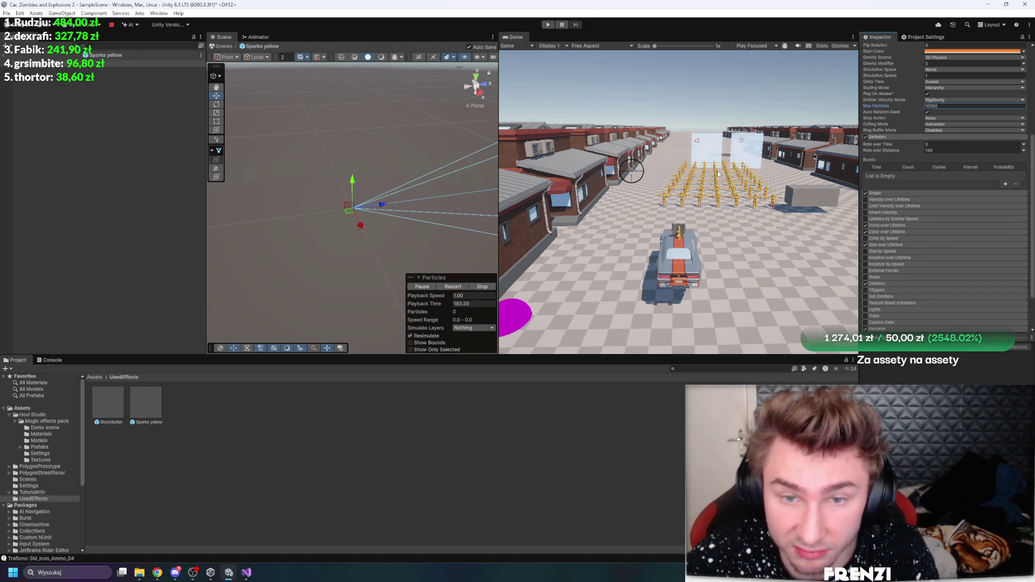
click(548, 24)
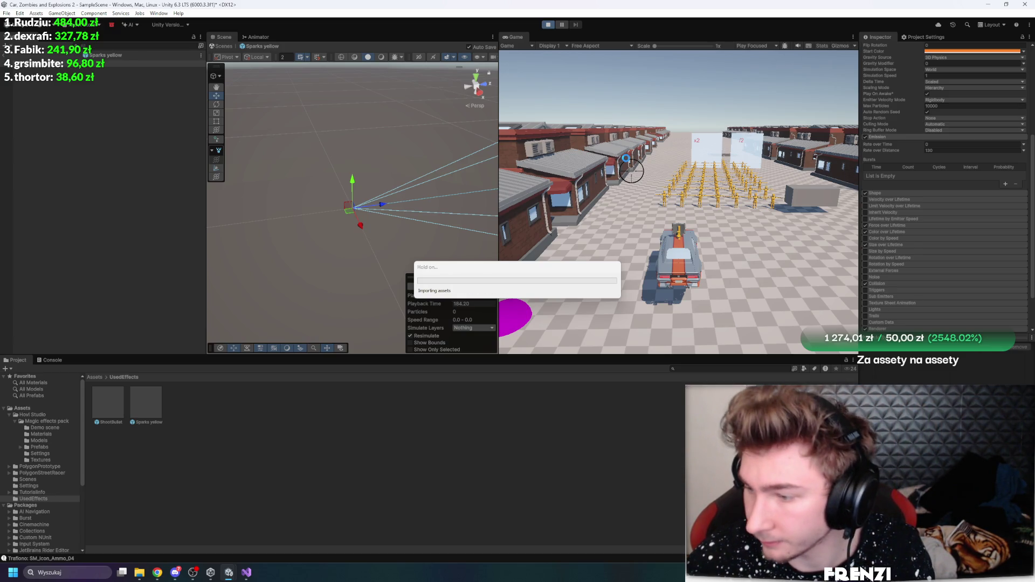
click(622, 167)
key(w)
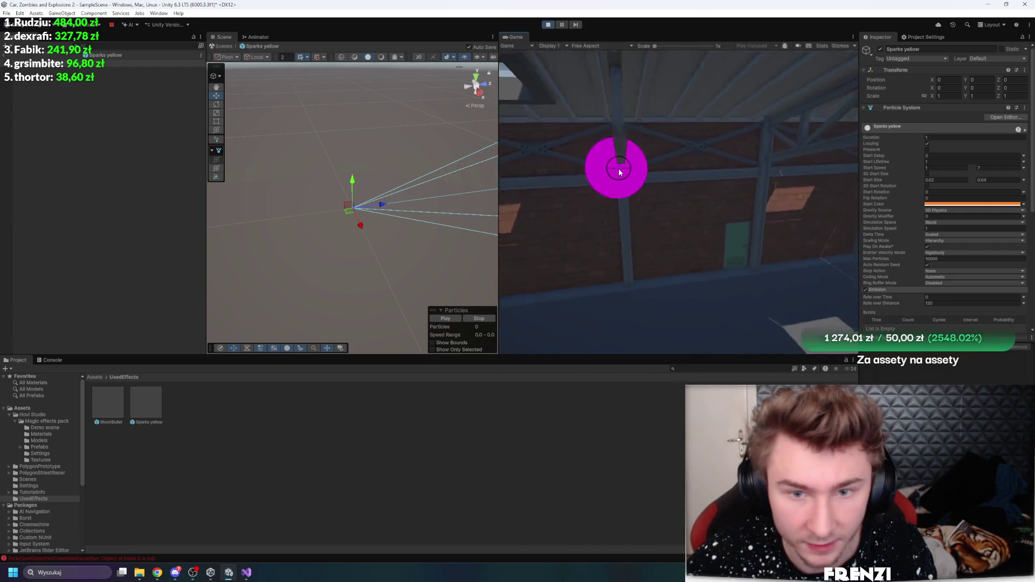
Restart Play mode and inspect the spawned Sparks yellow and DebugSphere clones
click(555, 24)
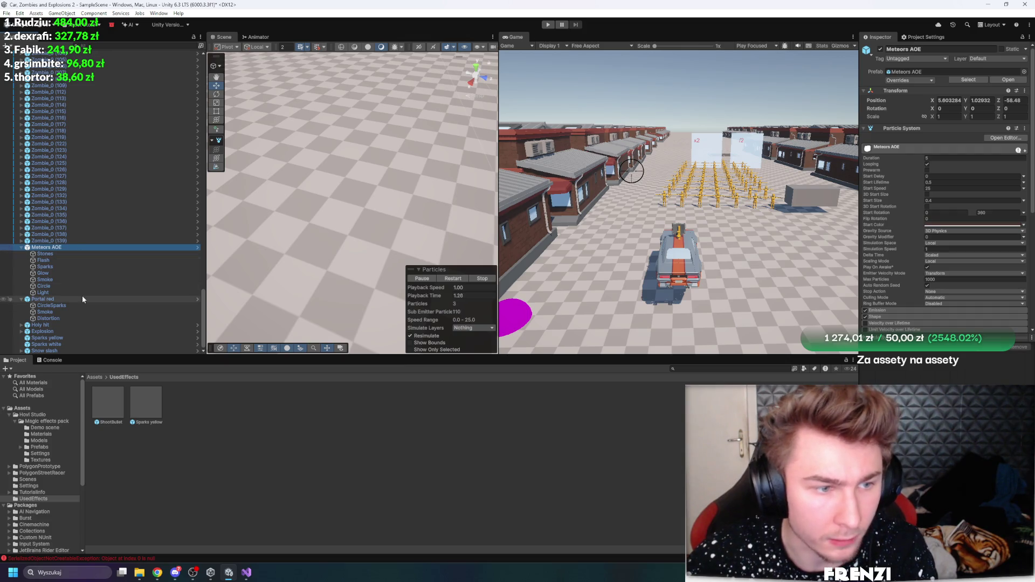
click(548, 24)
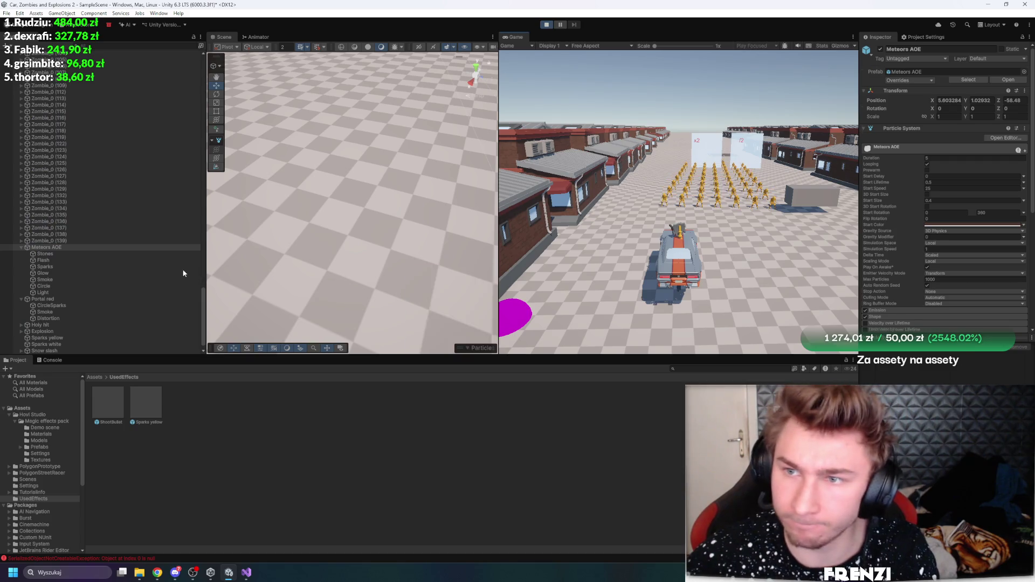
click(79, 350)
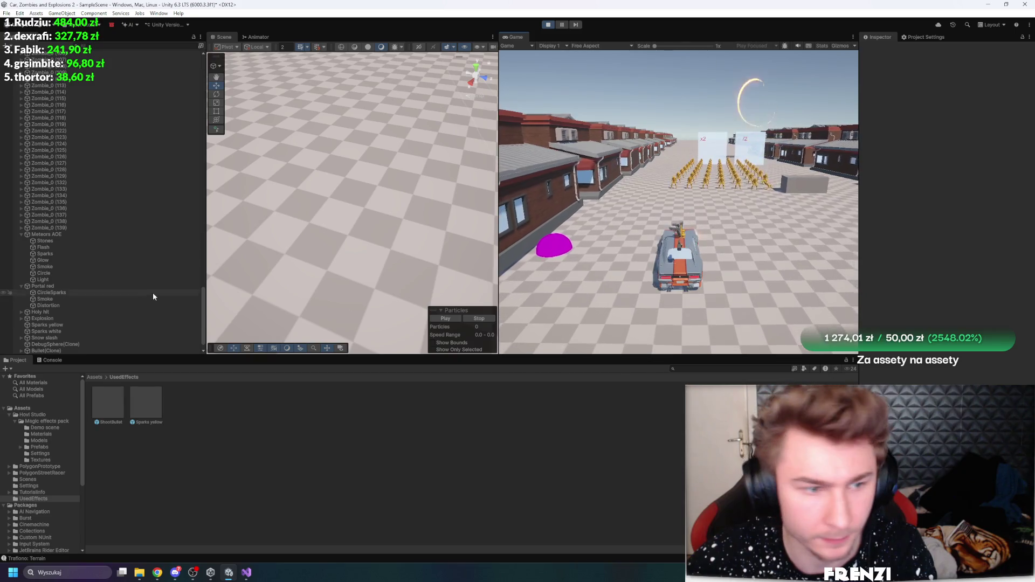
click(97, 344)
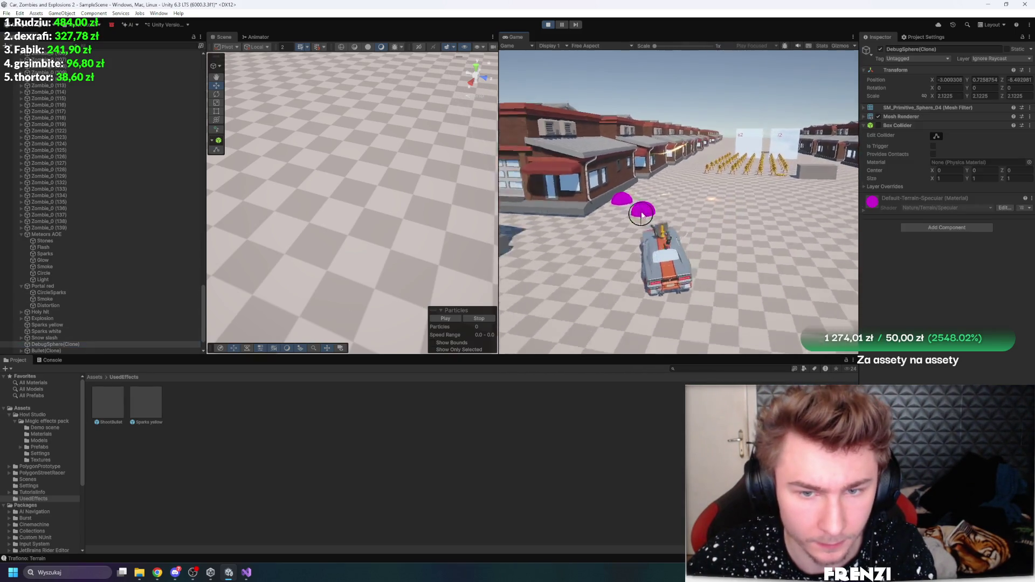
Shoot a spot in the game to spawn sparks, then stop Play mode
click(649, 202)
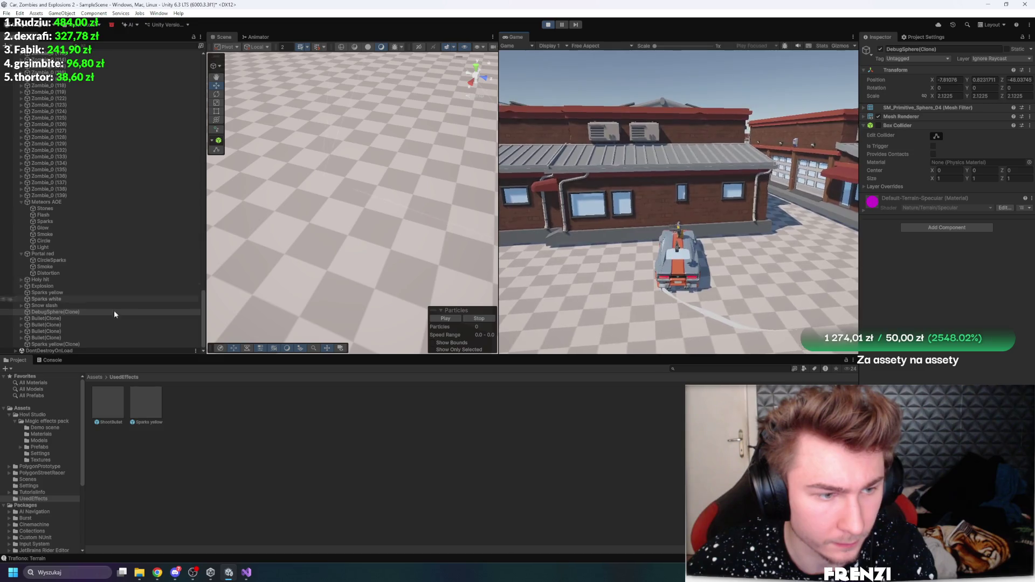
click(114, 310)
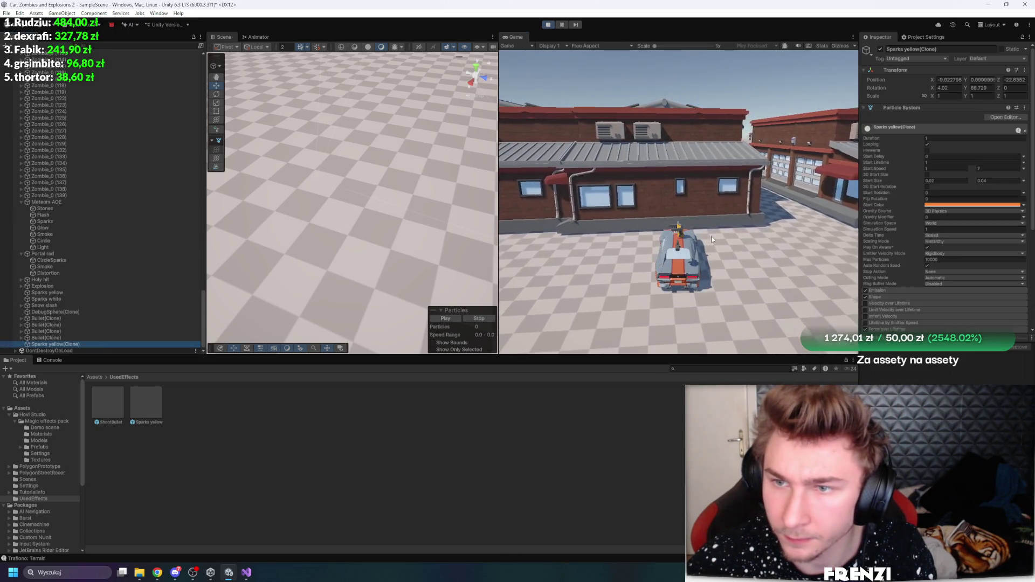
click(798, 220)
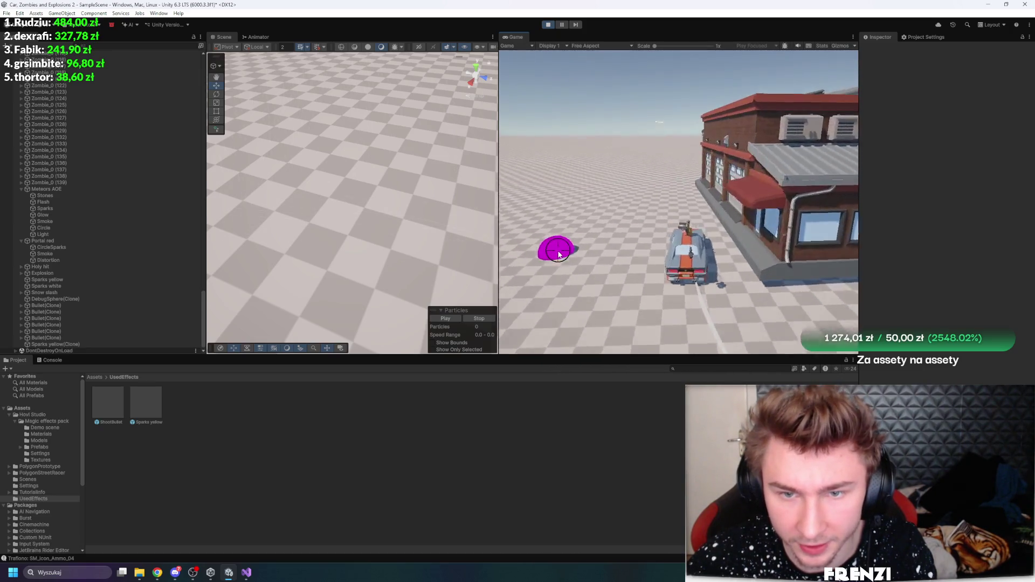
key(ctrl+p)
Orbit and zoom the scene over the buildings and widen the Scene view beside the Game view
mouse_move(350, 306)
mouse_down()
mouse_move(393, 247)
mouse_move(237, 227)
mouse_up()
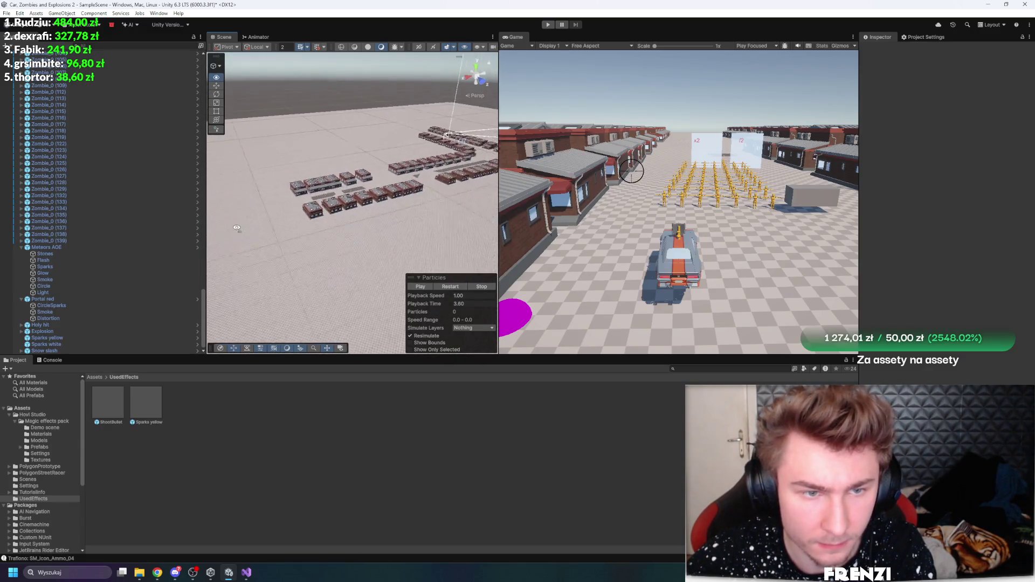
scroll(93, 145, up, 15)
scroll(141, 208, up, 10)
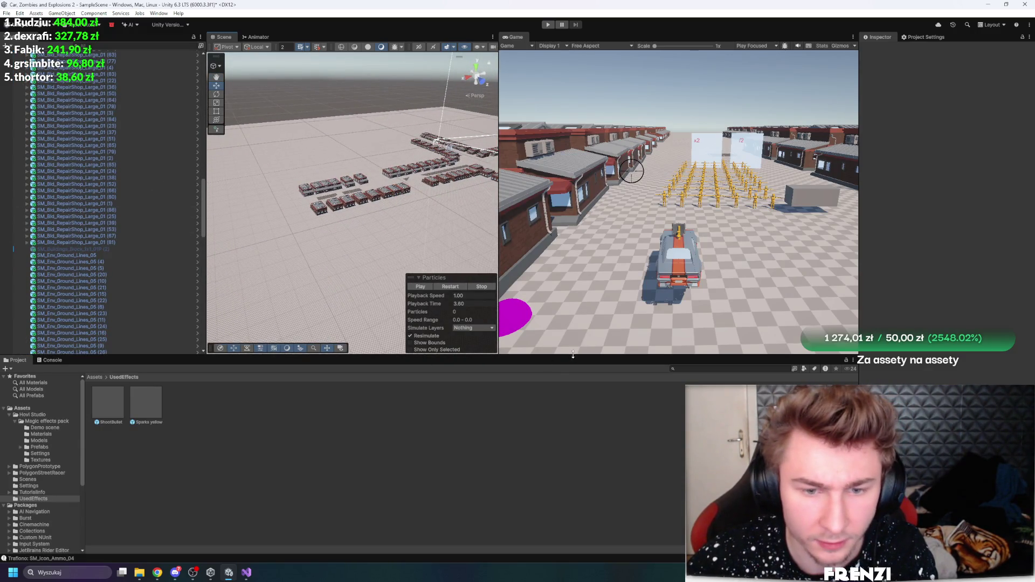
drag(573, 355, 573, 451)
drag(498, 273, 556, 272)
right_click(405, 277)
scroll(290, 277, up, 5)
scroll(290, 278, up, 3)
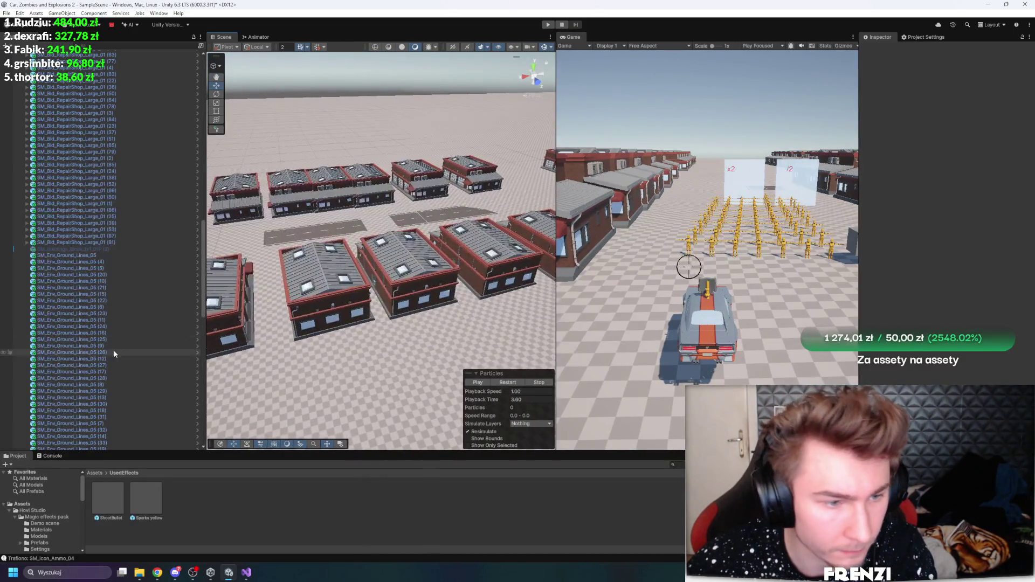
scroll(114, 351, down, 10)
scroll(81, 412, down, 10)
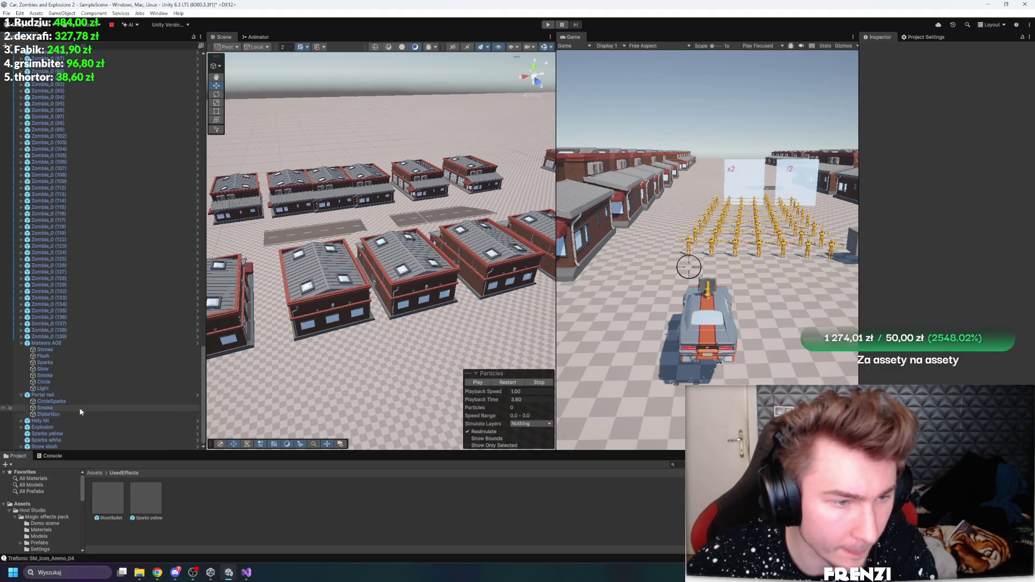
Collapse Meteors AOE and Portal red, then add a Cube under Zombie_0 (135) and frame it
click(25, 346)
click(21, 344)
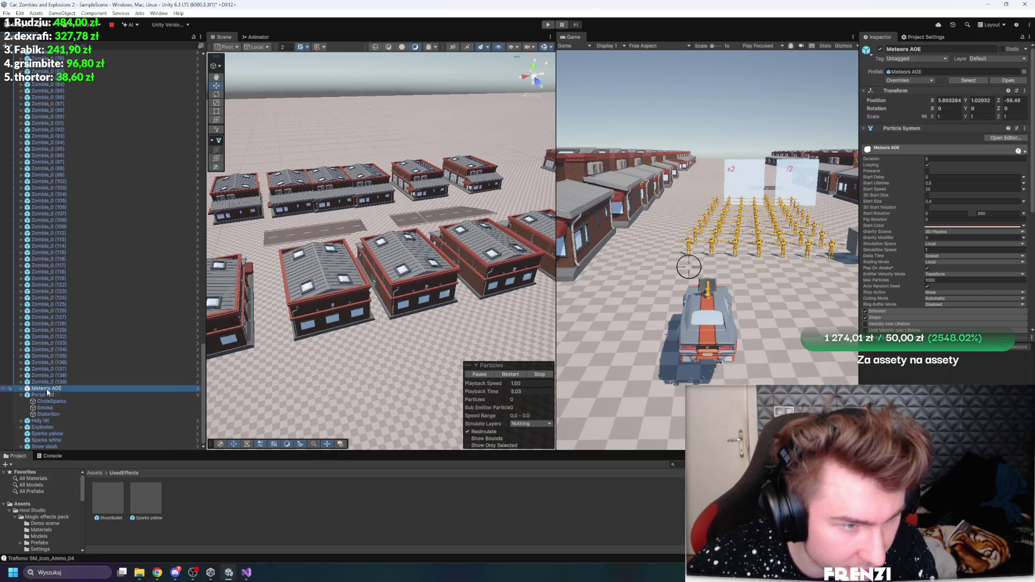
click(23, 395)
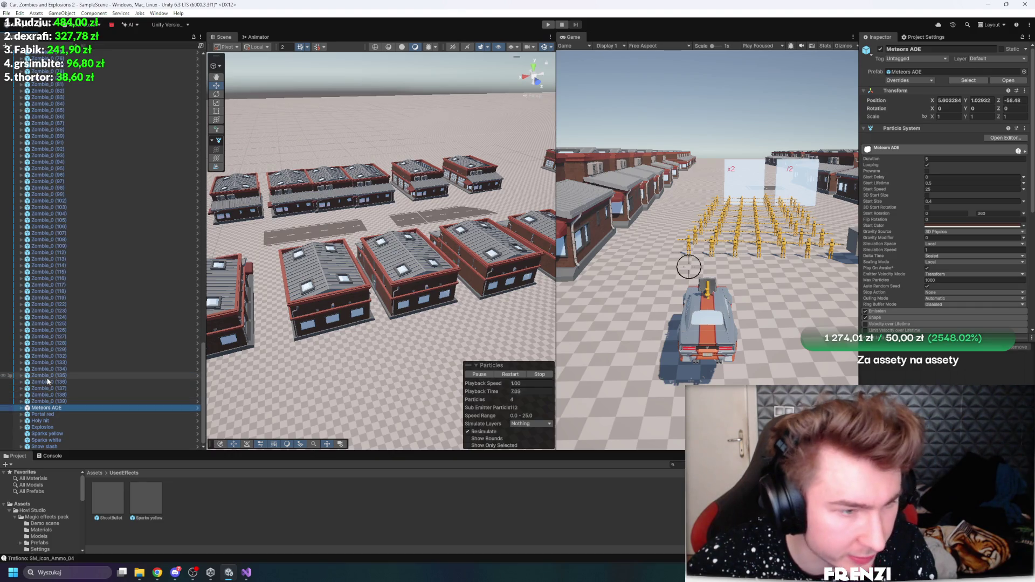
right_click(47, 377)
click(215, 209)
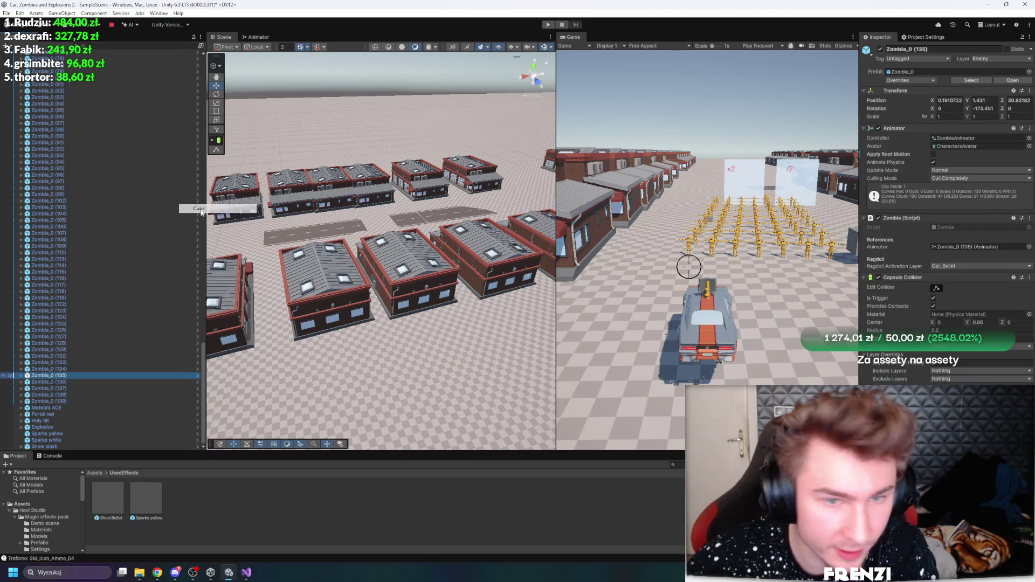
key(f)
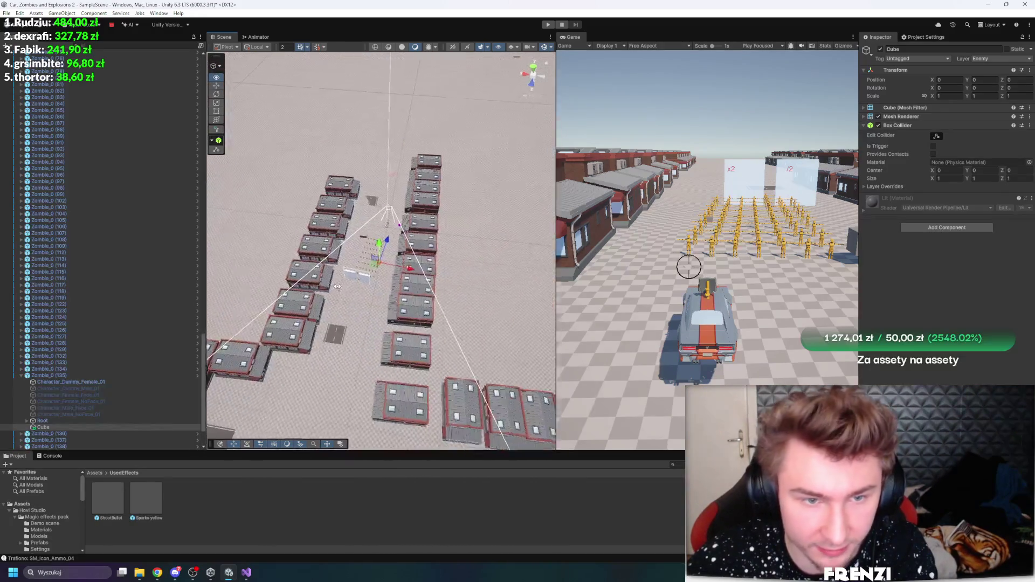
Shift the Cube along X and scale it into a long tall wall (Y 11.101, Z 103.56)
drag(396, 266, 448, 265)
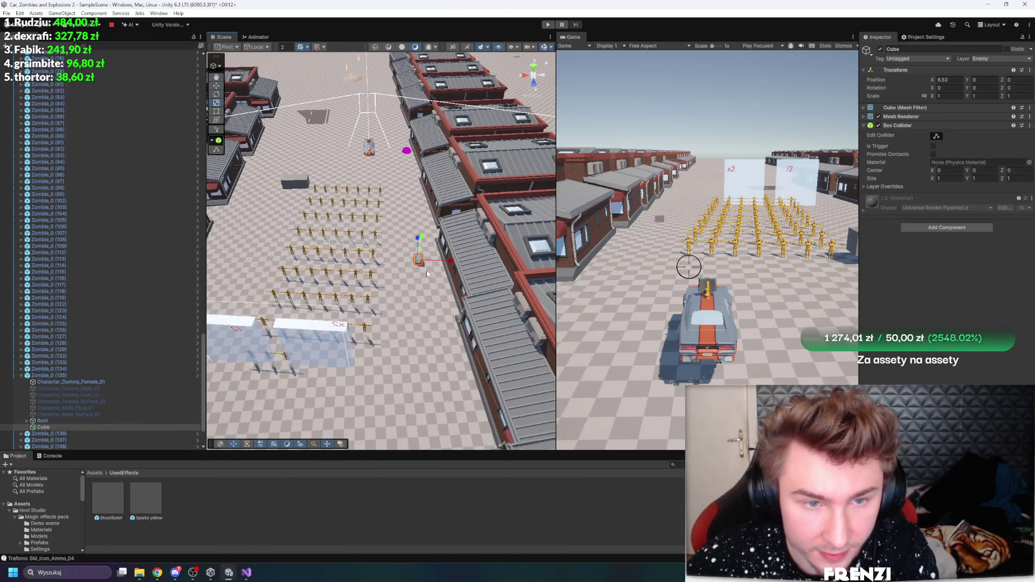
drag(414, 75, 631, 273)
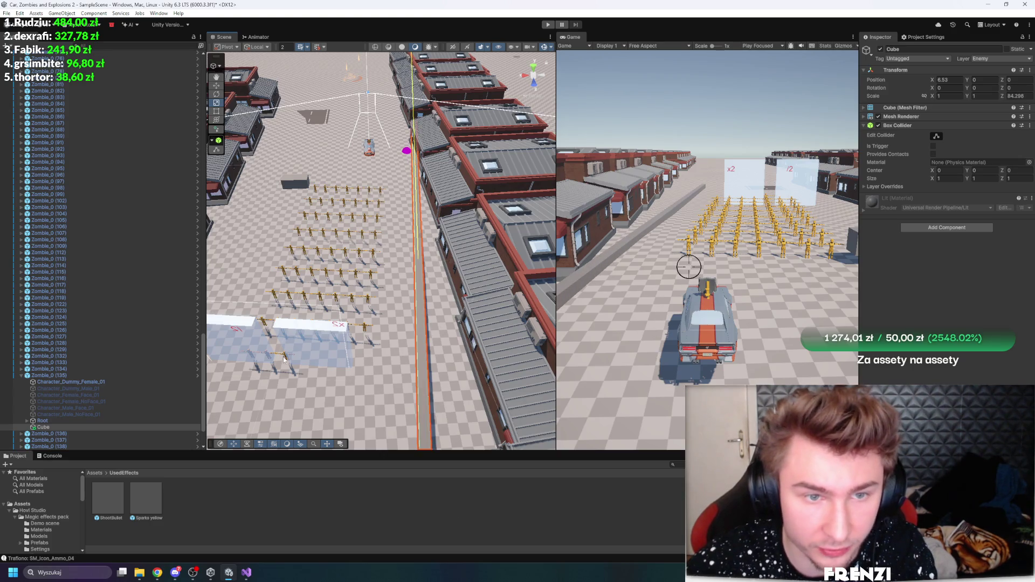
mouse_move(424, 239)
mouse_down()
mouse_move(458, 86)
mouse_move(528, 23)
mouse_up()
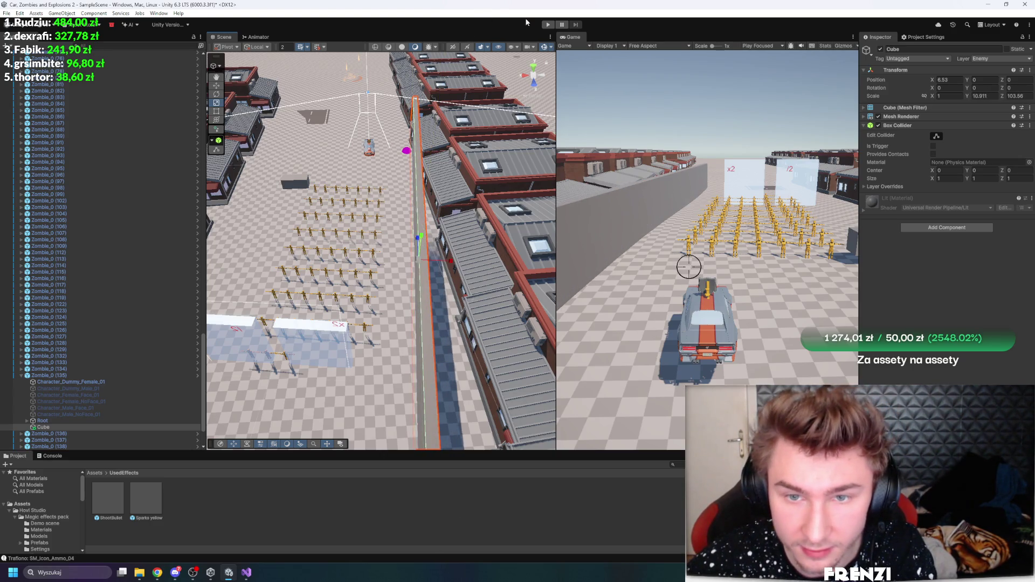
Start Play mode, restore the normal editor layout, and begin driving the car
click(548, 25)
key(shift+space)
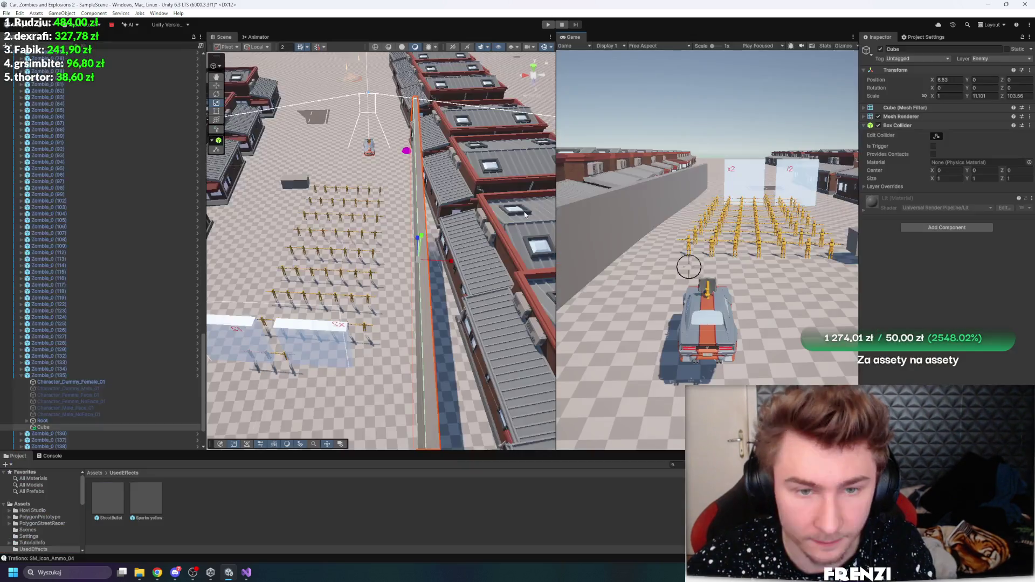
key(ctrl+p)
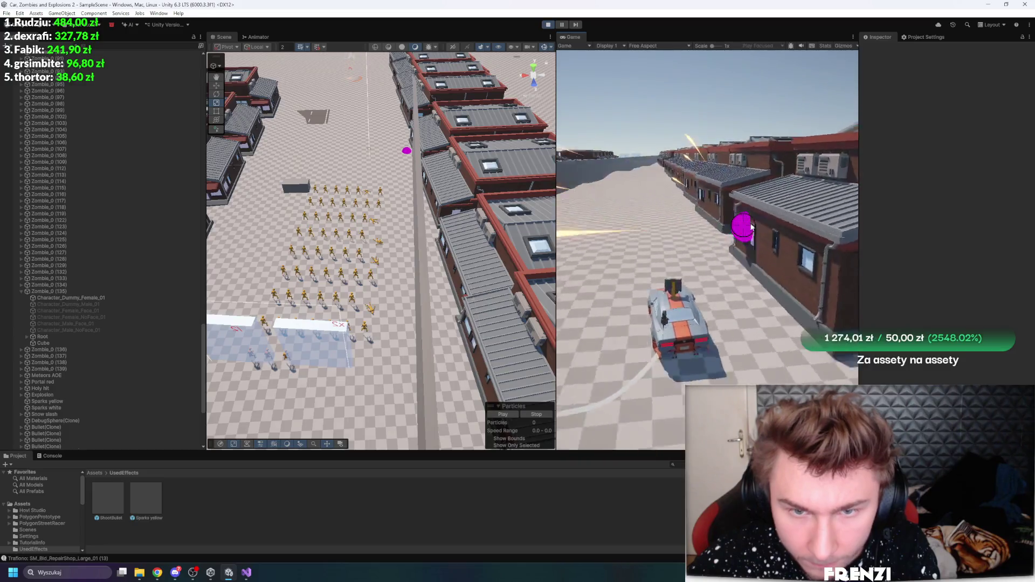
Drive the car forward and steer it along the new wall
key(a)
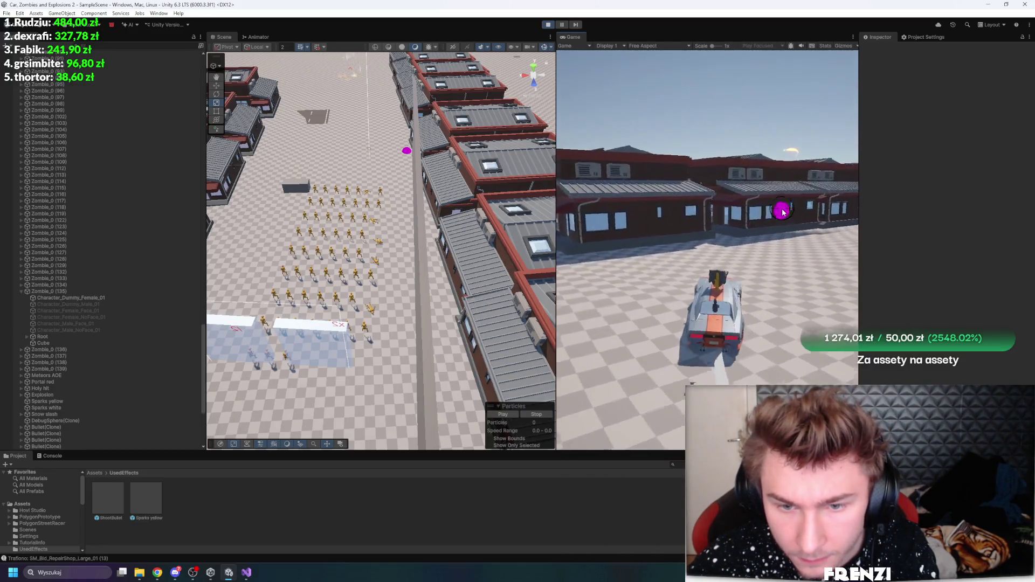
key(d)
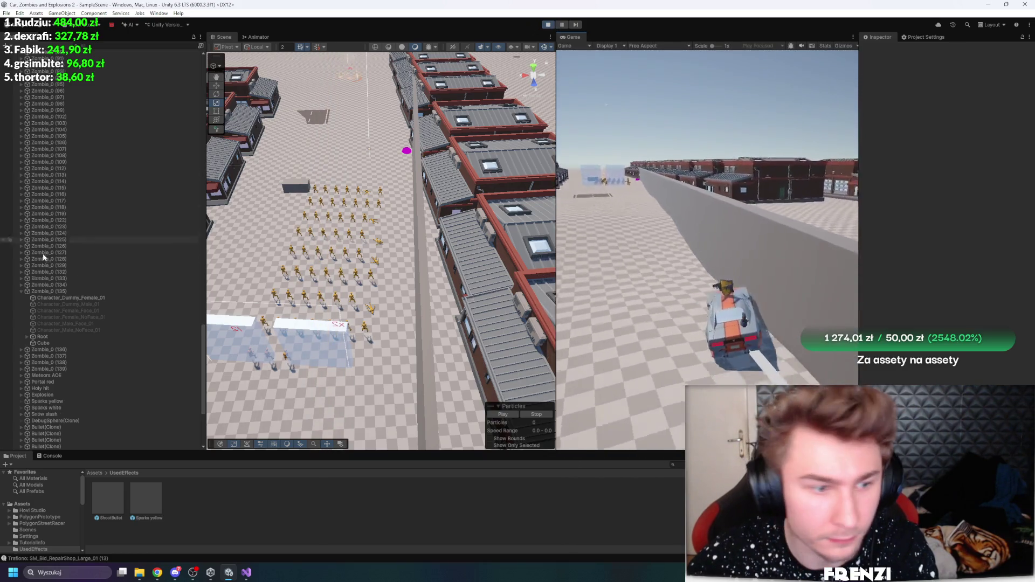
scroll(115, 293, down, 5)
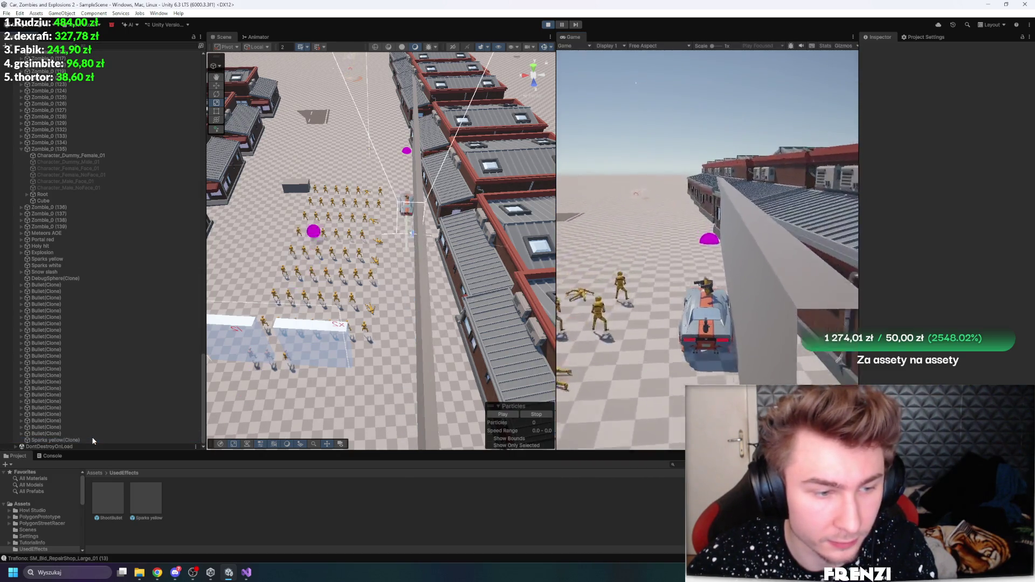
Inspect a Bullet(Clone) and the Sparks yellow(Clone), stop Play, and switch to Visual Studio
click(96, 434)
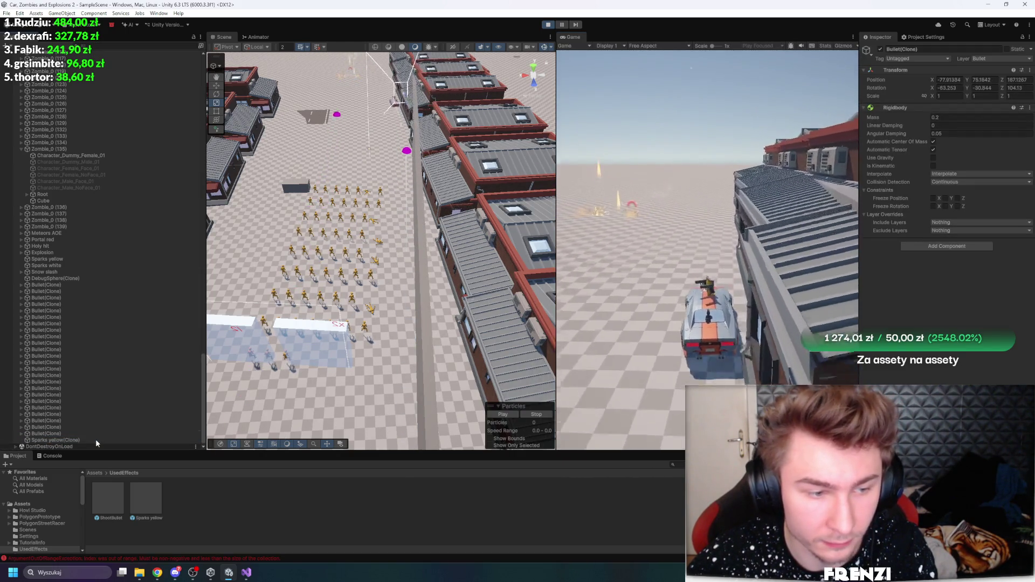
double_click(93, 440)
click(548, 25)
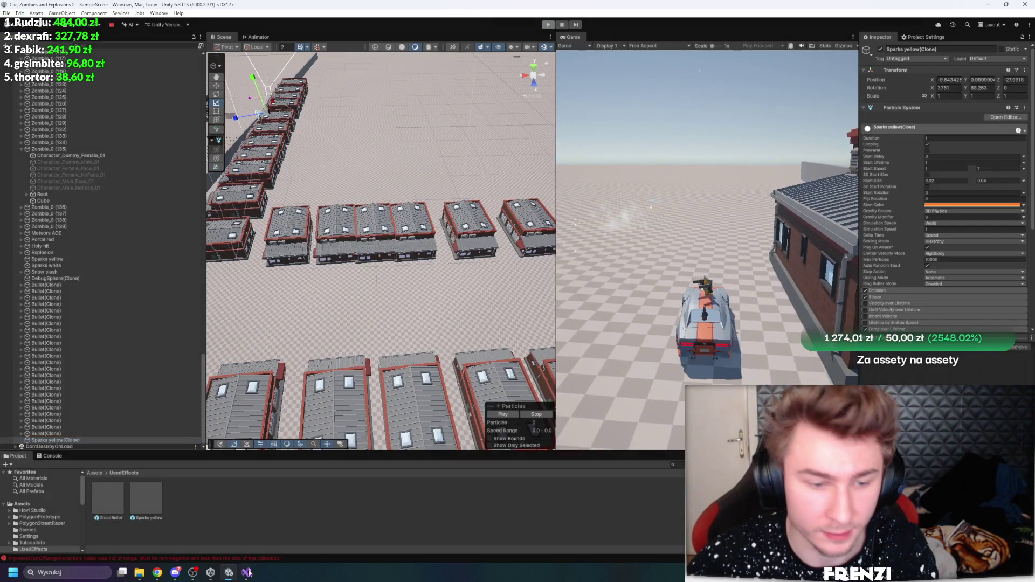
key(alt+Tab)
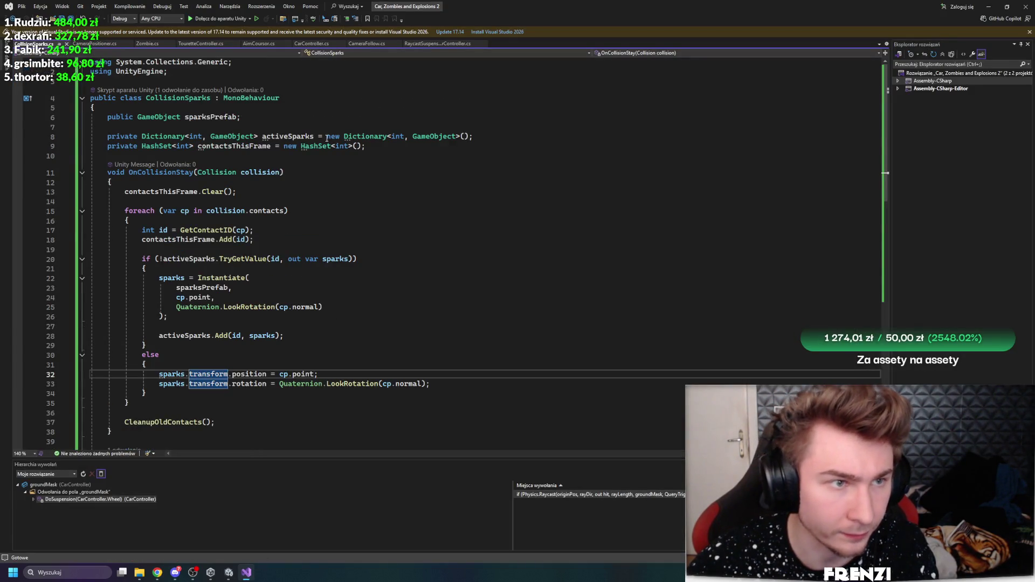
Add a 'public Transform parent;' field to CollisionSparks and save the script
click(294, 108)
key(Return)
text(public )
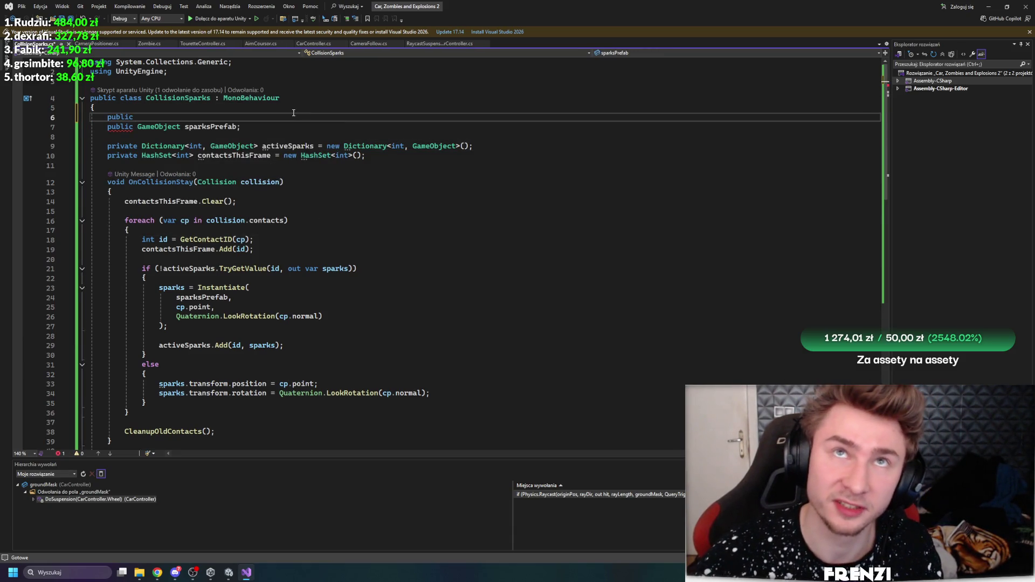
text(Transform )
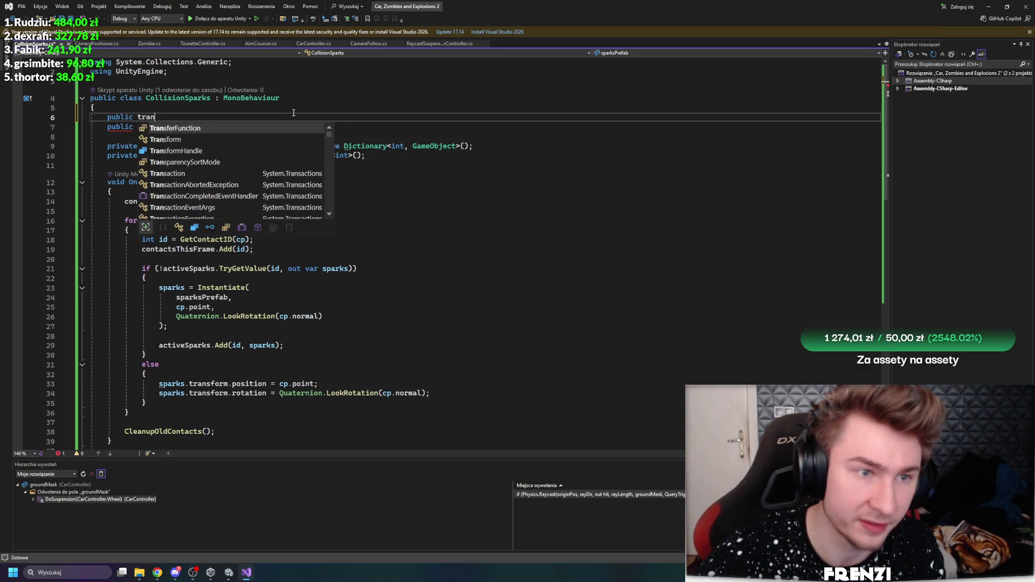
text(parent;)
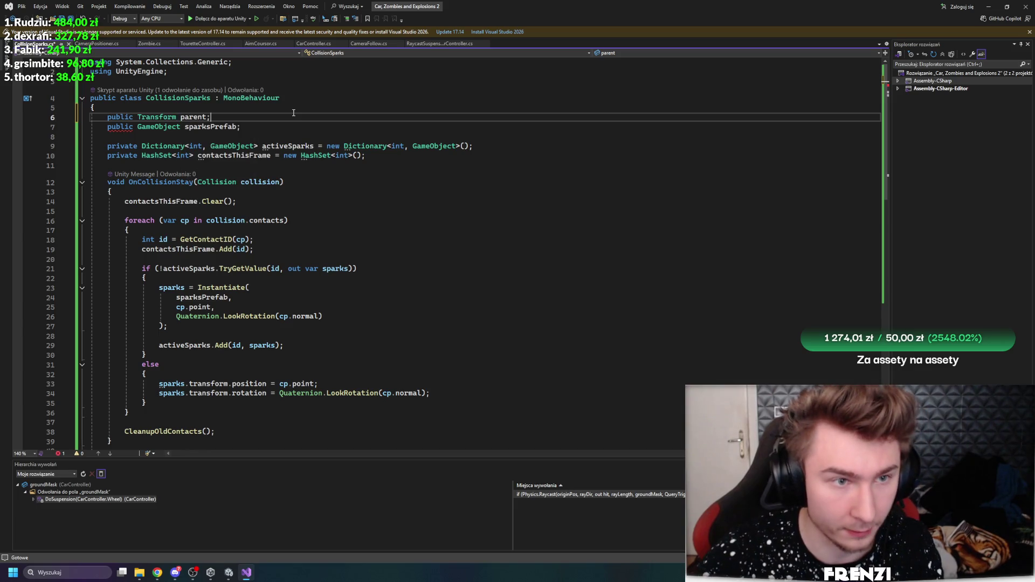
key(ctrl+s)
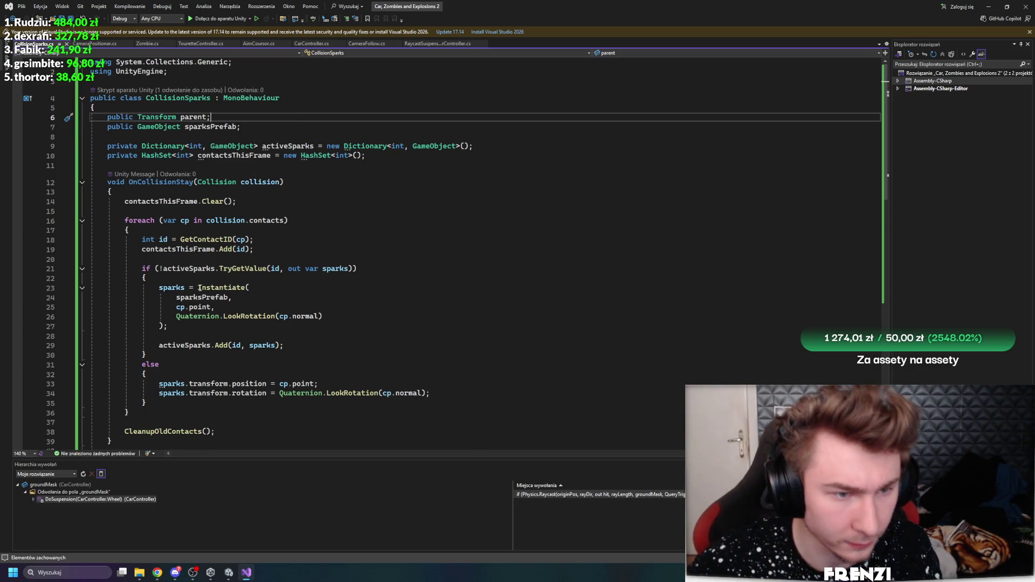
Find the sparks Instantiate call and check its signature after sparksPrefab
scroll(276, 332, down, 1)
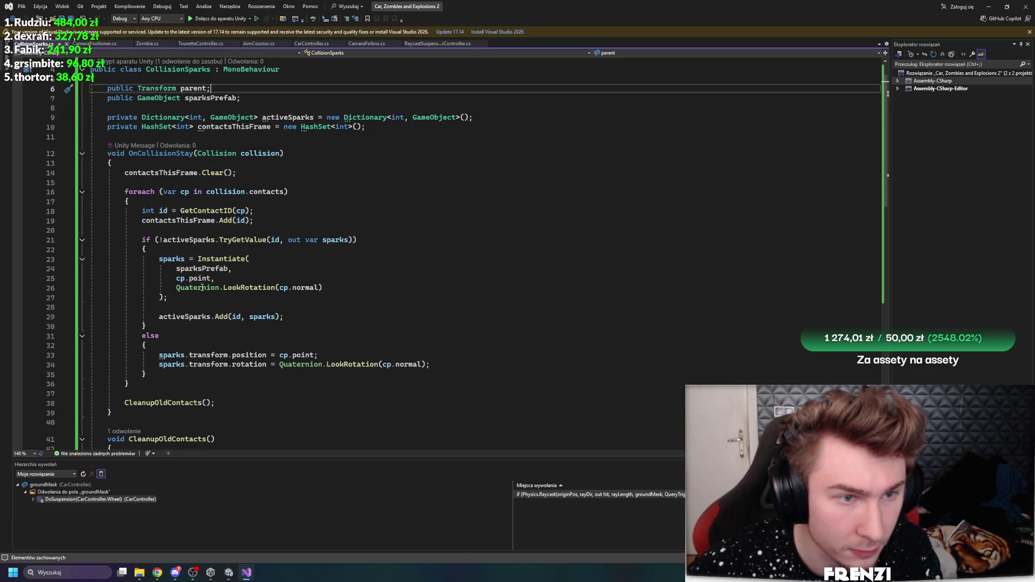
scroll(276, 321, down, 14)
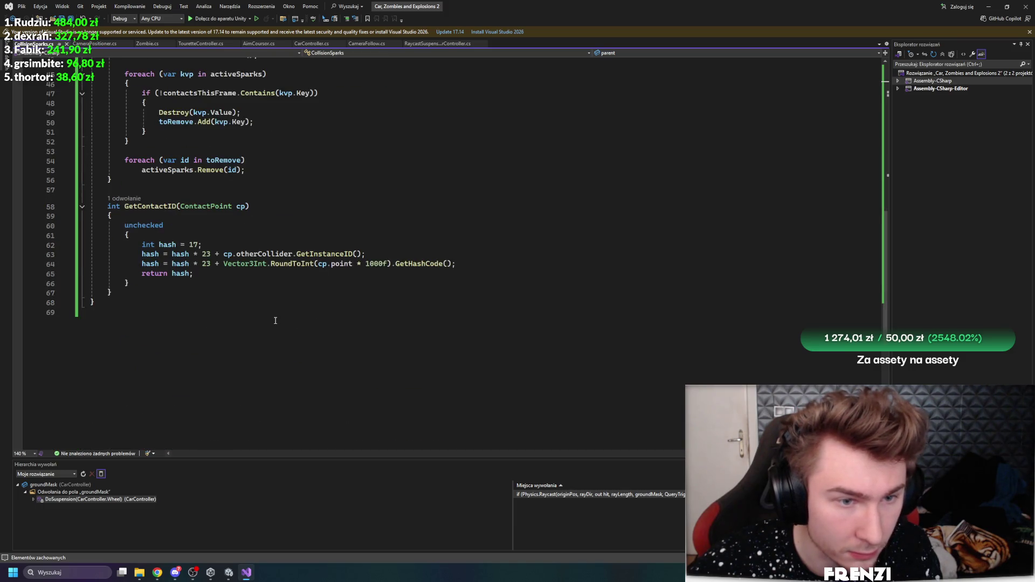
scroll(273, 322, up, 6)
scroll(268, 318, up, 6)
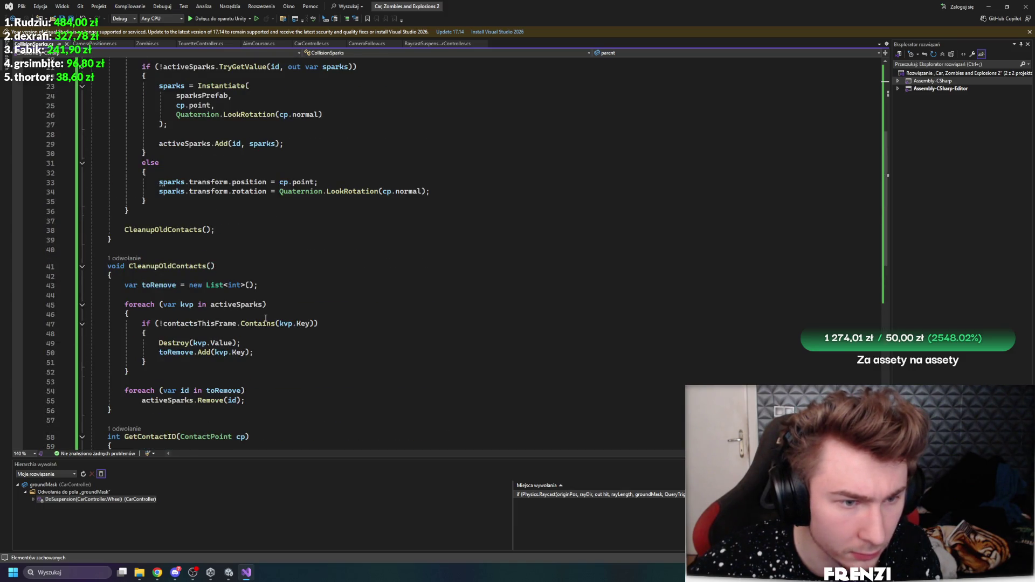
scroll(196, 242, up, 1)
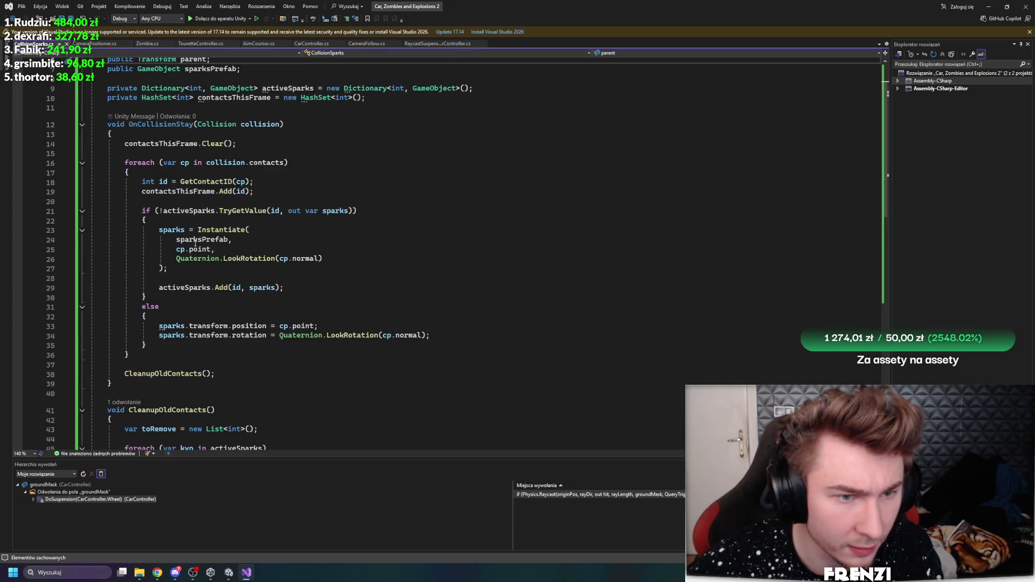
click(348, 260)
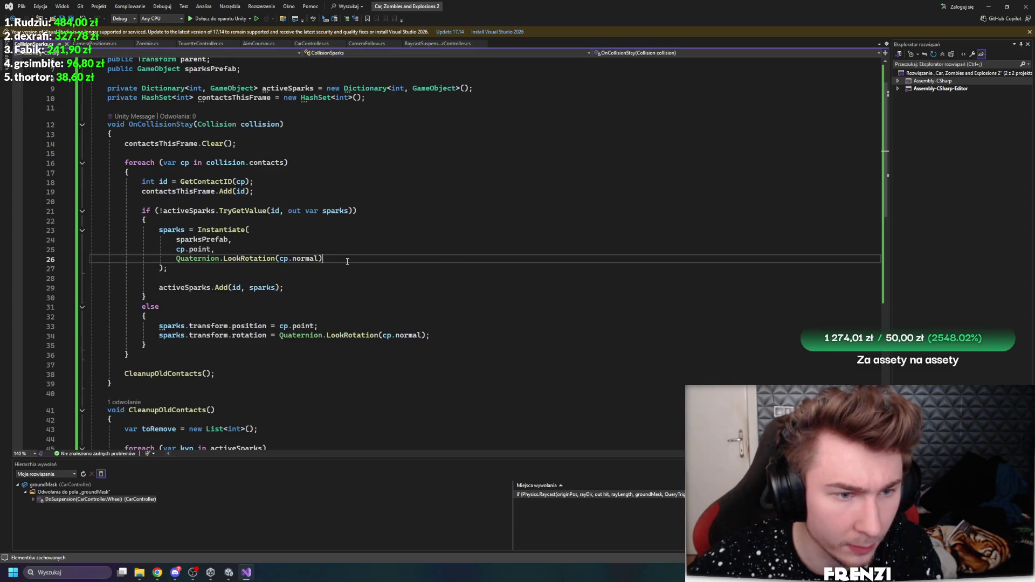
click(210, 230)
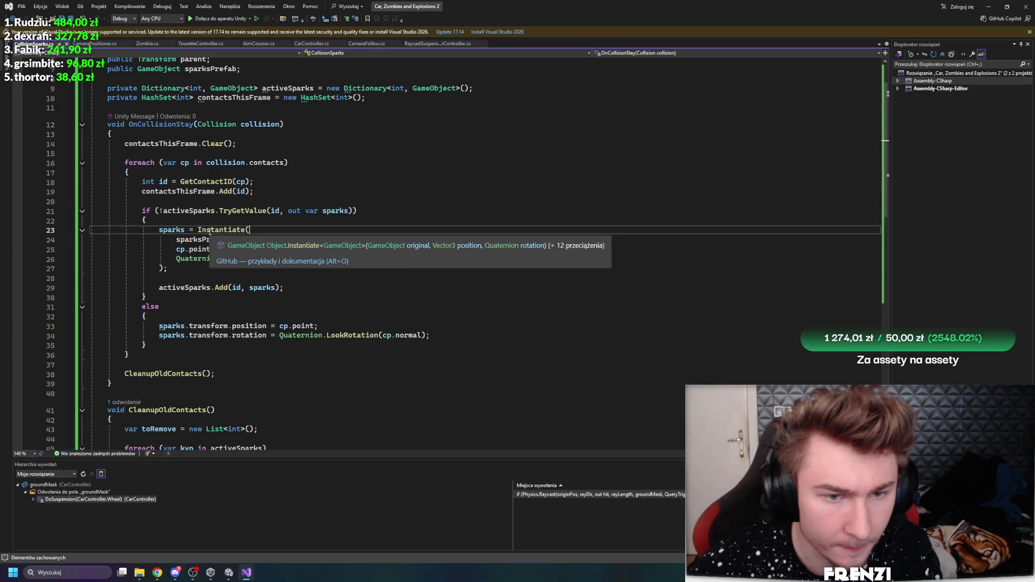
click(194, 239)
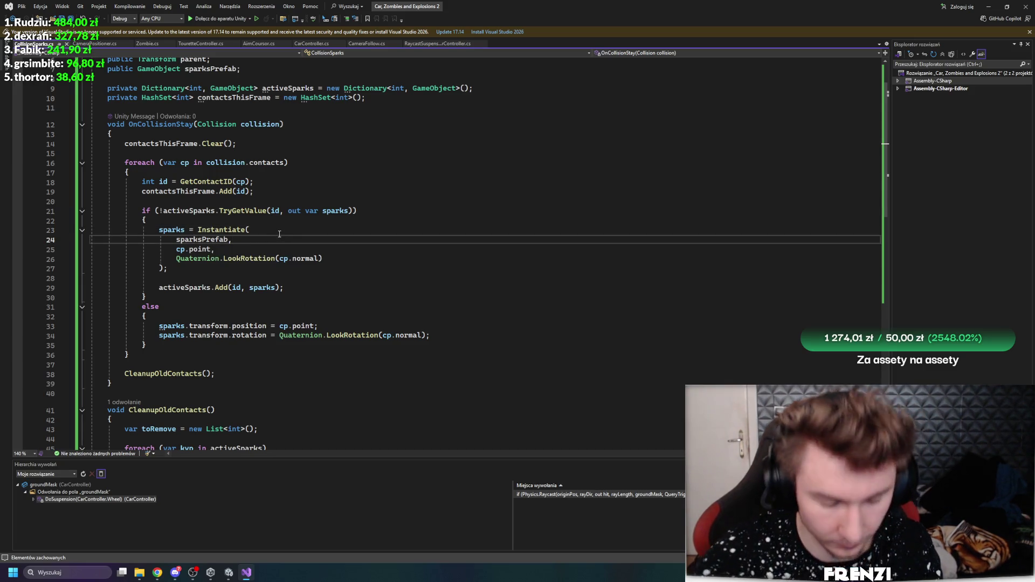
Insert parent after sparksPrefab, then remove the misplaced argument and empty line
key(Return)
text(parent)
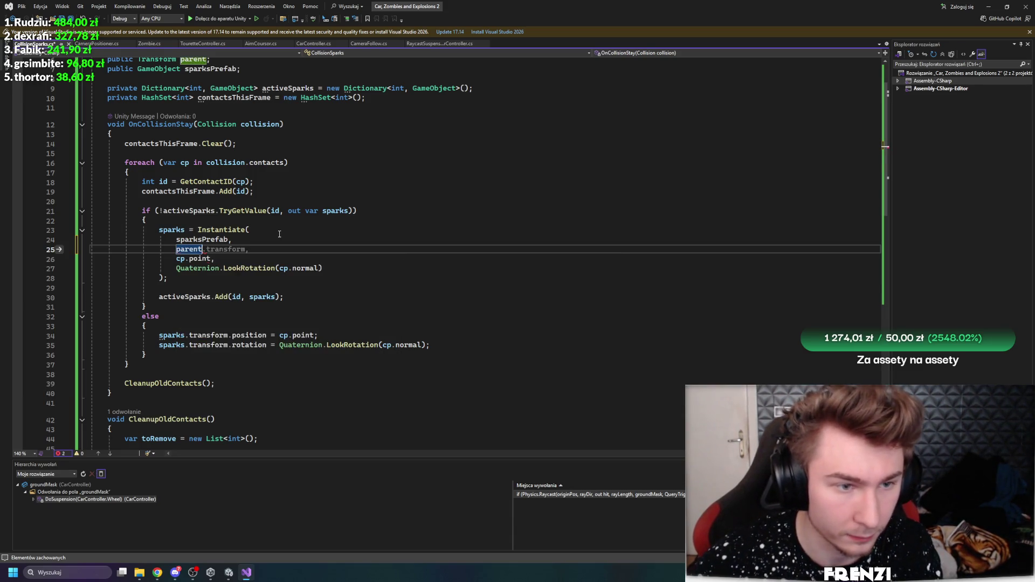
key(Up)
mouse_move(226, 230)
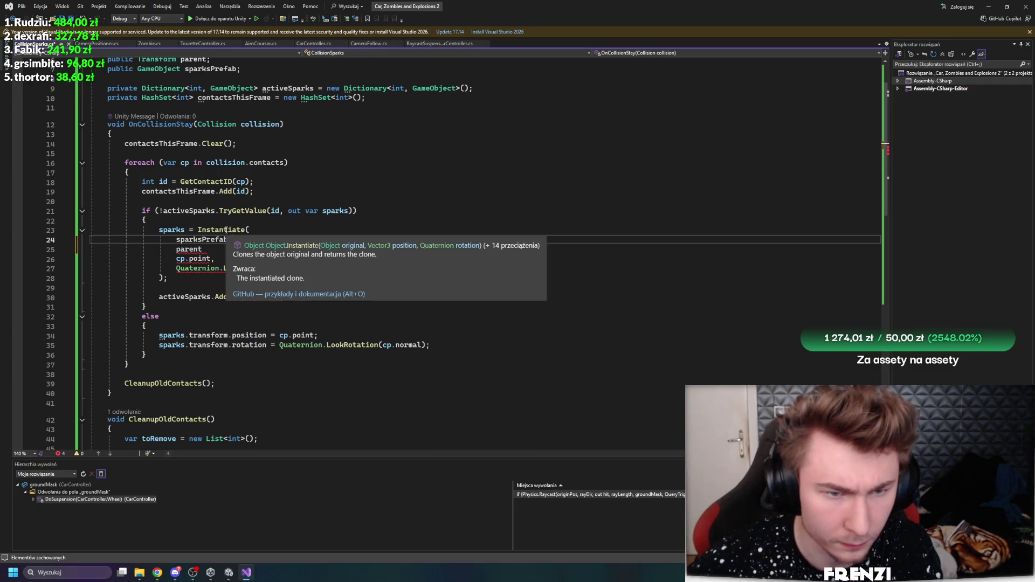
key(Down)
key(BackSpace)
key(BackSpace)
key(BackSpace)
text(t)
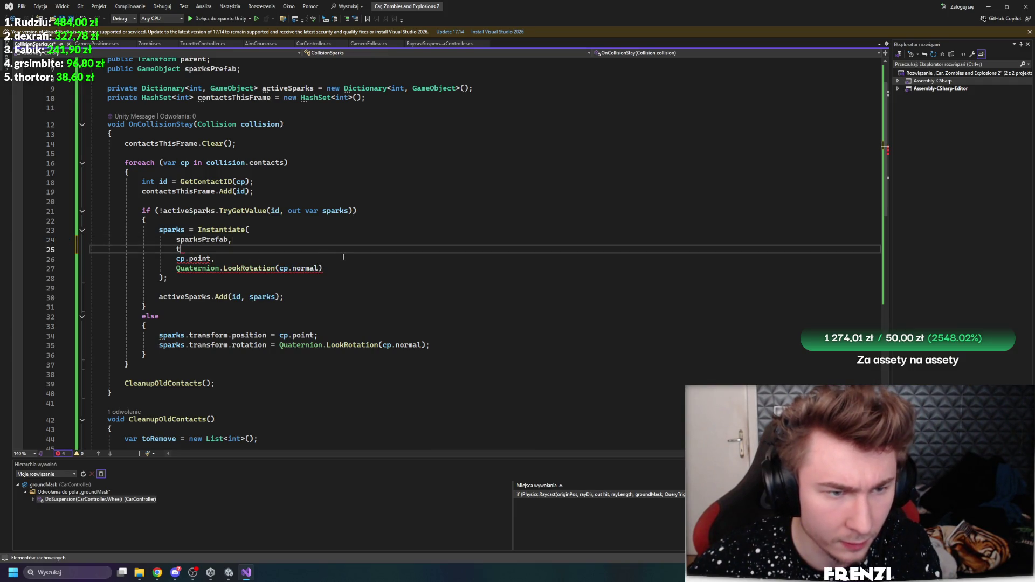
key(BackSpace)
Append parent as the last Instantiate argument after the rotation, then return to Unity
click(347, 258)
text(,)
key(Return)
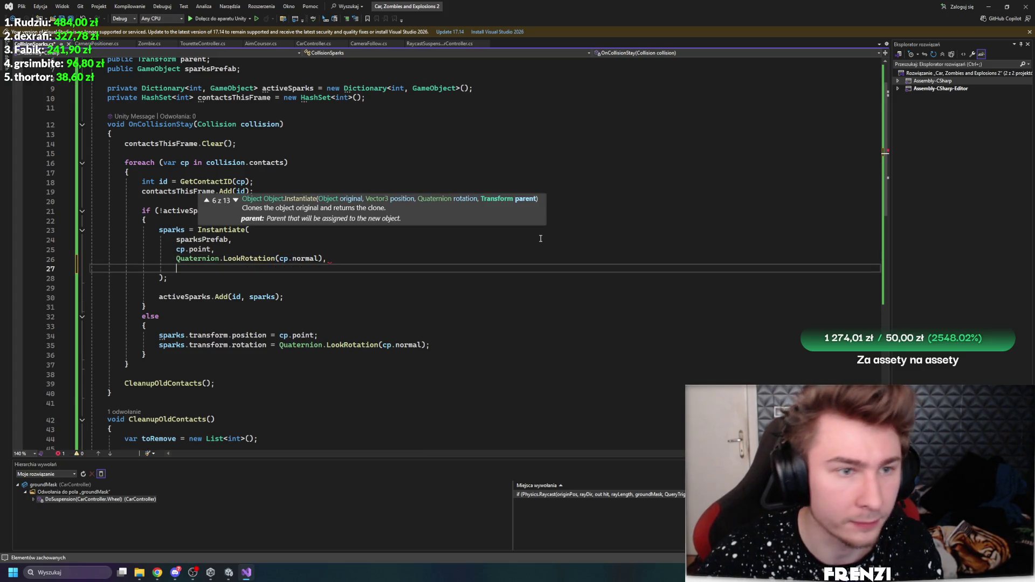
text(p)
key(Tab)
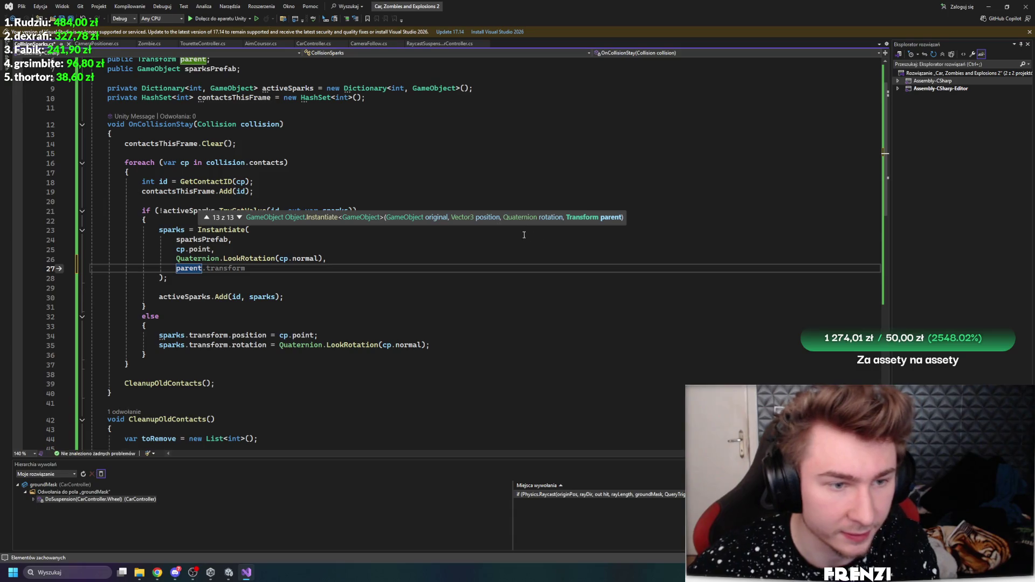
click(432, 276)
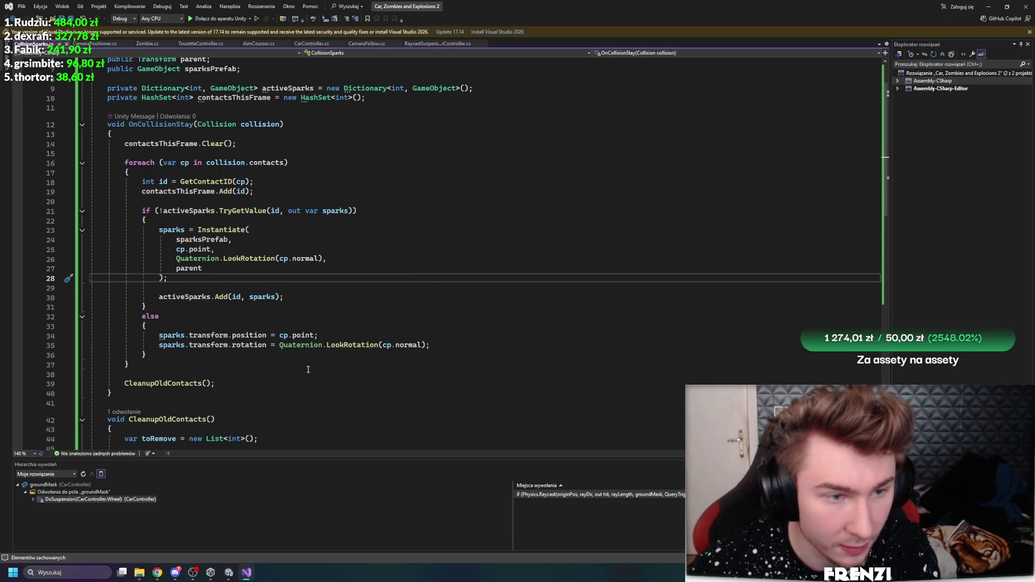
click(229, 573)
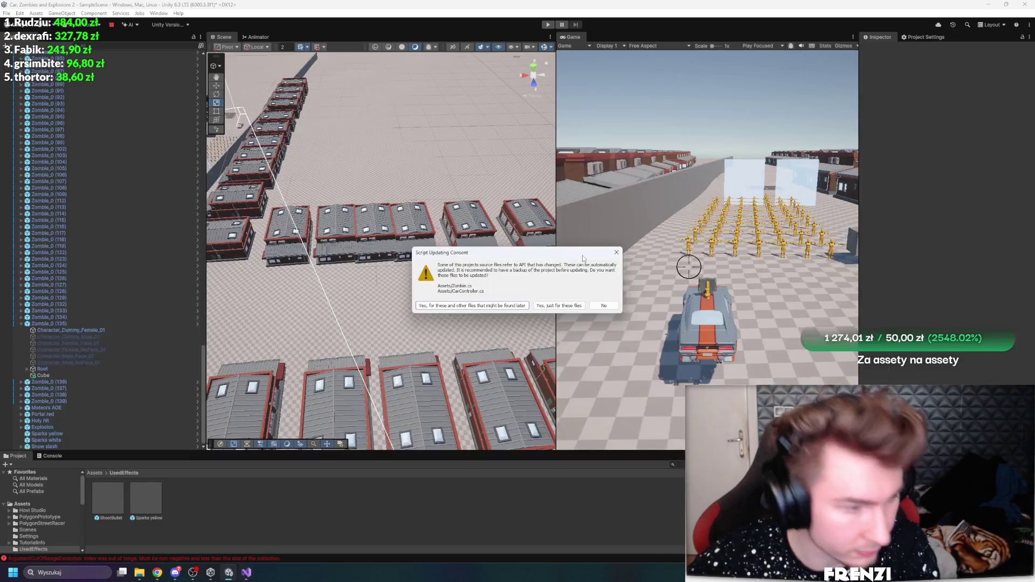
Answer the script update prompt, start Play, and inspect the spawned Sparks yellow clones
click(617, 304)
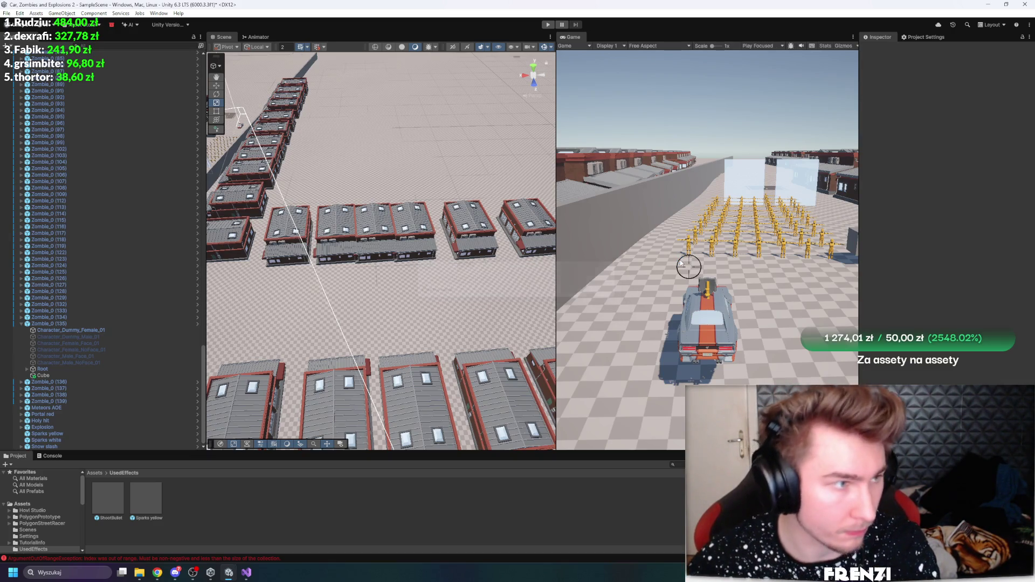
click(554, 24)
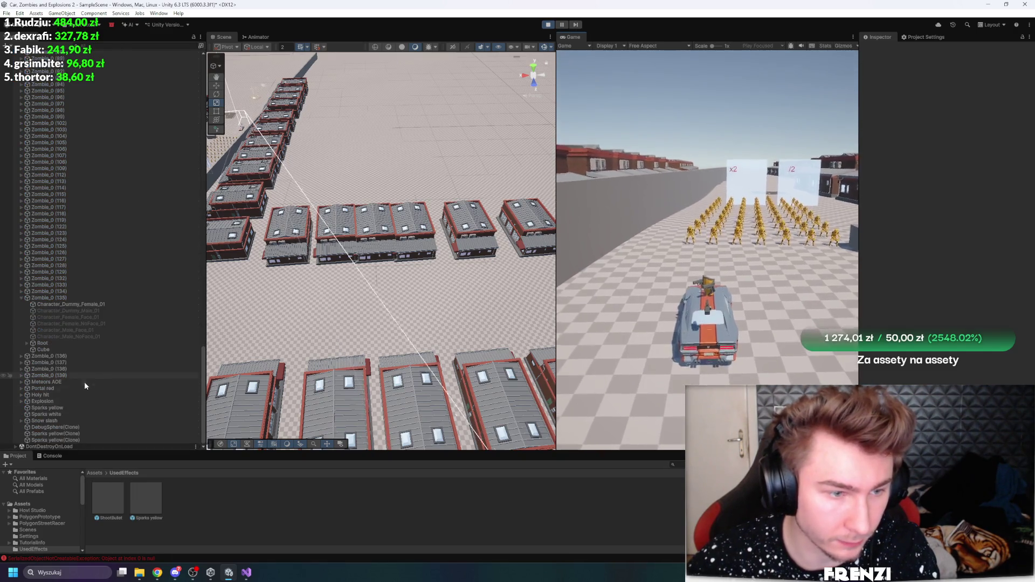
scroll(63, 419, down, 2)
double_click(64, 433)
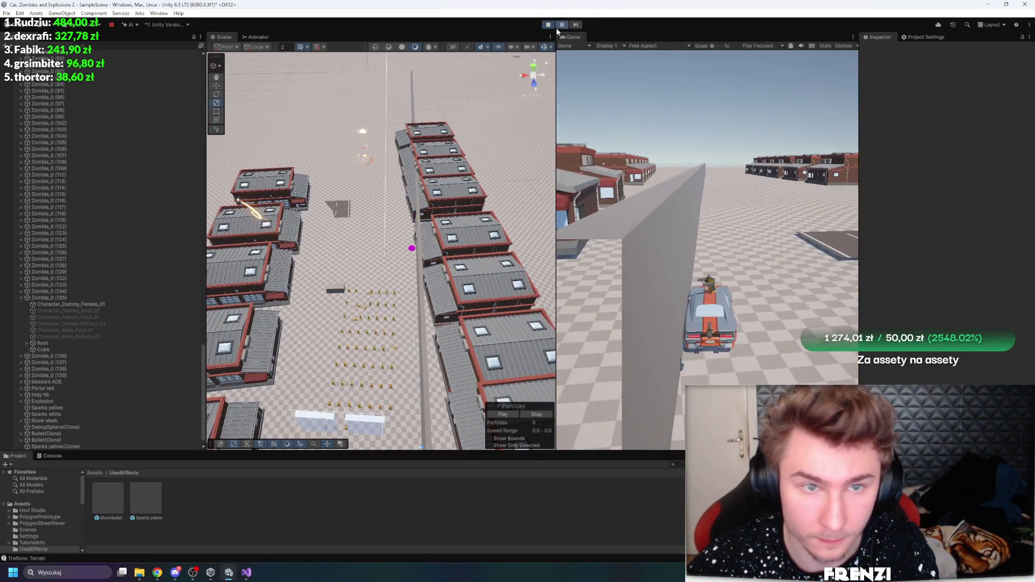
scroll(145, 312, down, 1)
double_click(89, 439)
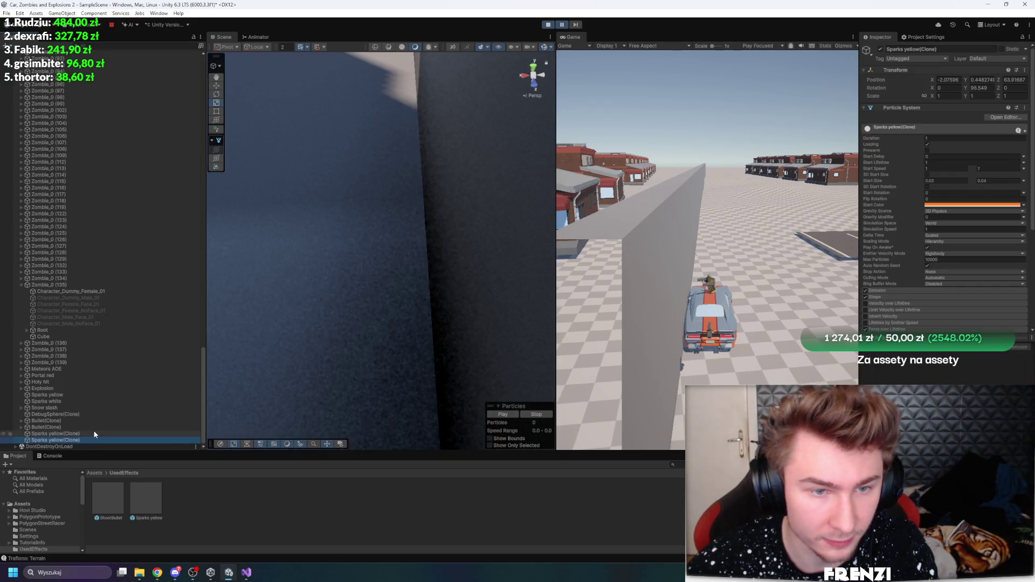
View the clone's Emission settings, stop the game, and select the car
mouse_move(353, 304)
mouse_down()
mouse_move(463, 259)
mouse_move(840, 288)
mouse_up()
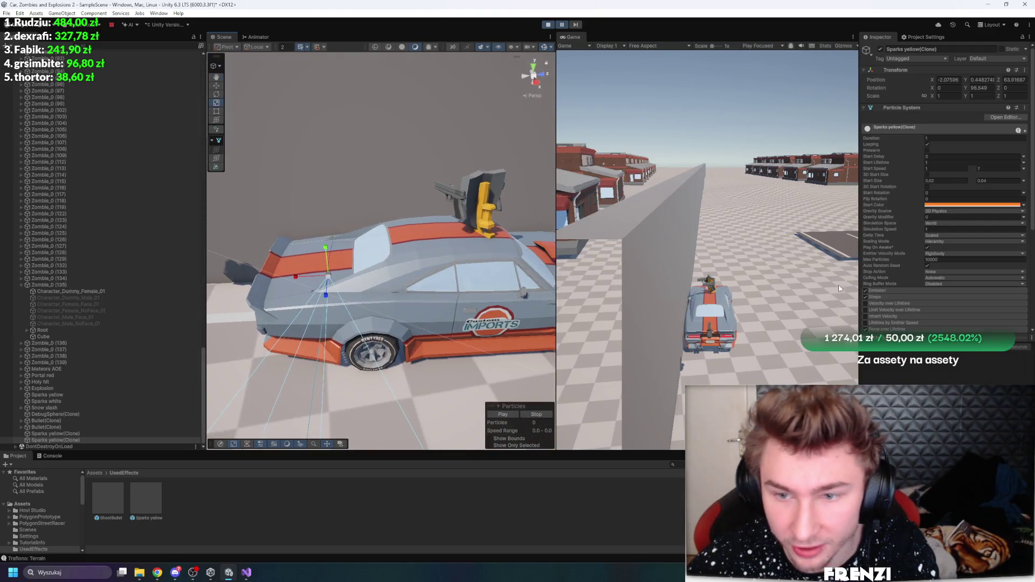
click(889, 291)
scroll(899, 257, down, 5)
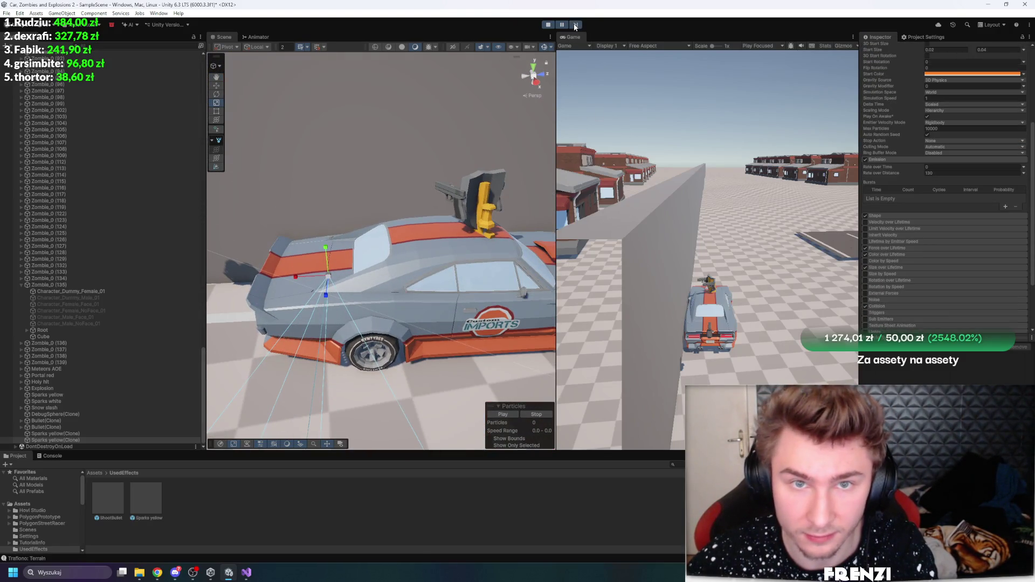
click(549, 24)
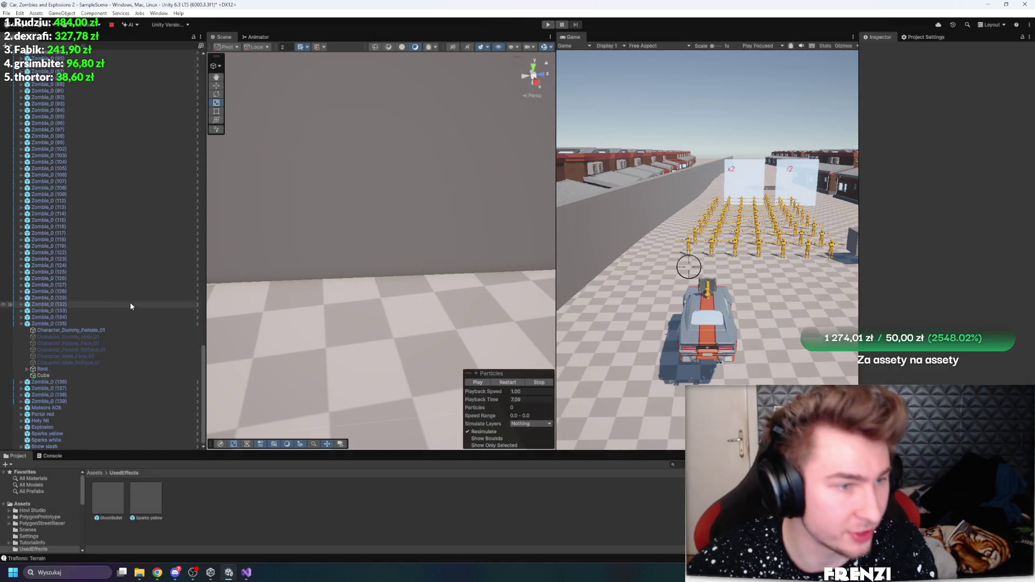
scroll(131, 306, up, 10)
scroll(181, 131, up, 10)
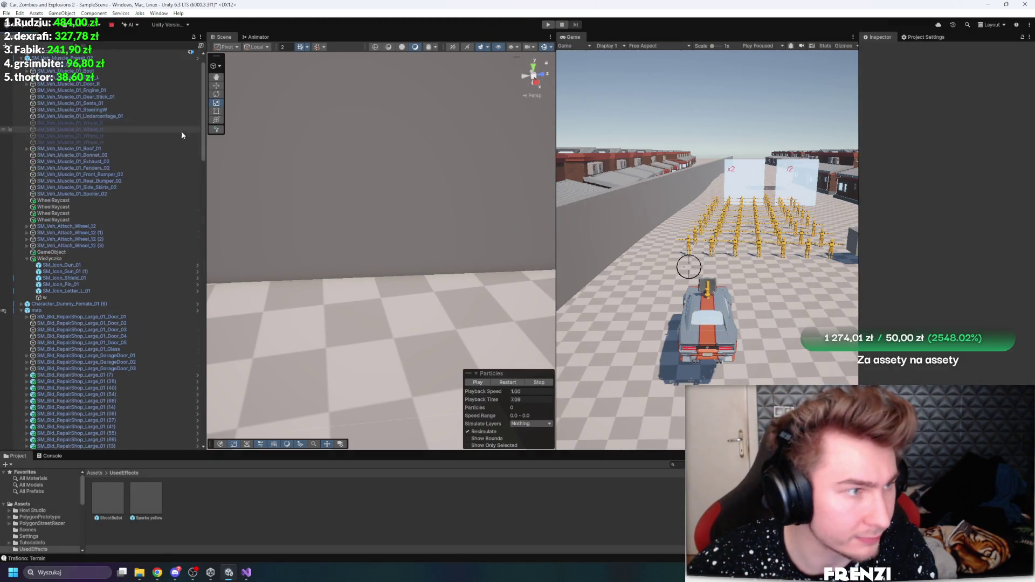
click(62, 86)
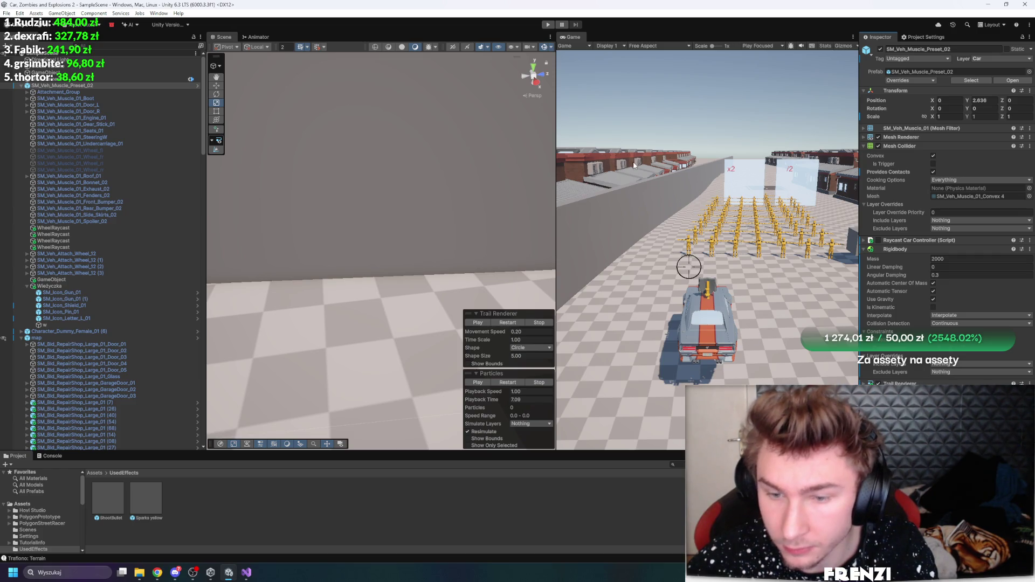
Play-test the car with the Game view maximized, then stop and open the Sparks yellow prefab
key(ctrl+p)
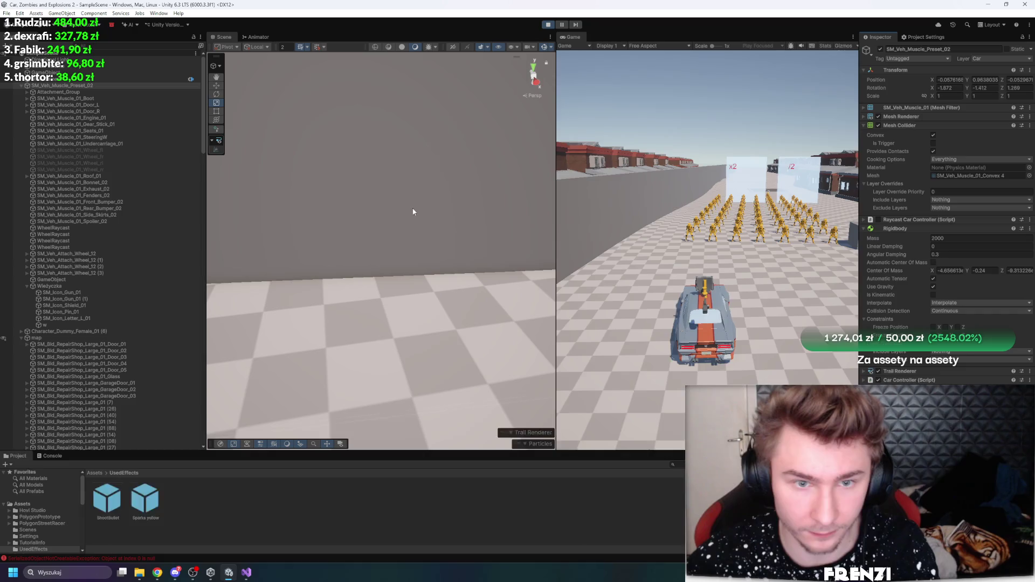
click(413, 212)
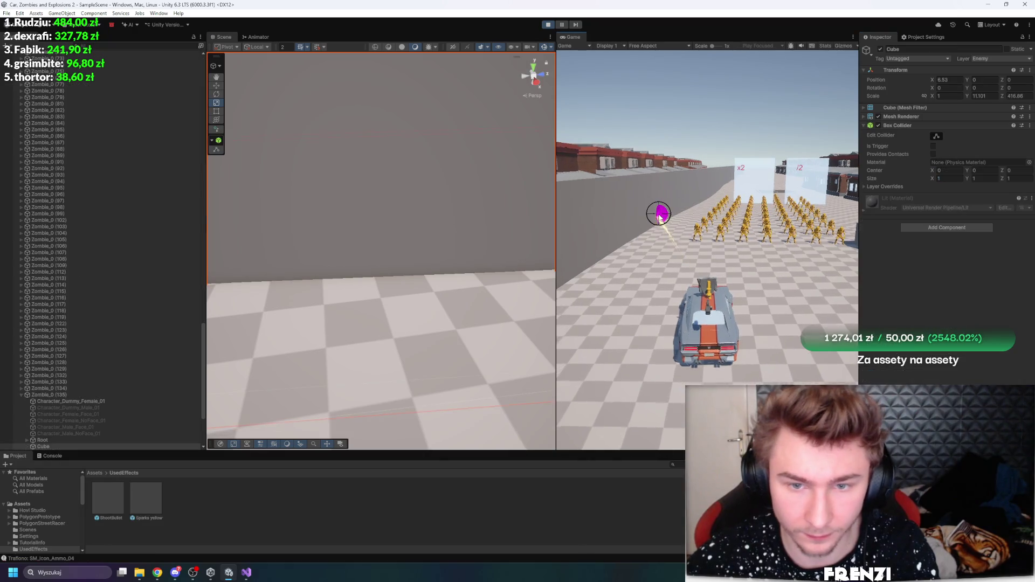
double_click(572, 36)
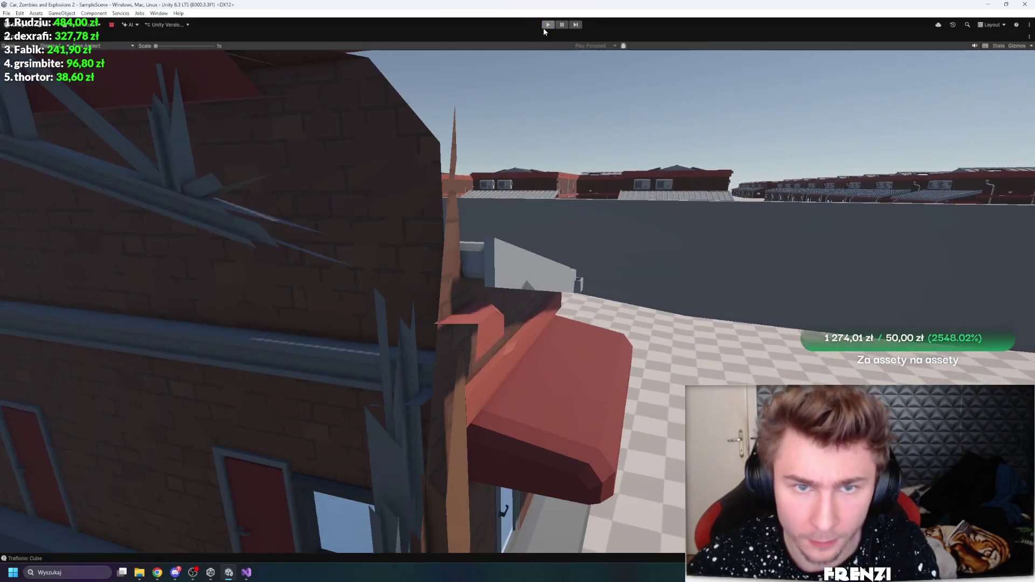
click(547, 24)
double_click(137, 504)
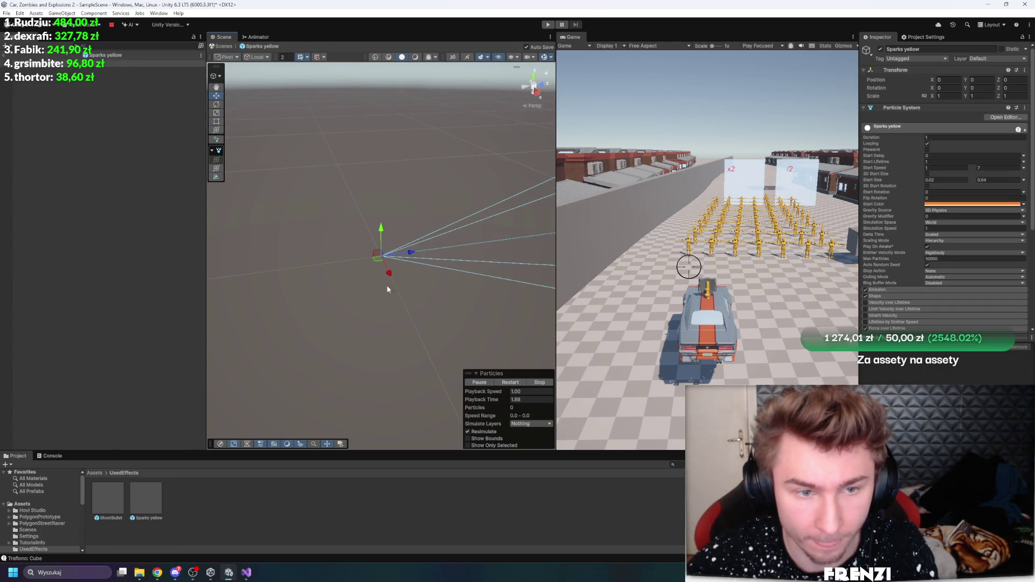
Enable Inherit Velocity on the sparks and set Simulation Space to Local
scroll(918, 241, down, 5)
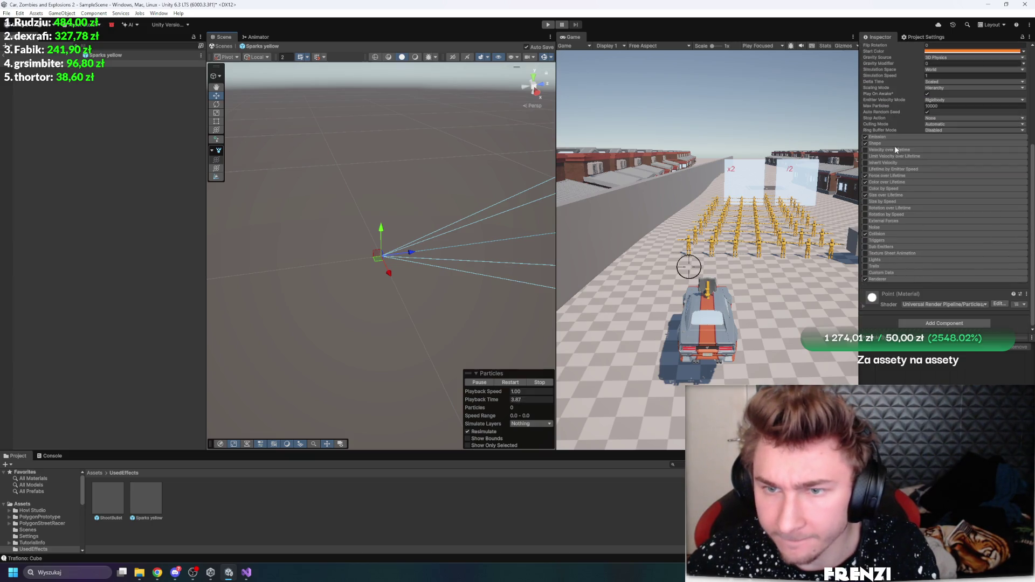
scroll(895, 149, up, 5)
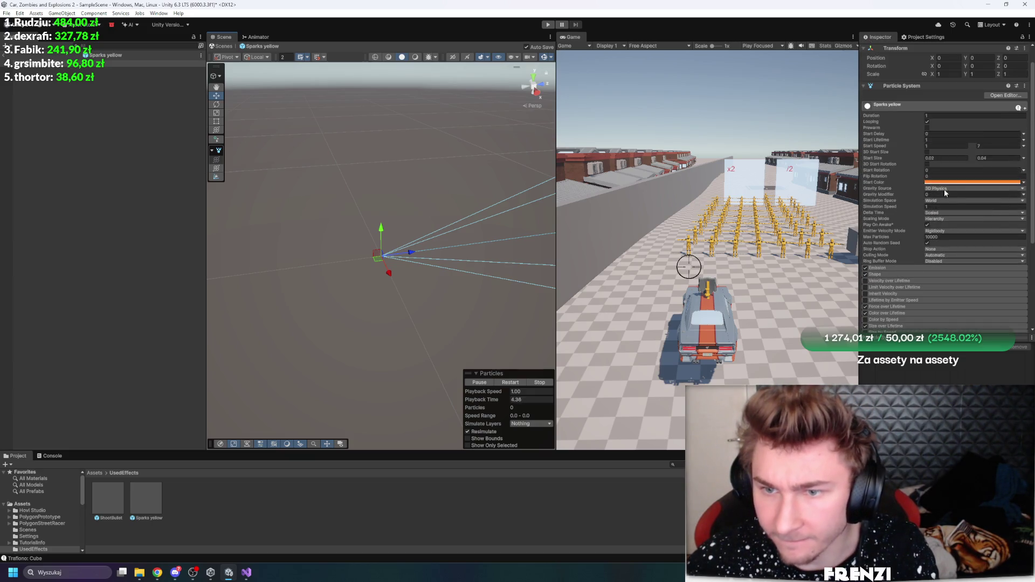
click(885, 293)
click(865, 292)
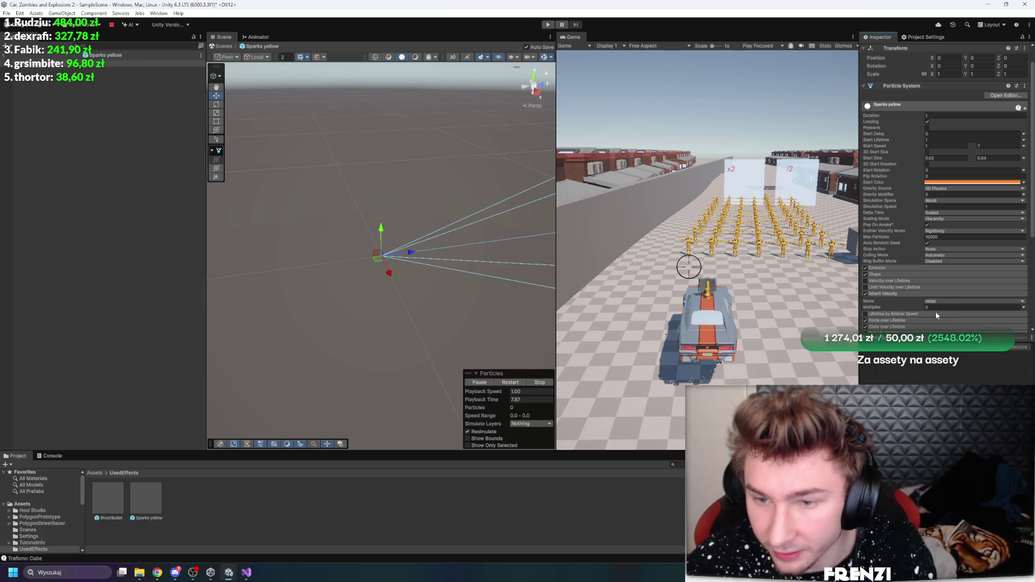
click(940, 308)
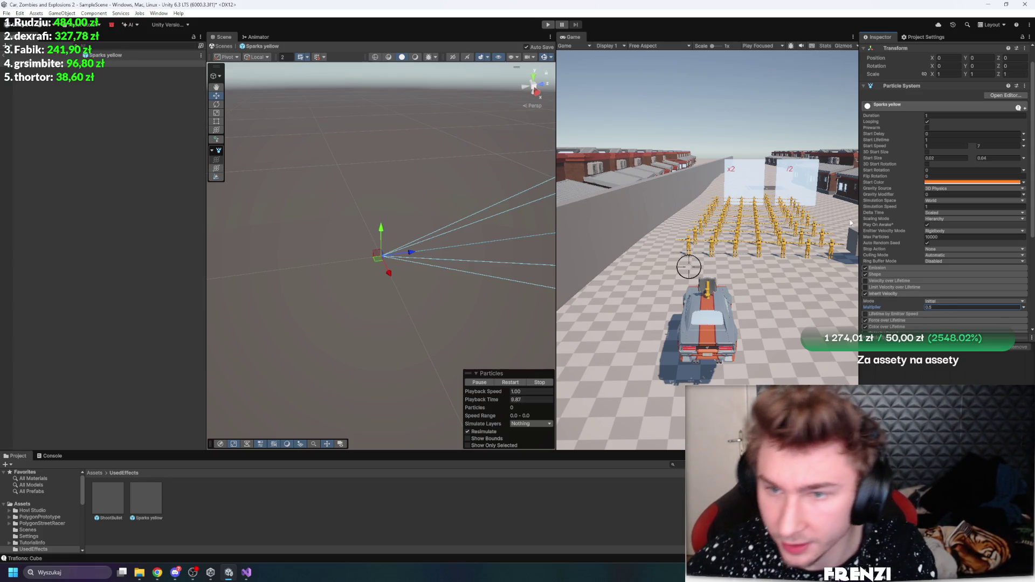
click(941, 201)
click(937, 210)
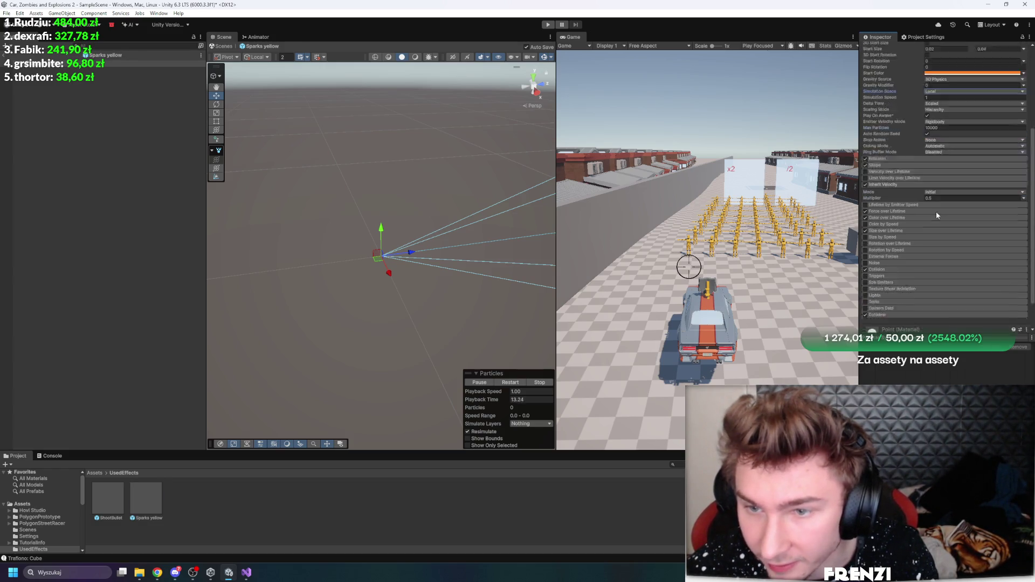
Expand the Collision module and review the sparks' particle settings
scroll(900, 257, down, 5)
click(882, 234)
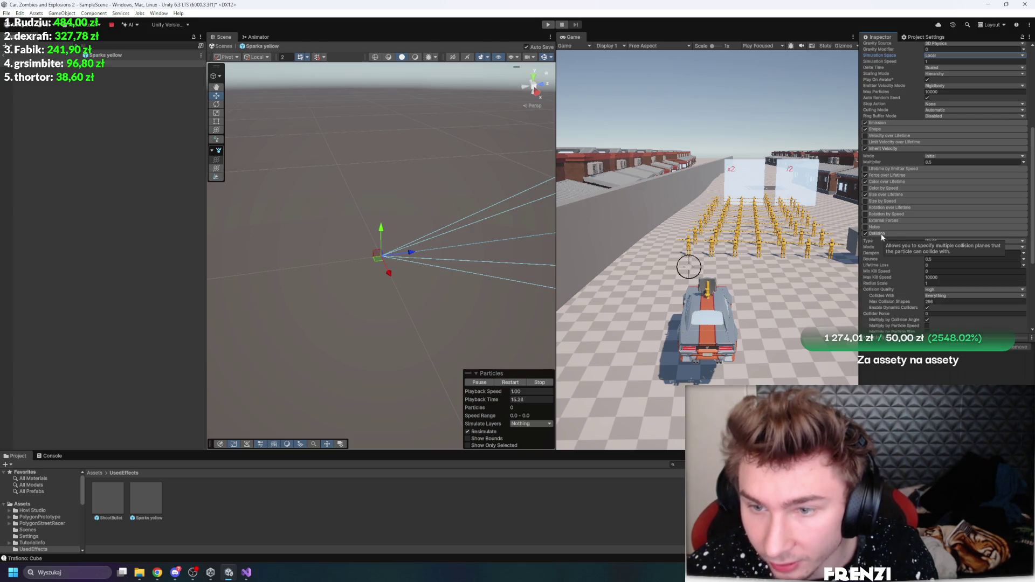
scroll(938, 191, up, 5)
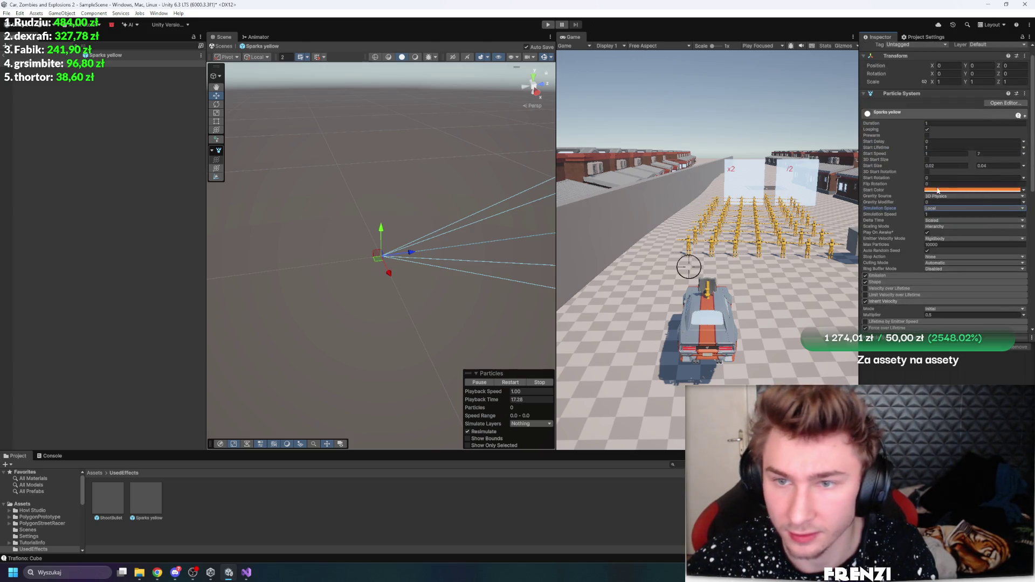
scroll(457, 240, down, 5)
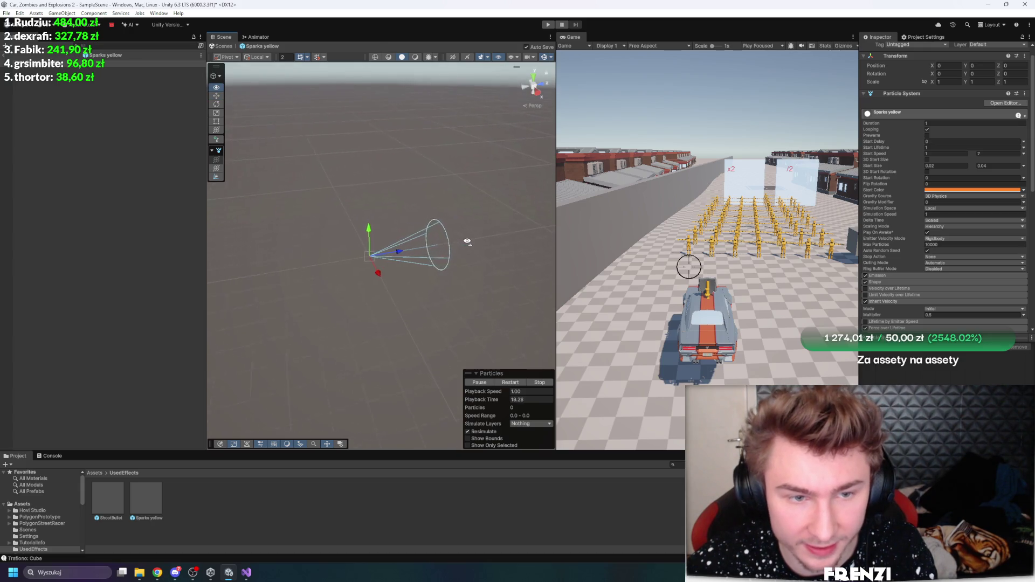
scroll(468, 238, up, 5)
scroll(889, 205, down, 4)
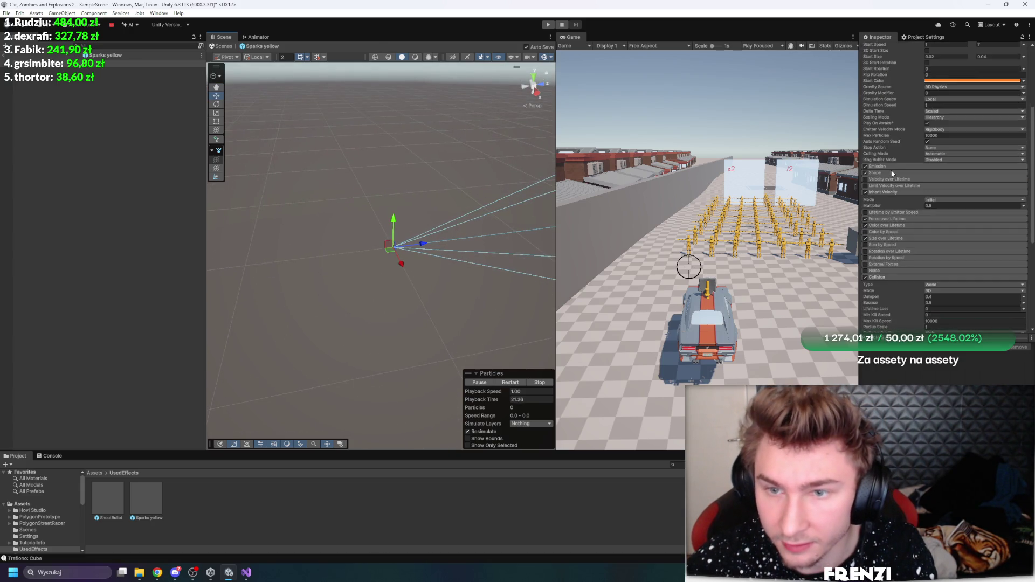
scroll(917, 216, up, 4)
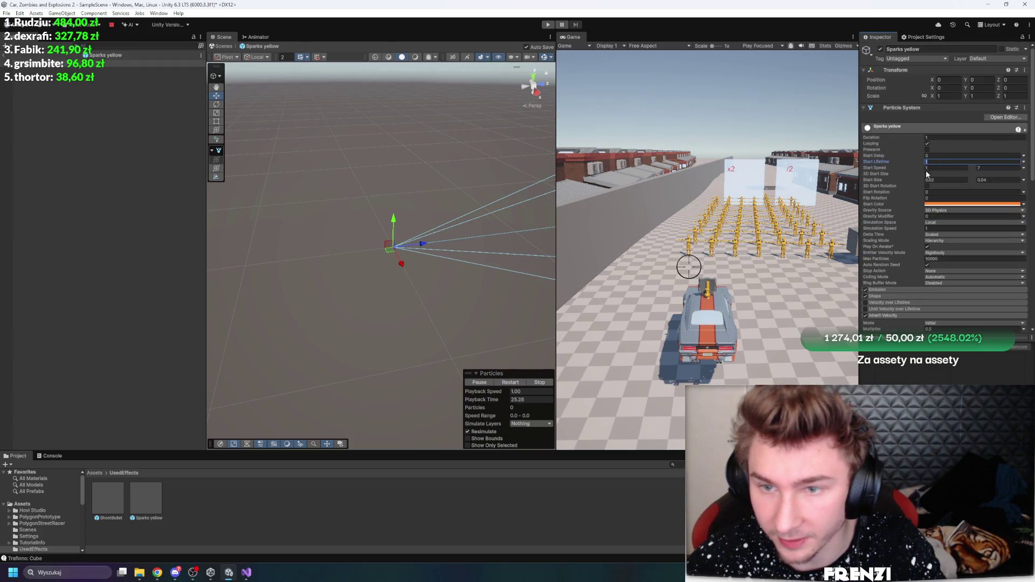
scroll(872, 265, down, 5)
scroll(890, 159, up, 2)
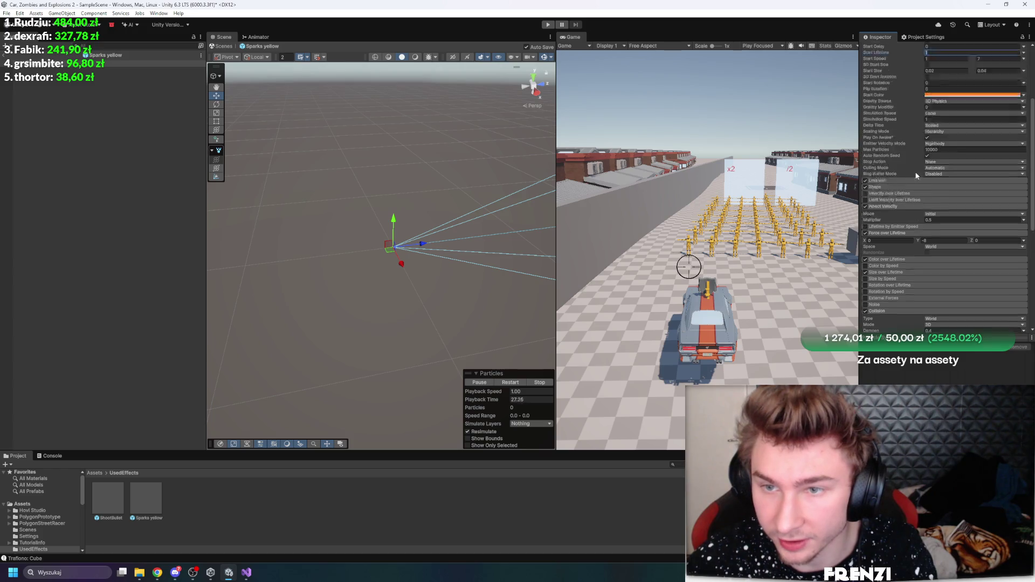
Add an Emission burst with a 0.08 interval
click(892, 201)
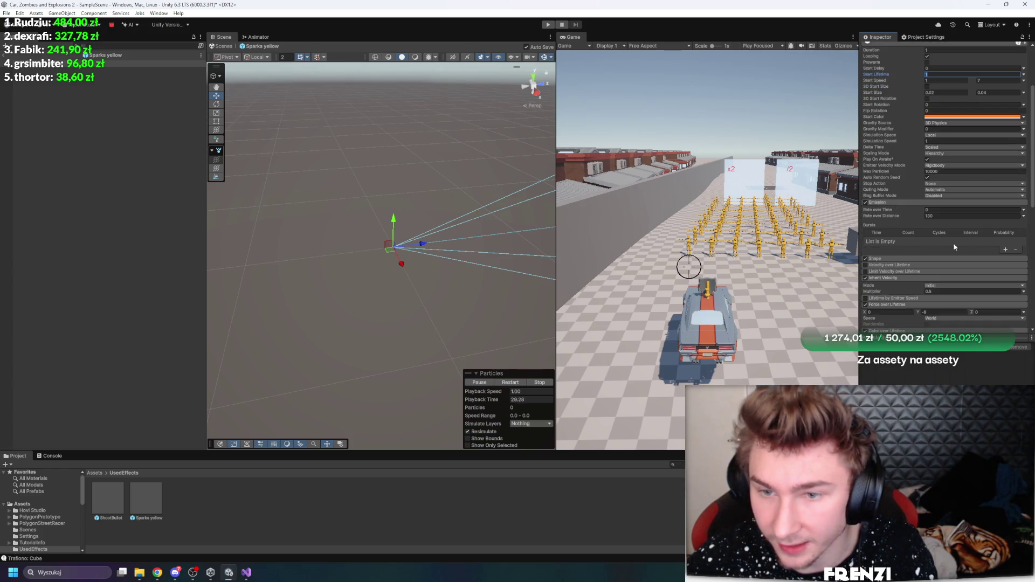
click(1006, 249)
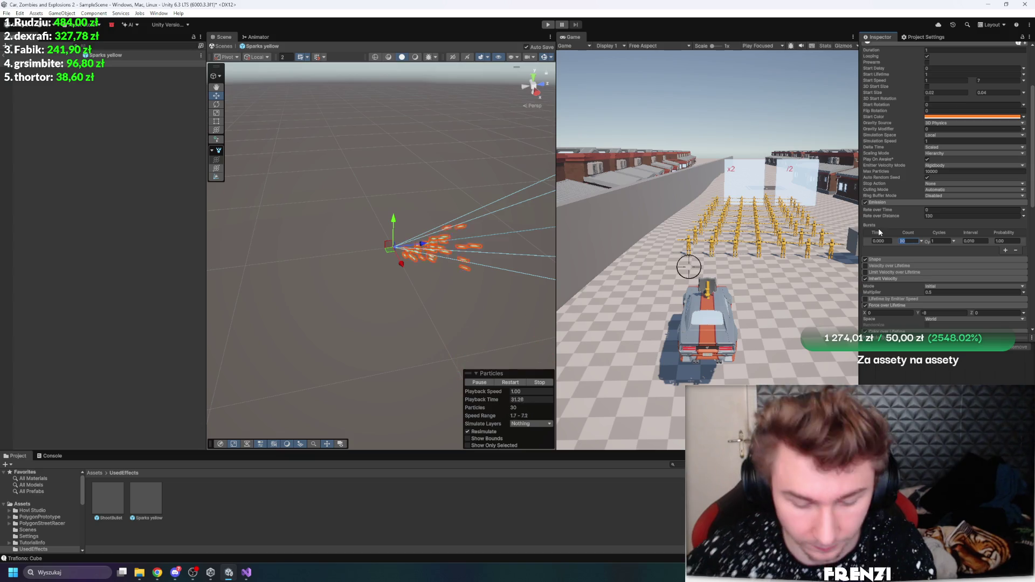
text(100)
click(966, 242)
text(0.08)
key(Return)
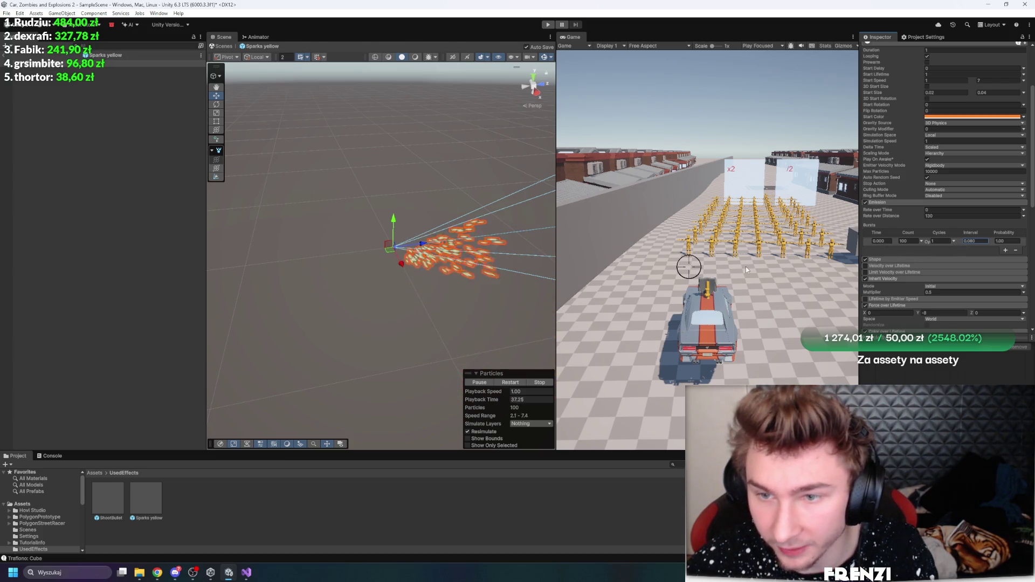
Play-test the game to watch the sparks, then stop it
key(ctrl+p)
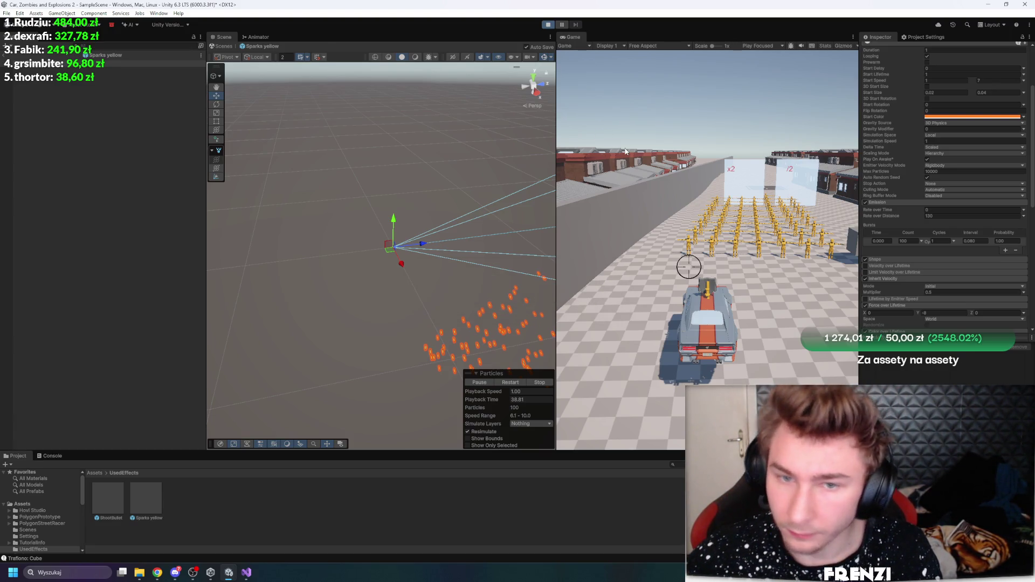
click(688, 188)
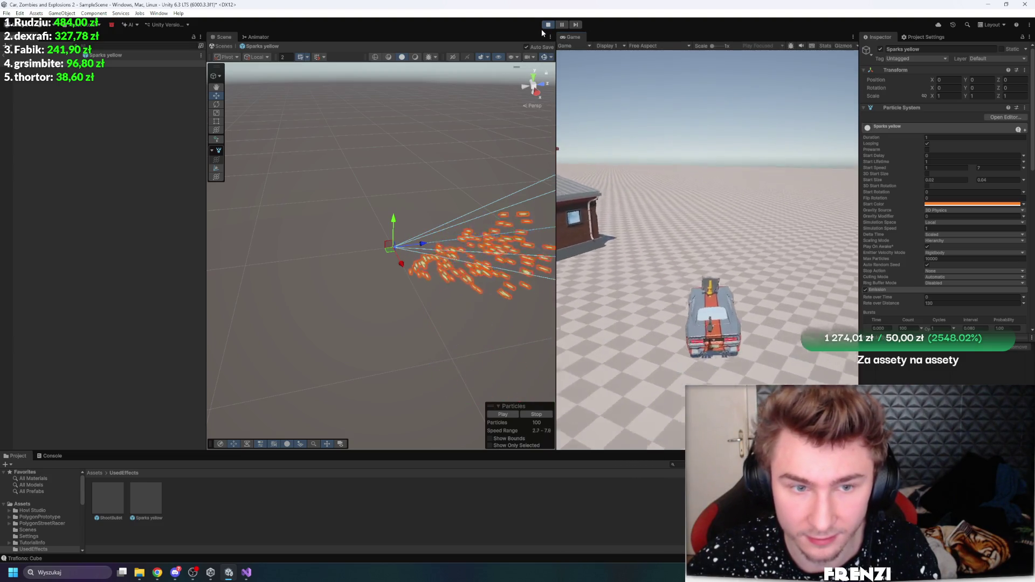
click(548, 25)
Set the emitter Shape to Sphere with radius 0.19, play-test, and leave prefab mode
scroll(887, 221, down, 5)
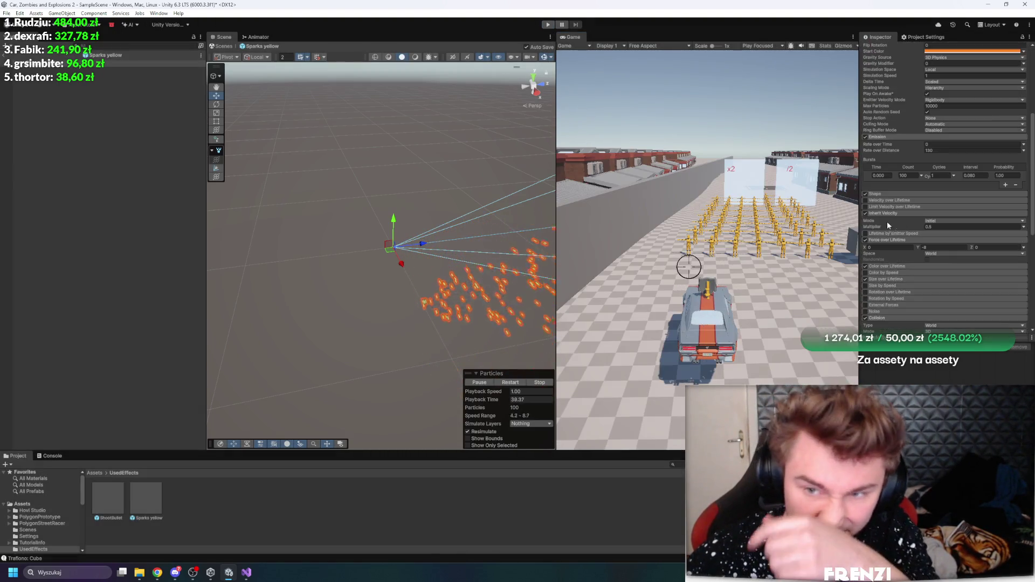
click(885, 194)
click(944, 201)
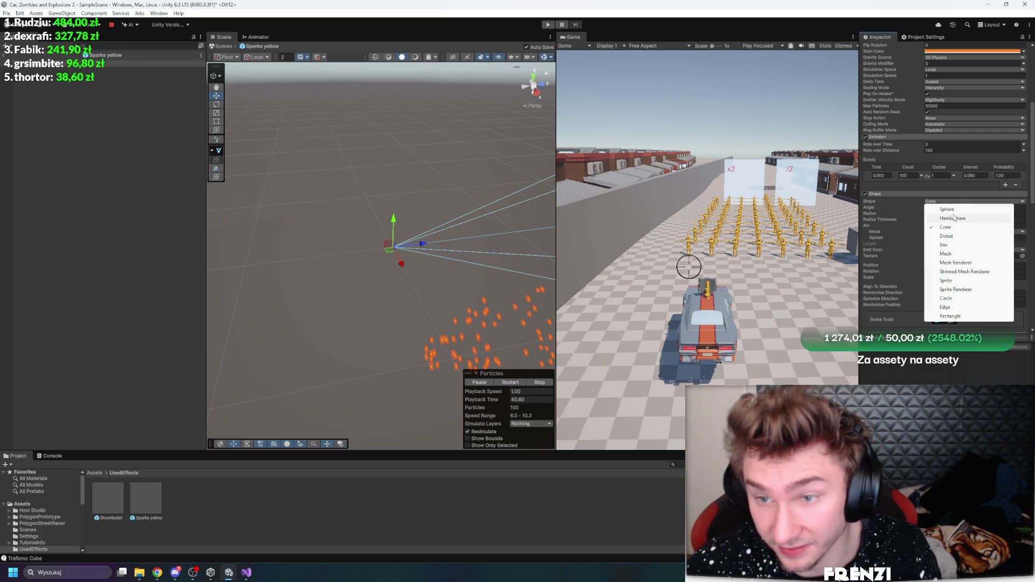
click(949, 210)
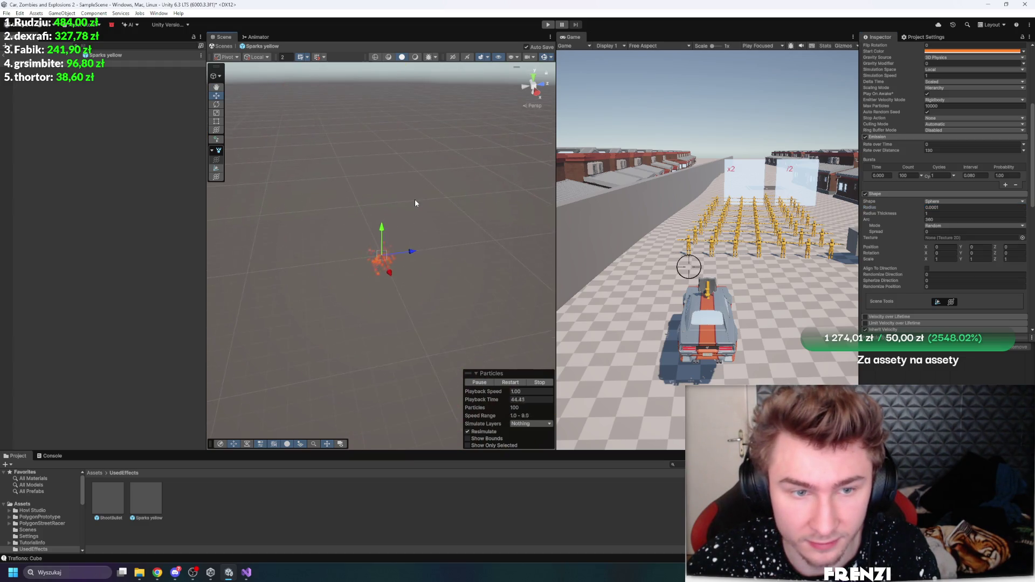
mouse_move(415, 203)
mouse_down()
mouse_move(409, 181)
mouse_move(411, 192)
mouse_up()
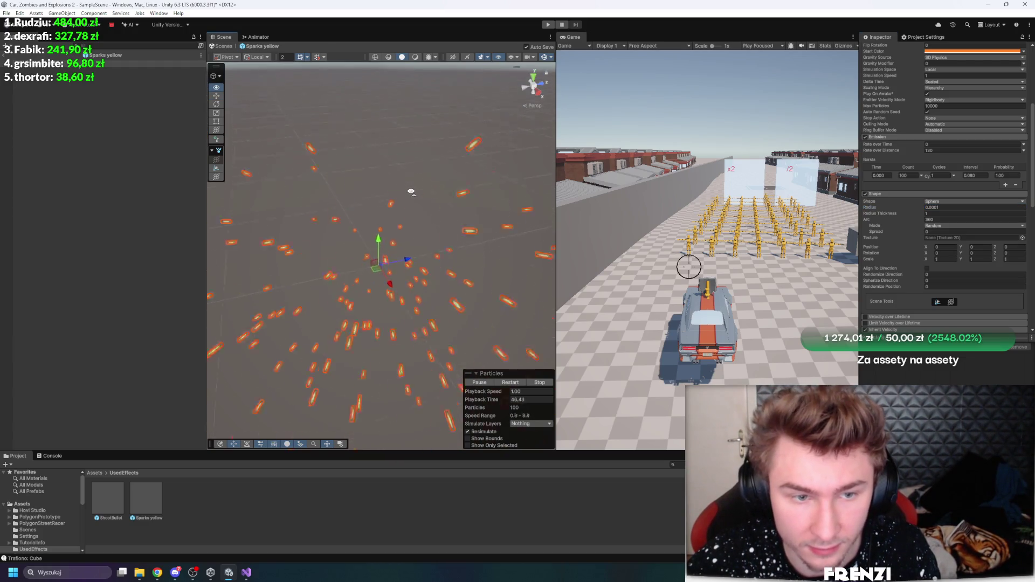
drag(872, 209, 887, 211)
click(548, 24)
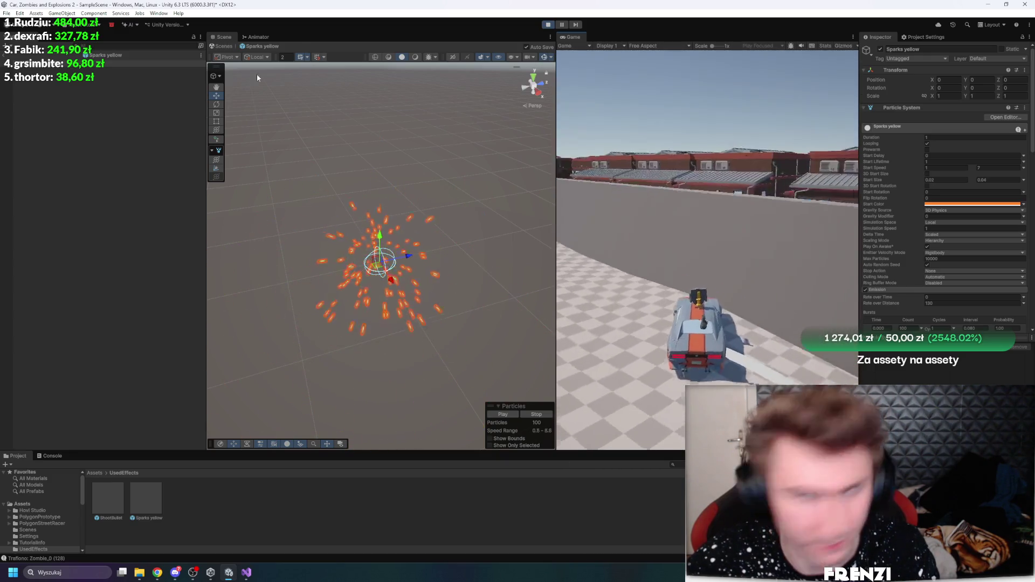
click(223, 46)
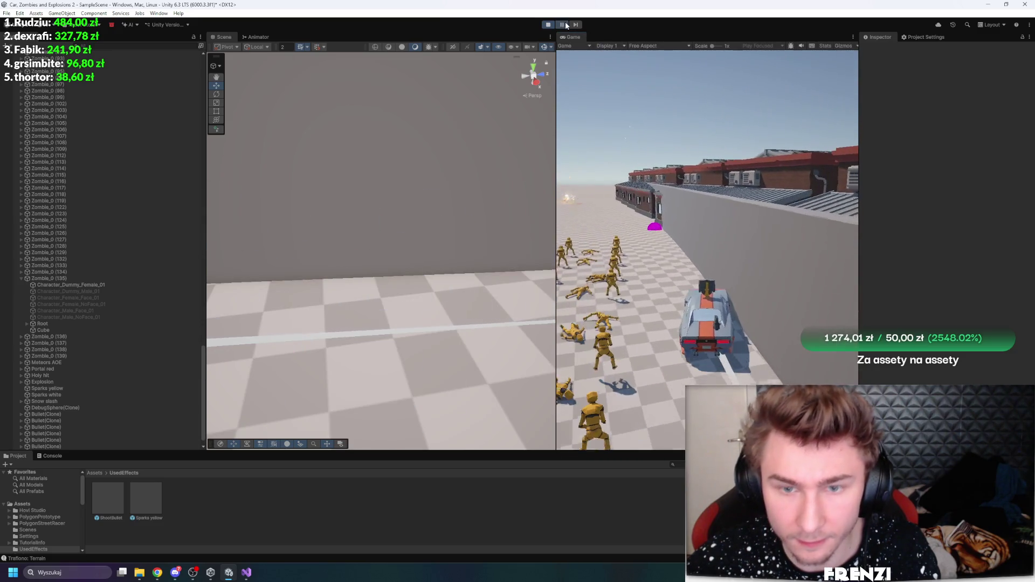
Select the spawned Sparks yellow(Clone) and step frames to watch it destroy itself
double_click(76, 440)
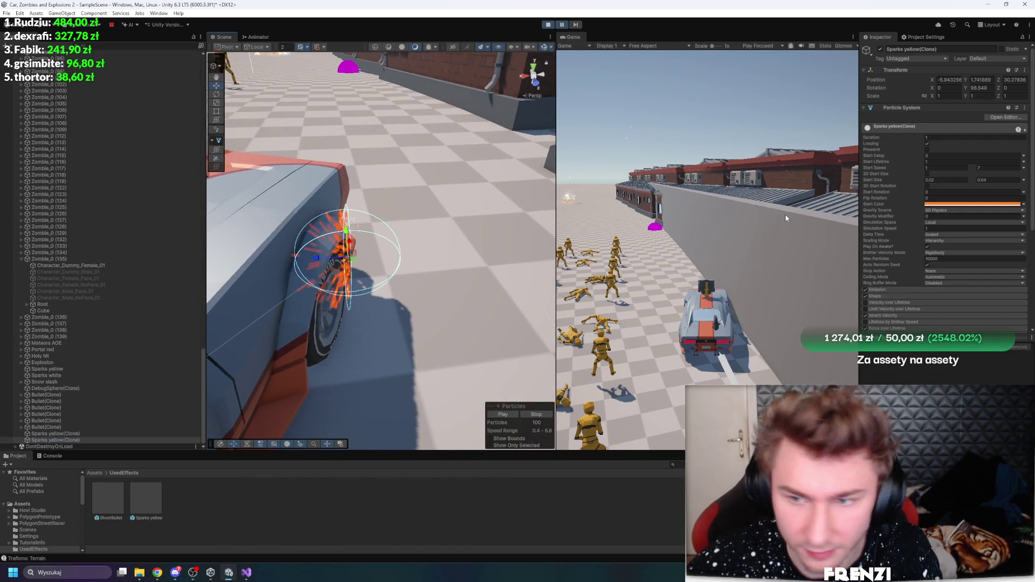
click(571, 24)
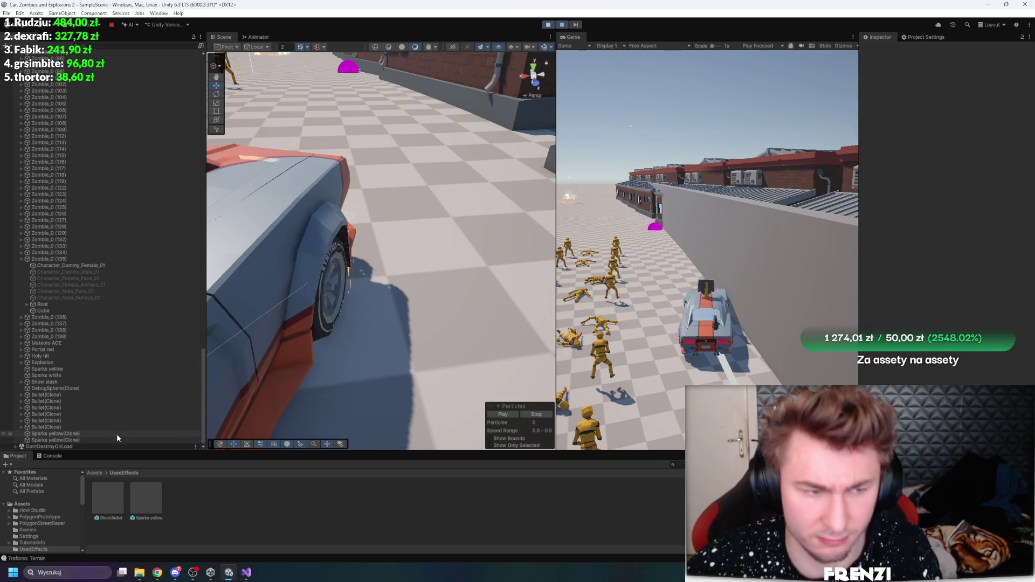
click(118, 435)
click(576, 25)
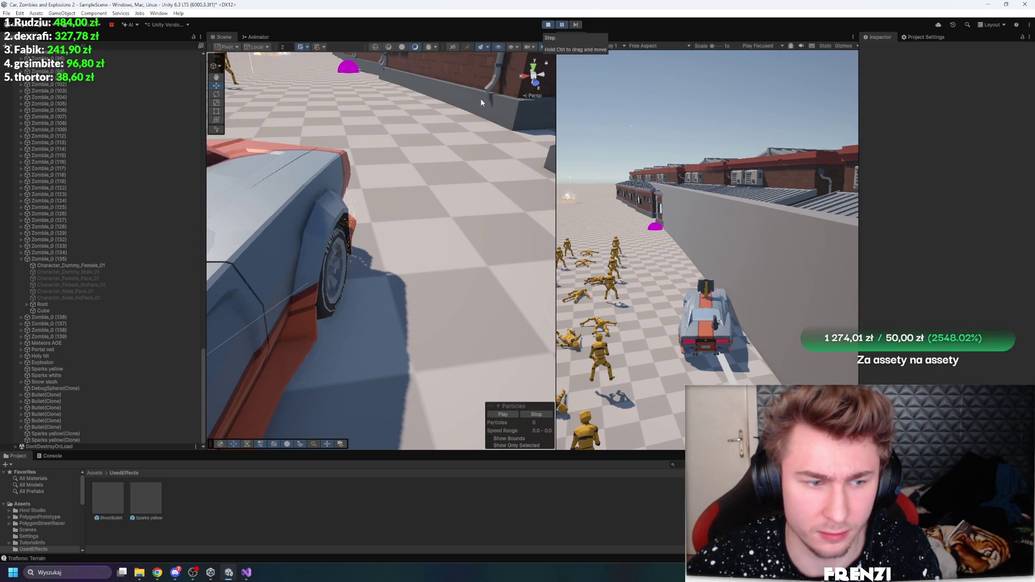
click(574, 25)
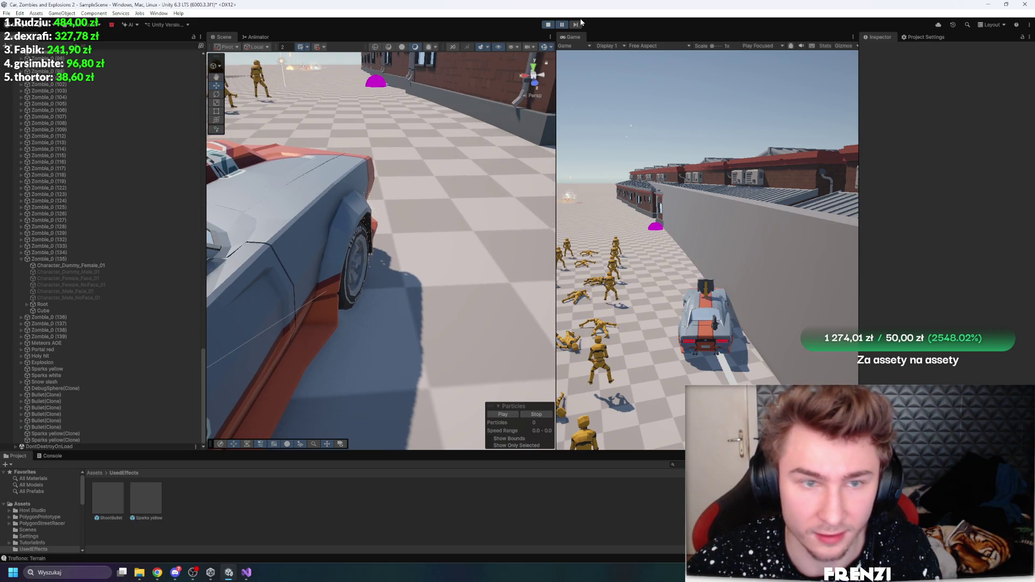
click(577, 25)
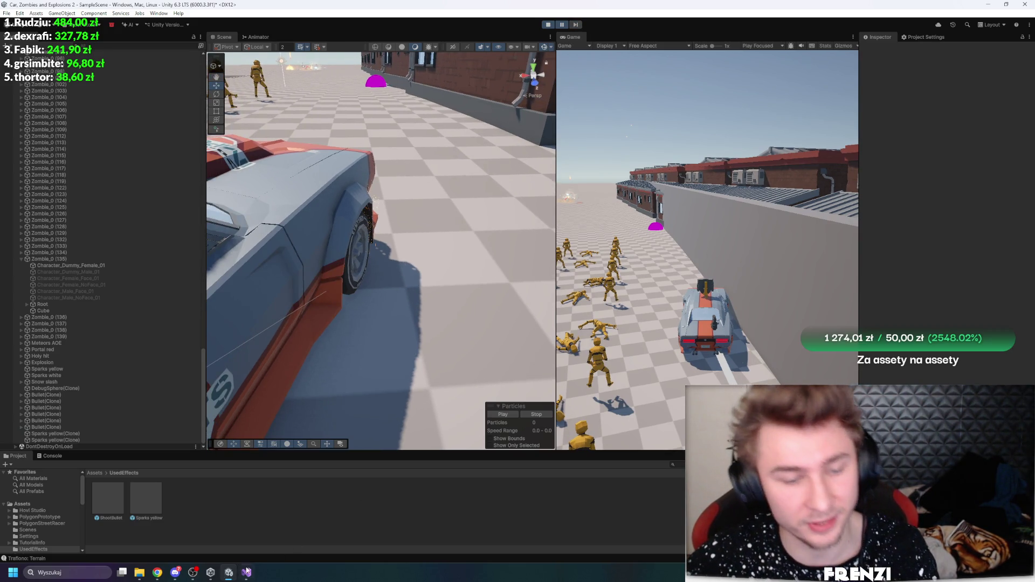
Glance at the spawning code in Visual Studio, decline the script update, and stop the game
click(247, 571)
scroll(235, 324, down, 5)
scroll(235, 324, up, 7)
click(229, 573)
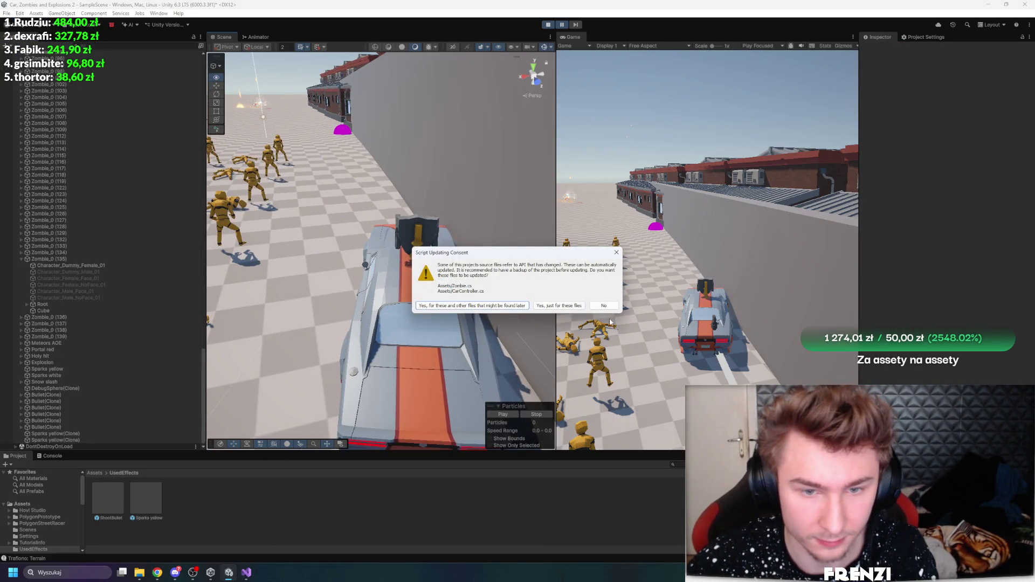
click(605, 306)
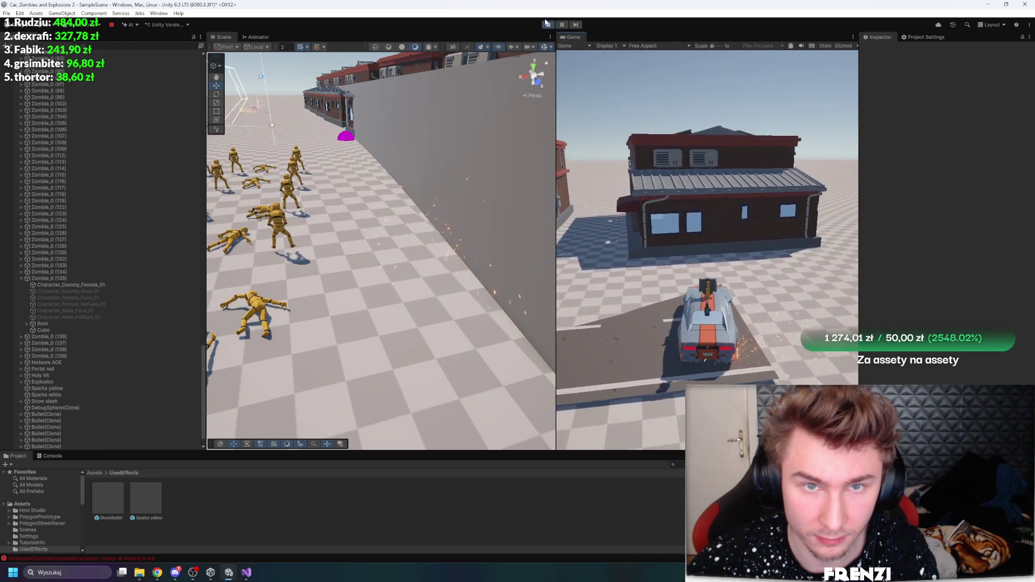
key(ctrl+p)
Open the Sparks yellow prefab and set Start Size to 0.32–0.64
double_click(143, 490)
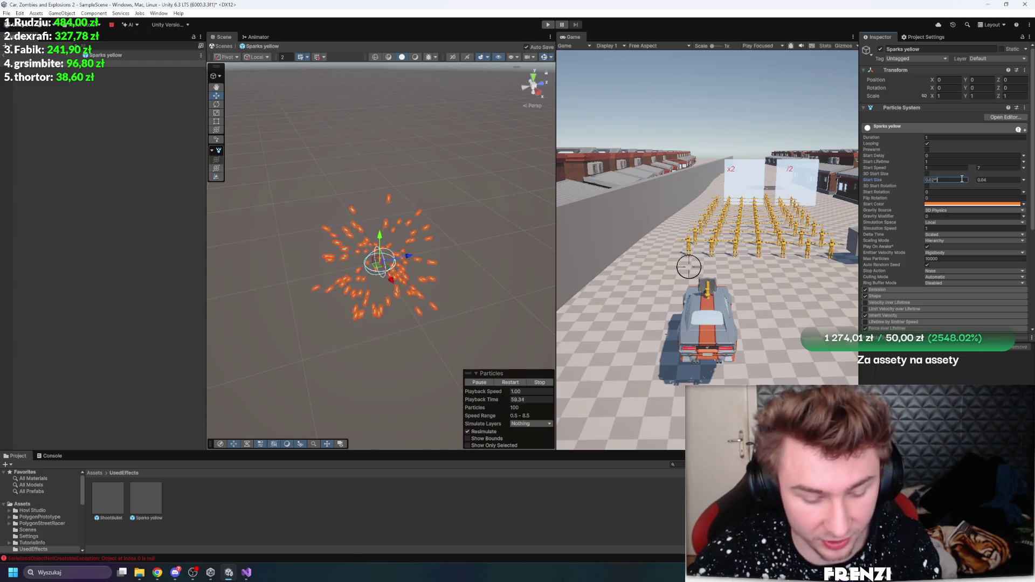
click(1006, 179)
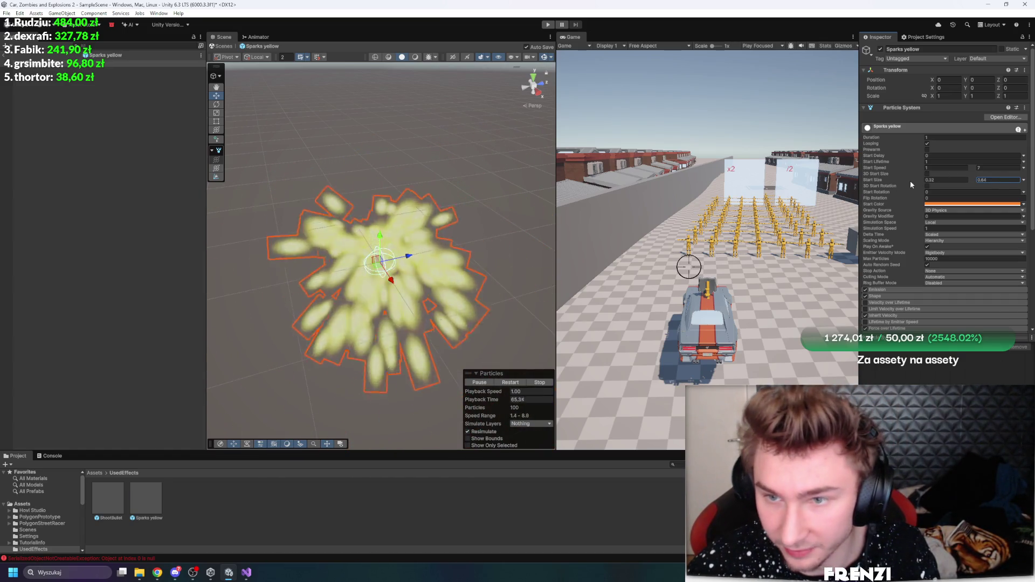
scroll(914, 189, down, 5)
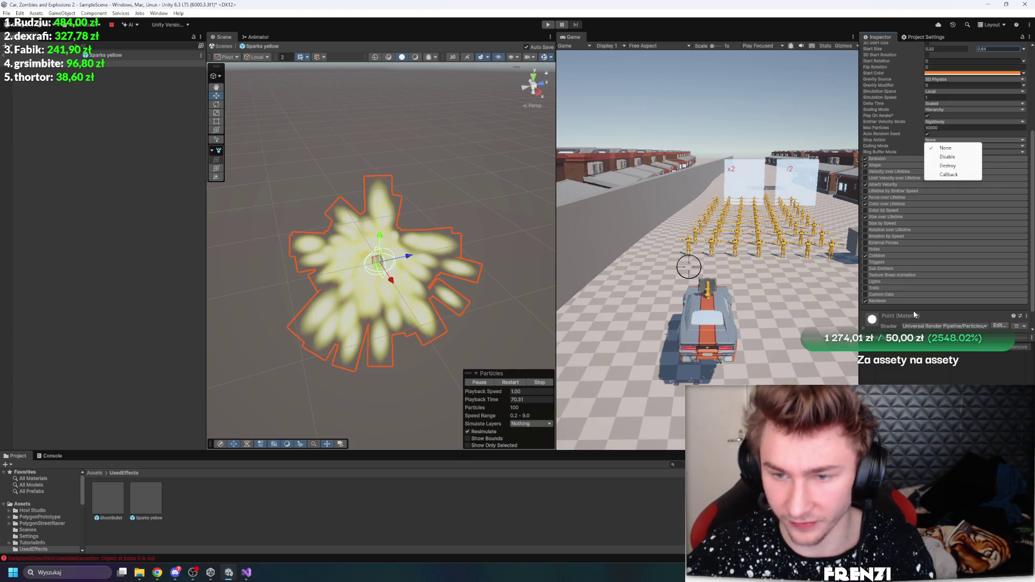
scroll(913, 255, up, 5)
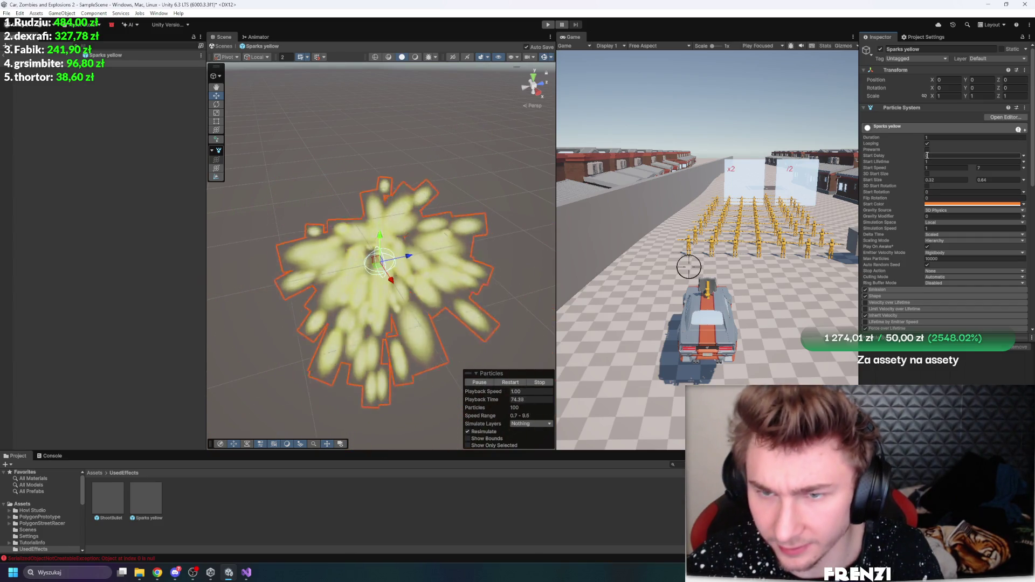
scroll(923, 224, down, 5)
Review the Renderer module, leave prefab mode, and play-test the bigger sparks
click(885, 257)
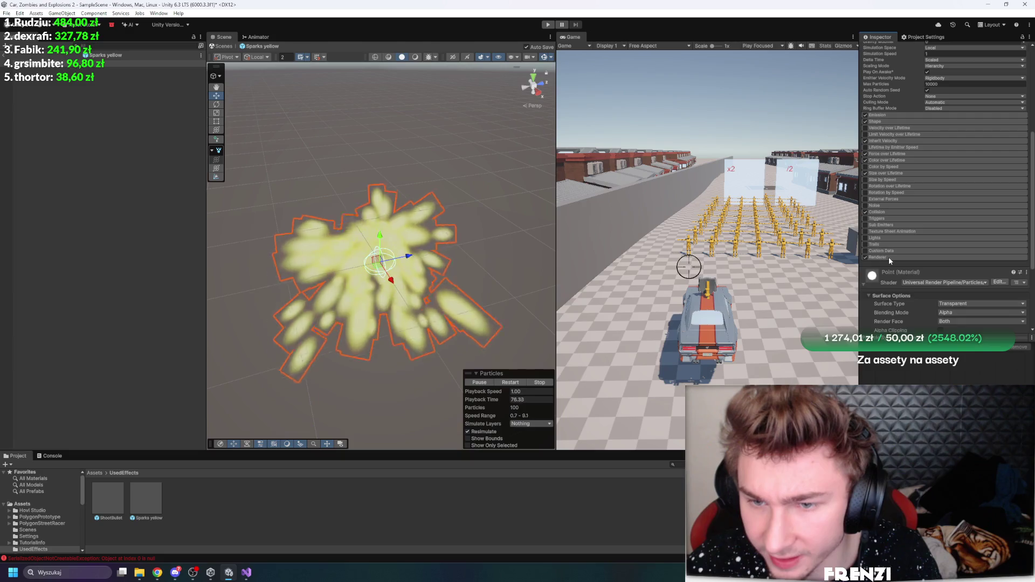
scroll(937, 194, down, 3)
scroll(936, 194, down, 1)
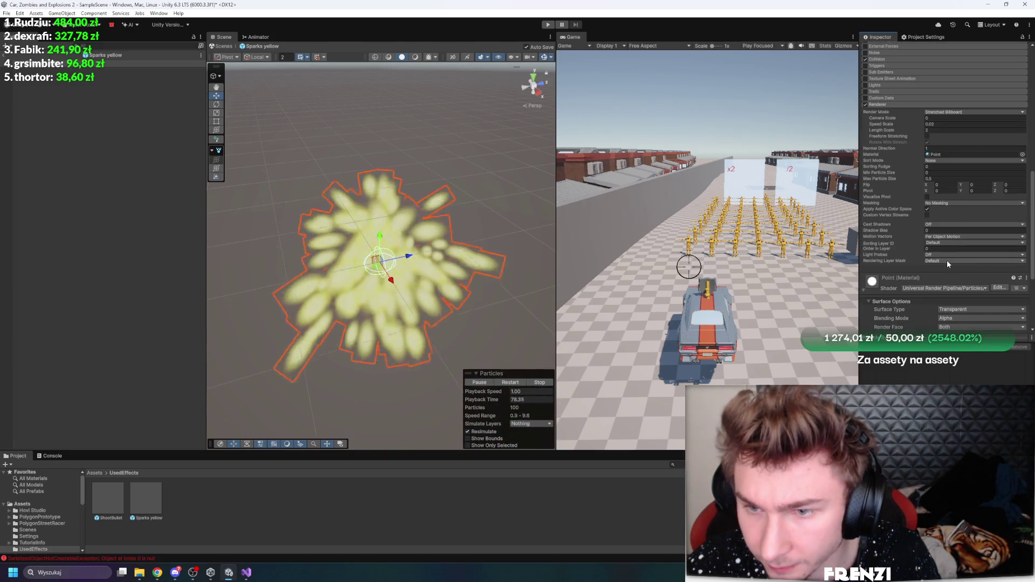
scroll(947, 260, up, 7)
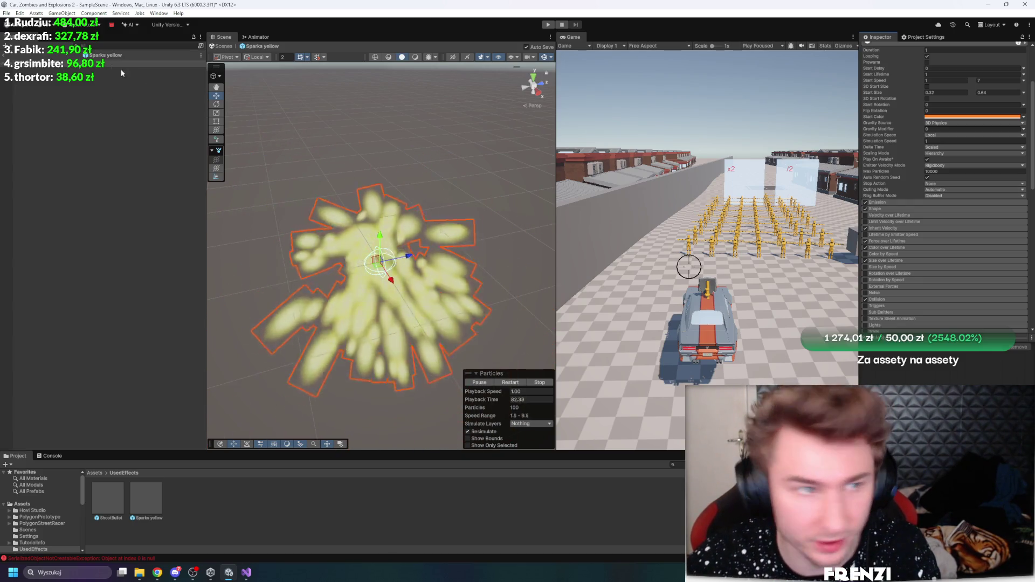
click(222, 45)
click(548, 24)
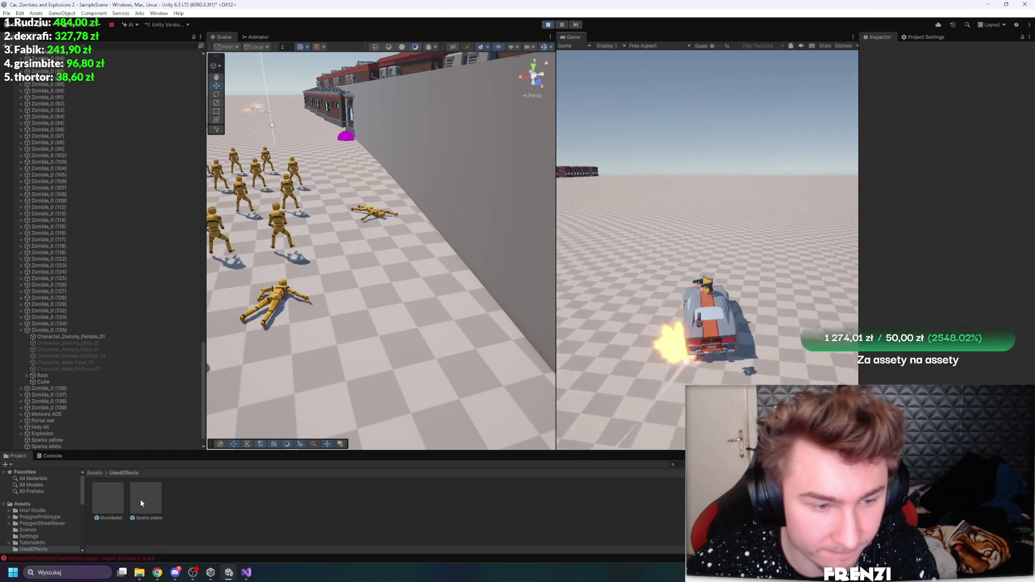
Turn off Looping on Sparks yellow, keep Simulation Space Local, and expand Inherit Velocity
double_click(141, 502)
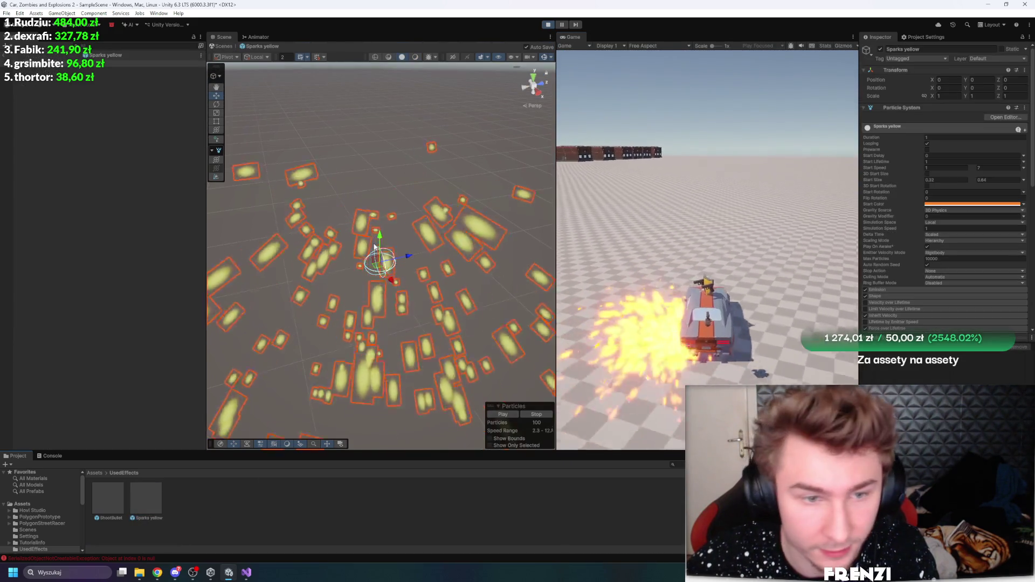
scroll(917, 215, down, 3)
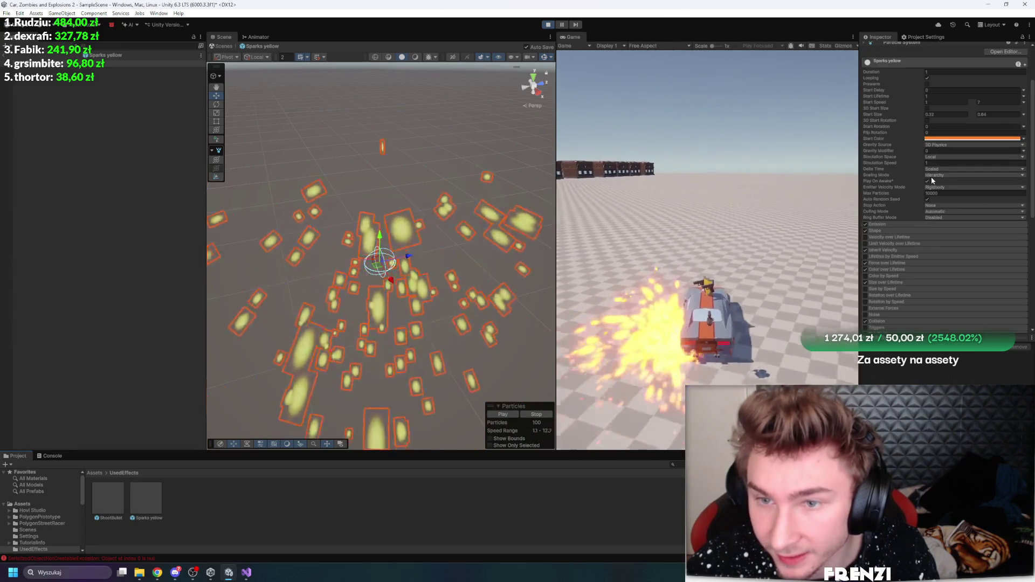
click(928, 78)
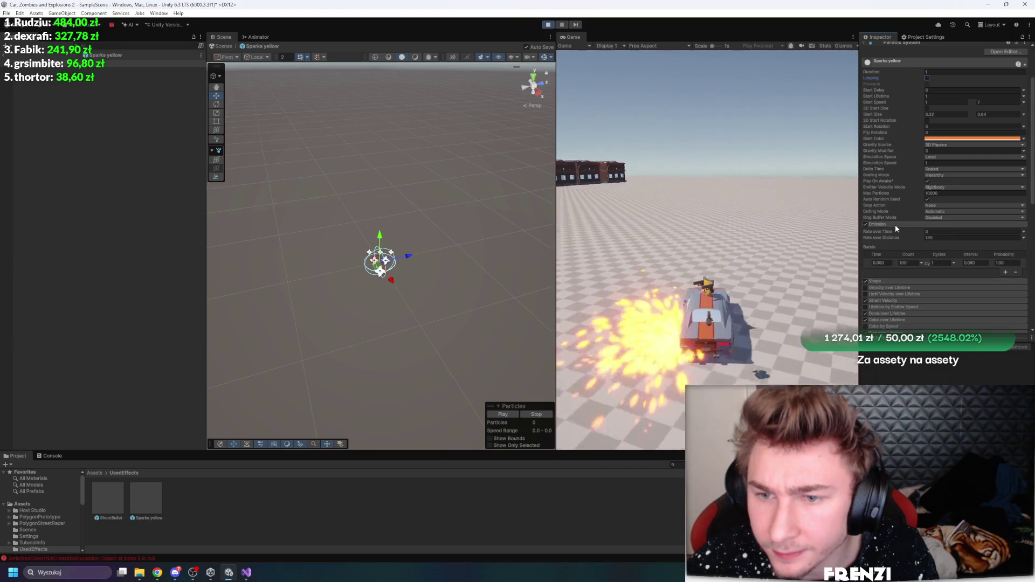
click(944, 157)
click(943, 171)
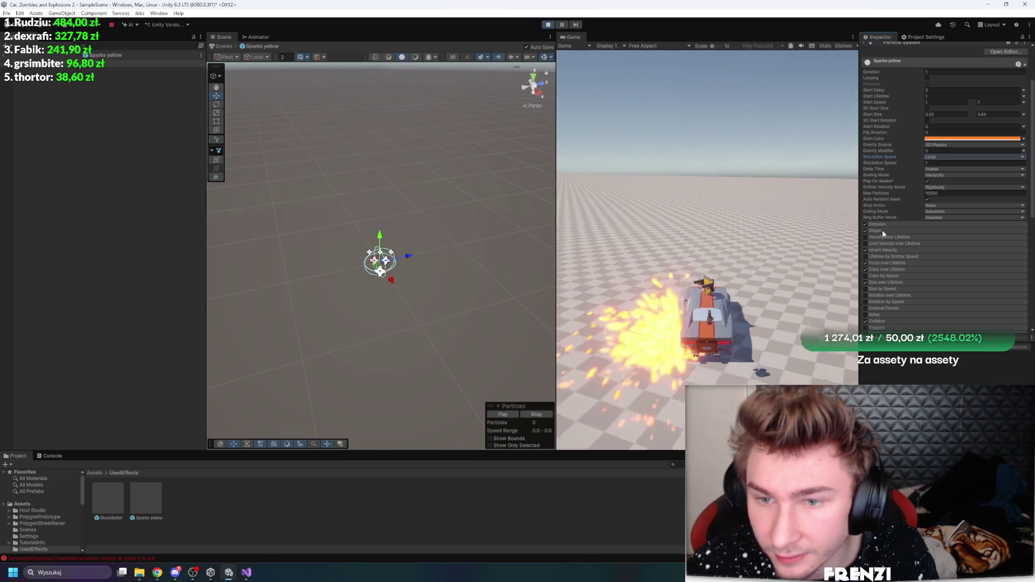
click(896, 250)
Restart Play mode to test the one-shot spark burst, then leave prefab mode
click(682, 224)
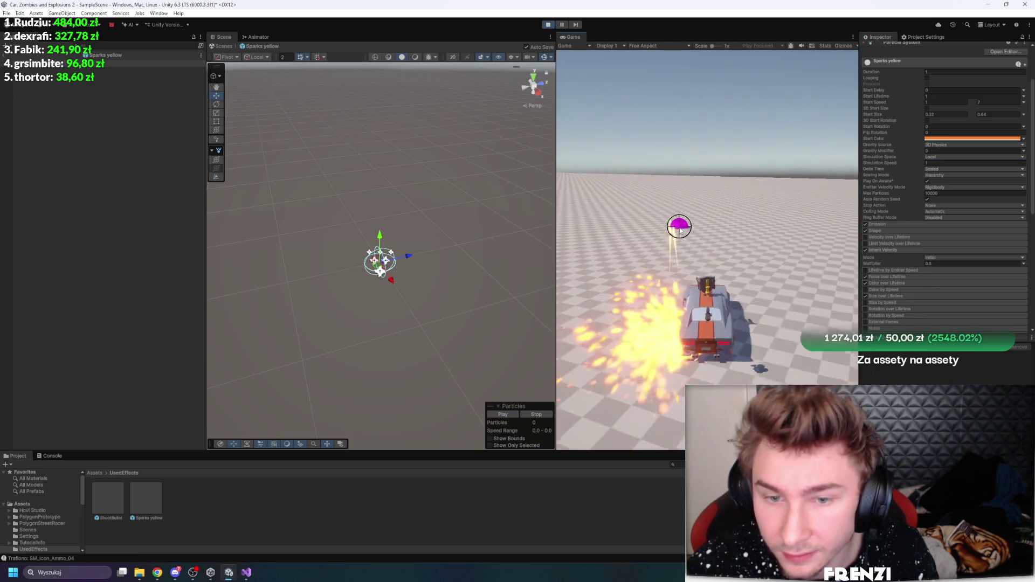
key(ctrl+p)
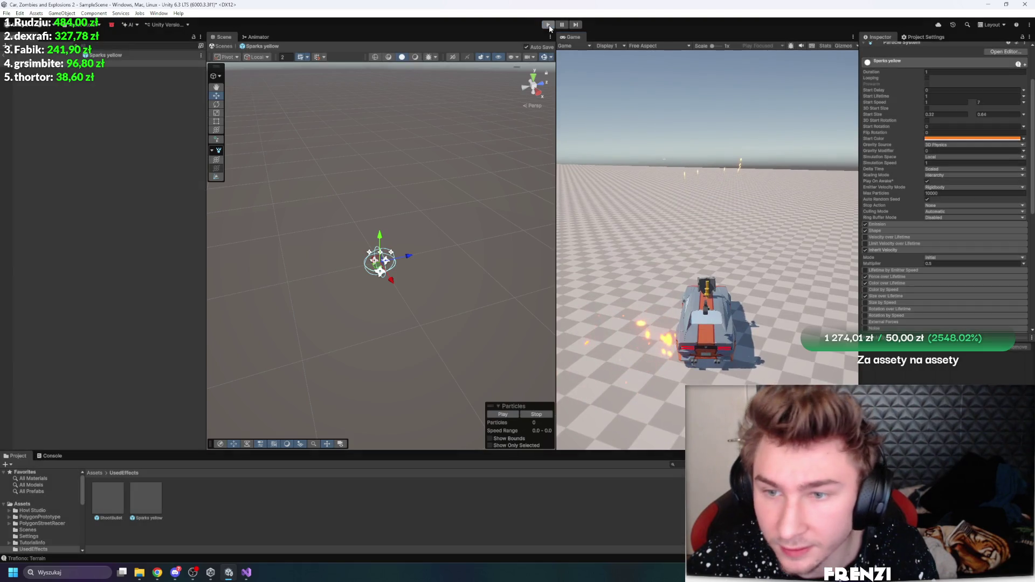
key(ctrl+p)
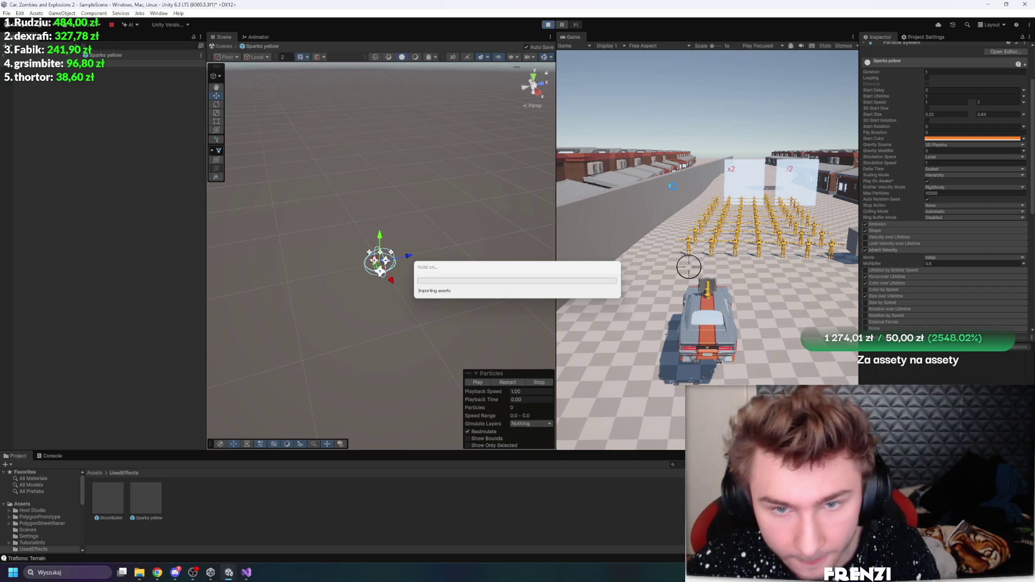
click(673, 191)
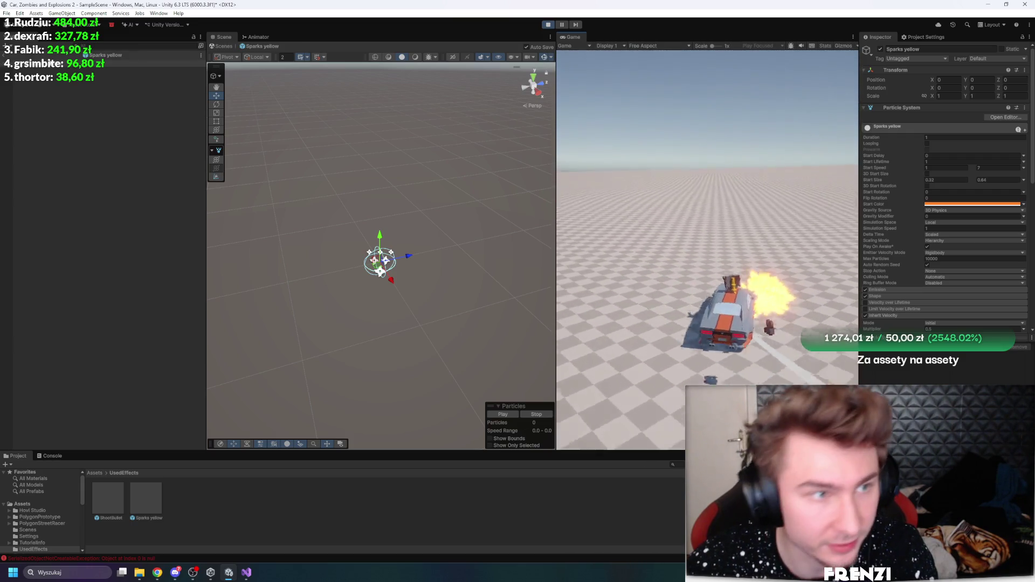
click(6, 55)
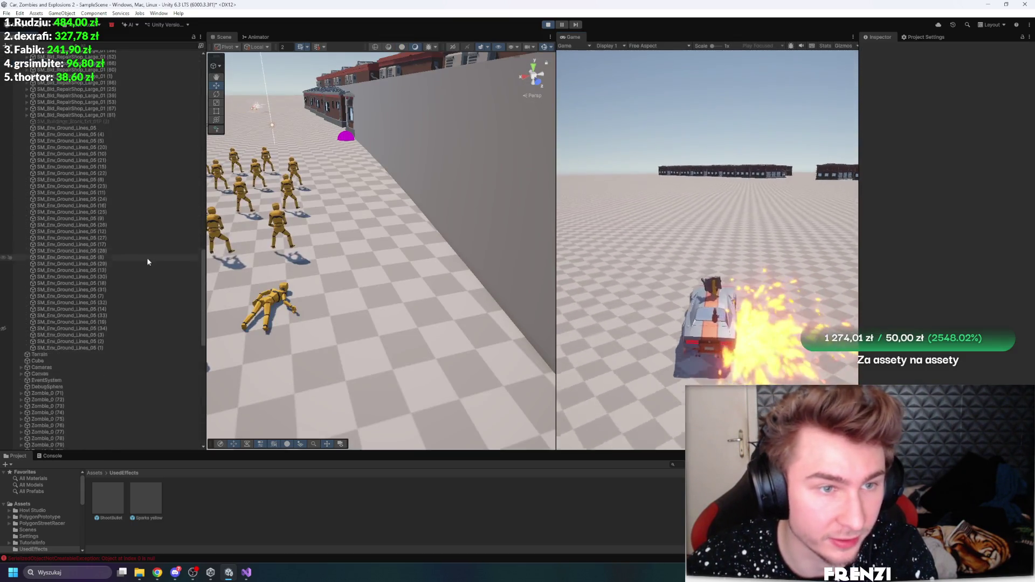
Select the car in the Hierarchy and drive it into the buildings while firing at the aim point
scroll(149, 262, up, 10)
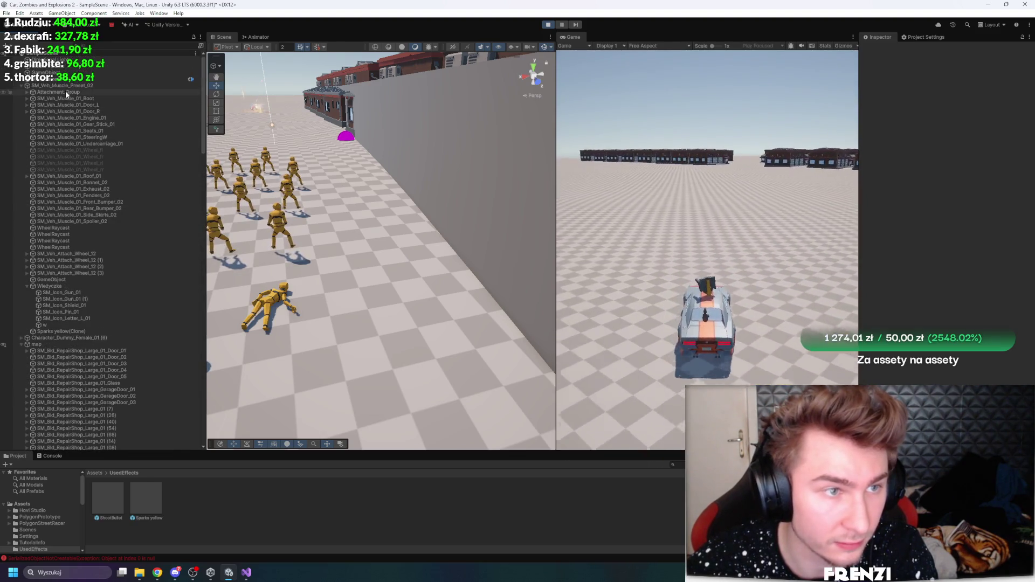
click(70, 84)
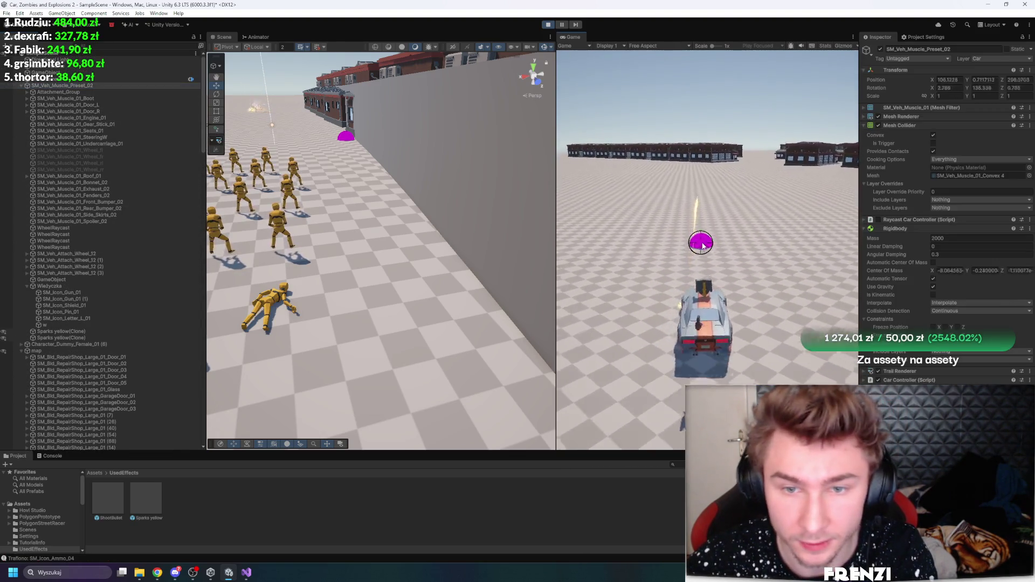
key(d)
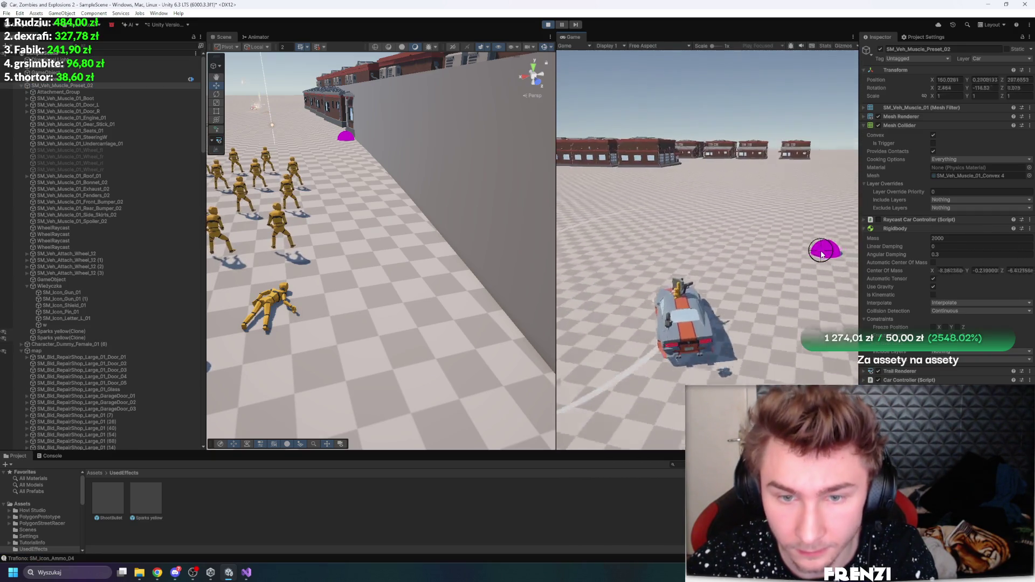
key(d)
click(822, 253)
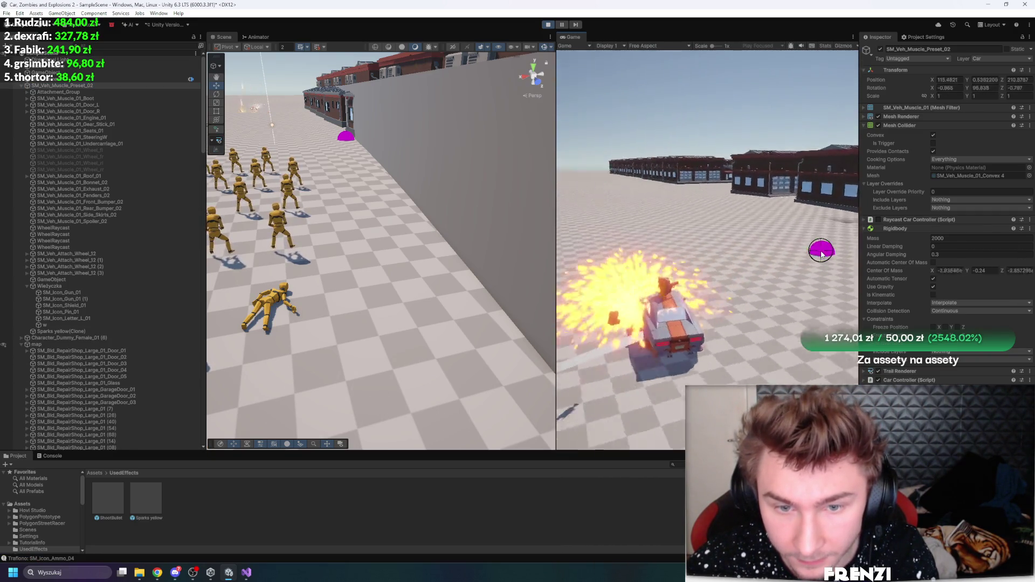
click(822, 254)
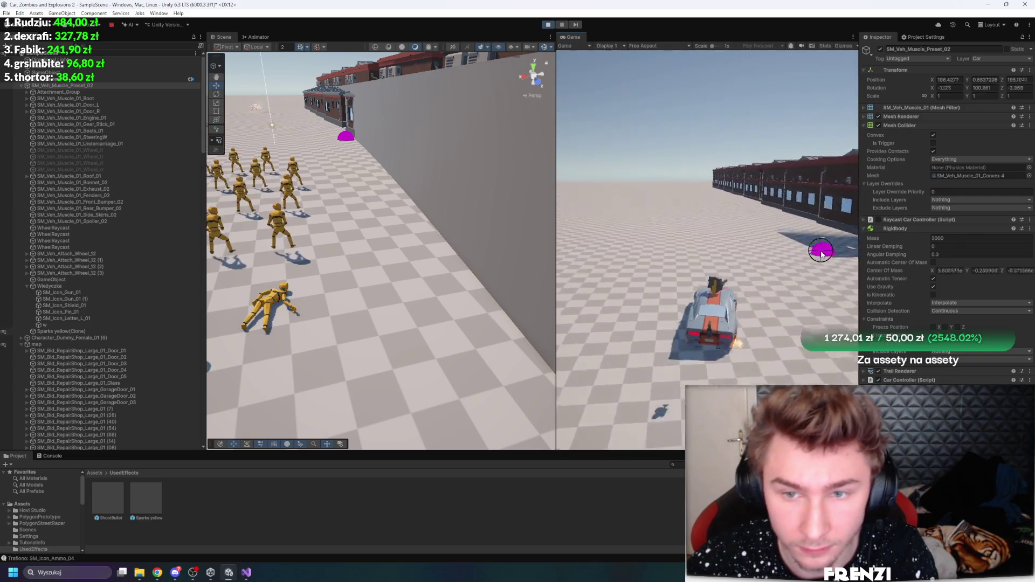
key(d)
click(820, 250)
click(821, 250)
click(821, 250)
Keep steering along the buildings and firing, watching yellow spark bursts appear and vanish
click(794, 239)
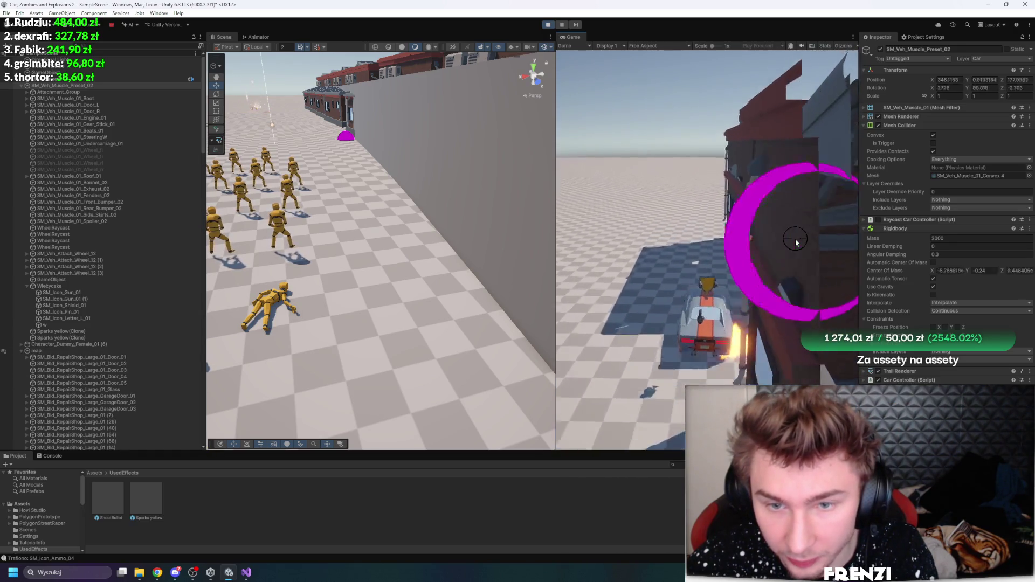
key(d)
click(794, 238)
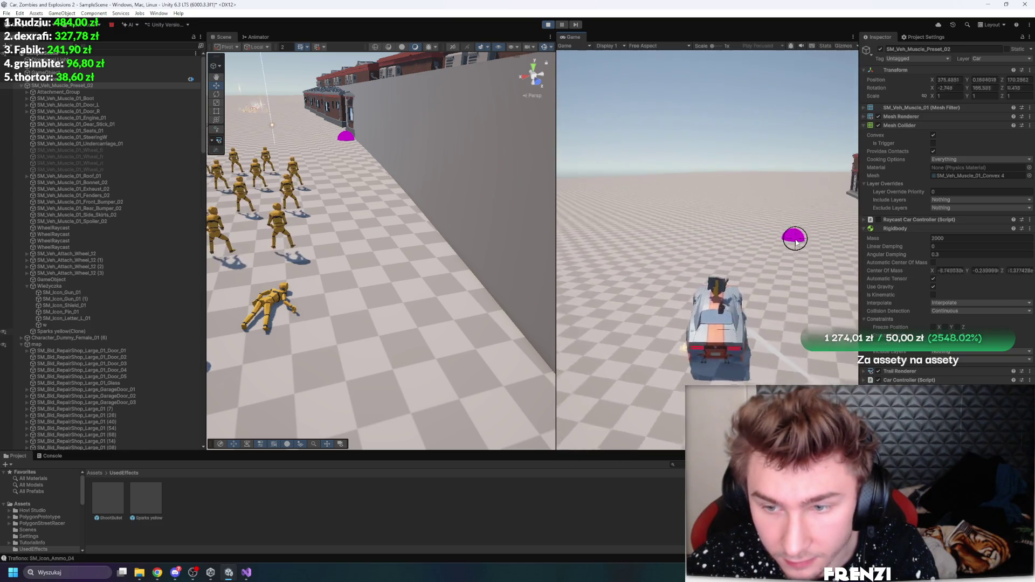
key(d)
click(797, 242)
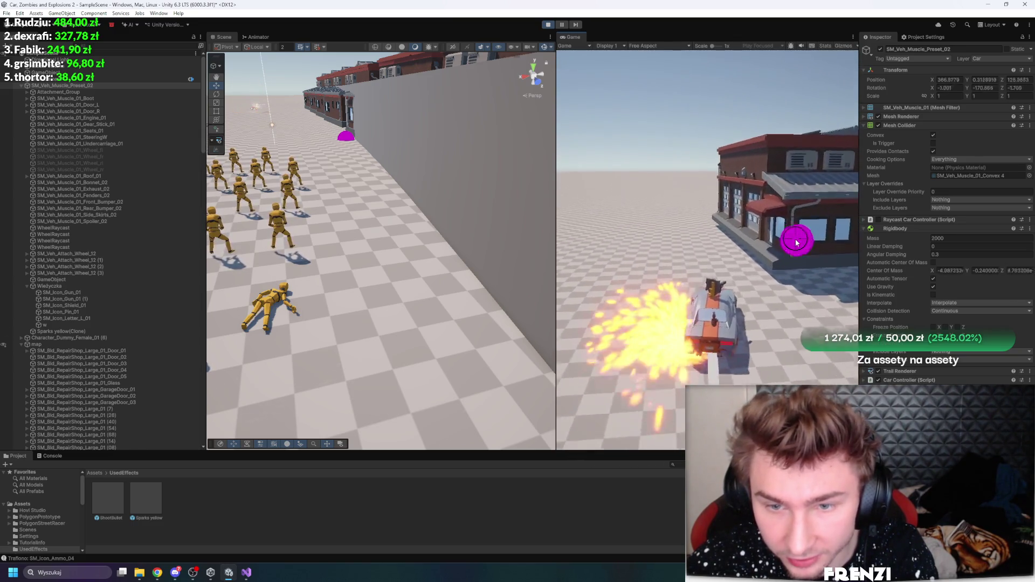
click(796, 243)
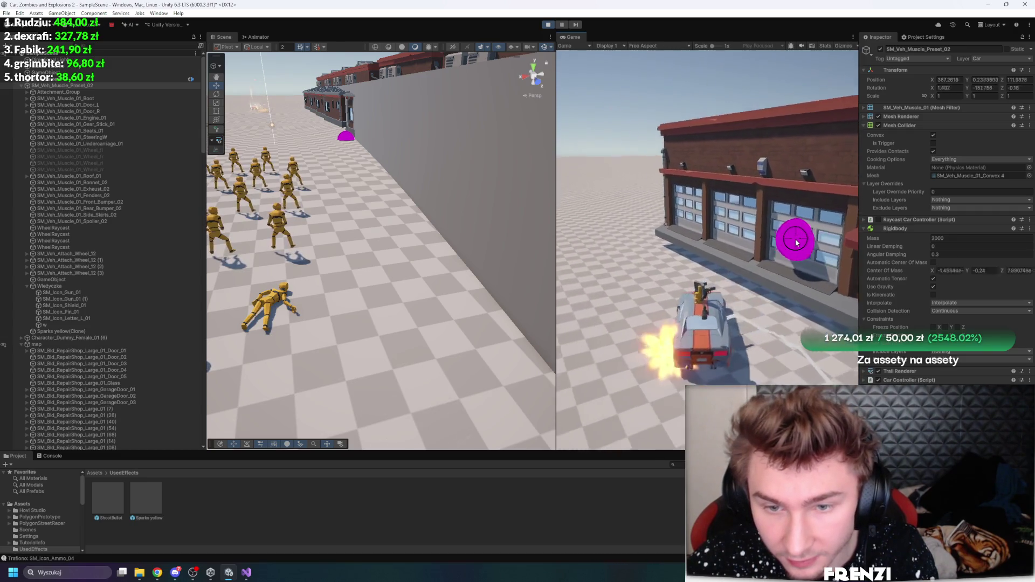
click(796, 243)
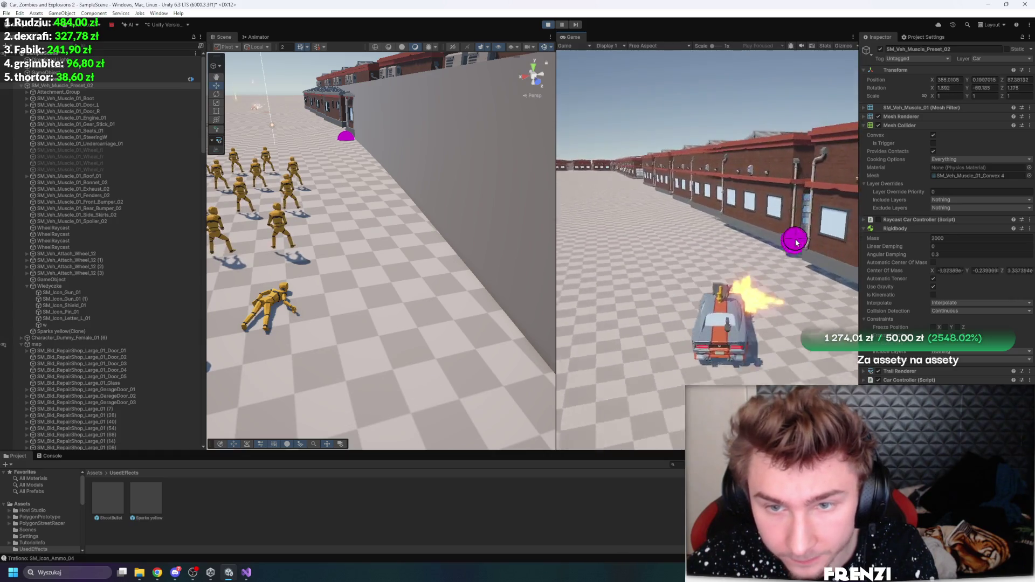
click(796, 242)
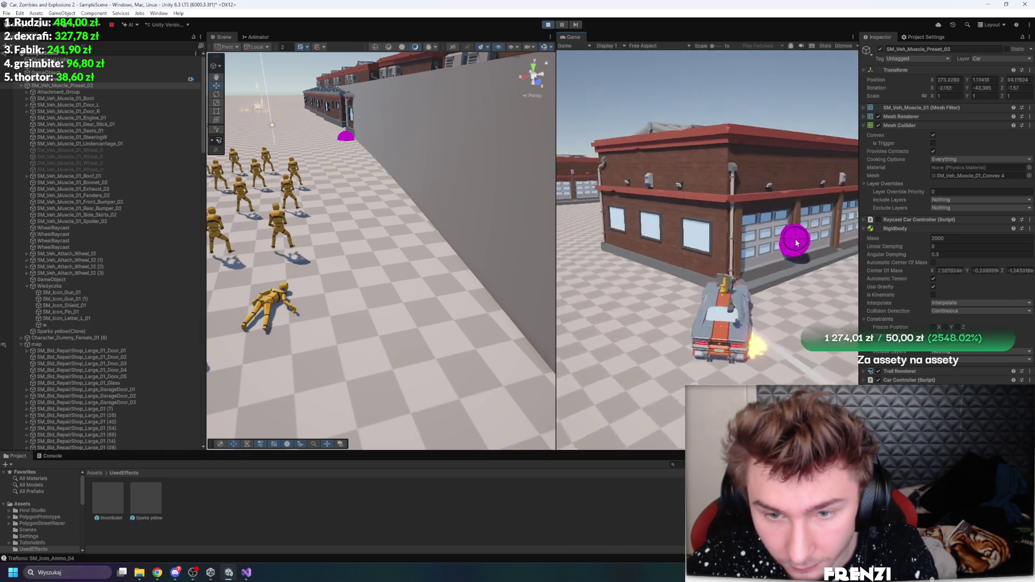
click(797, 242)
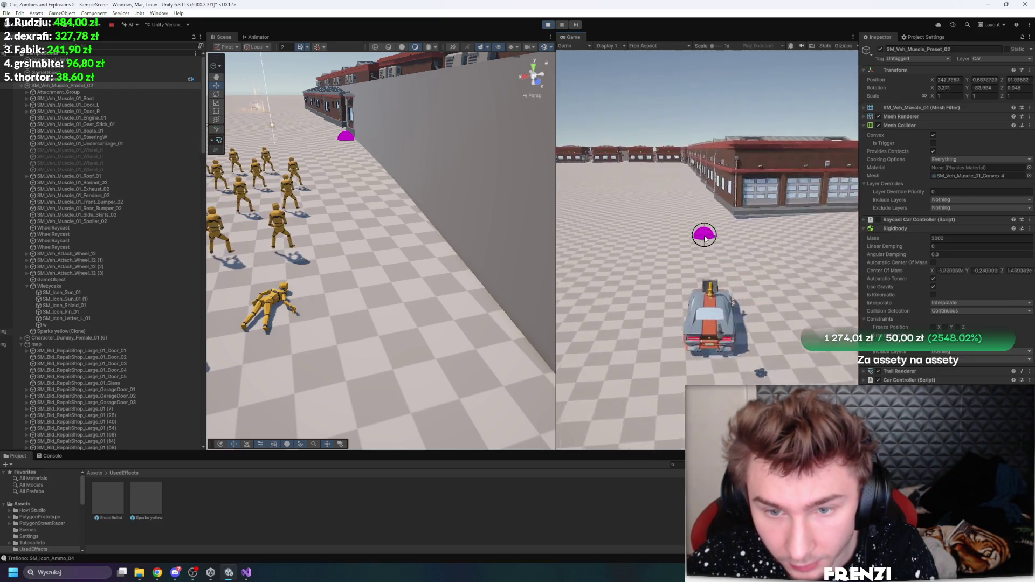
click(704, 237)
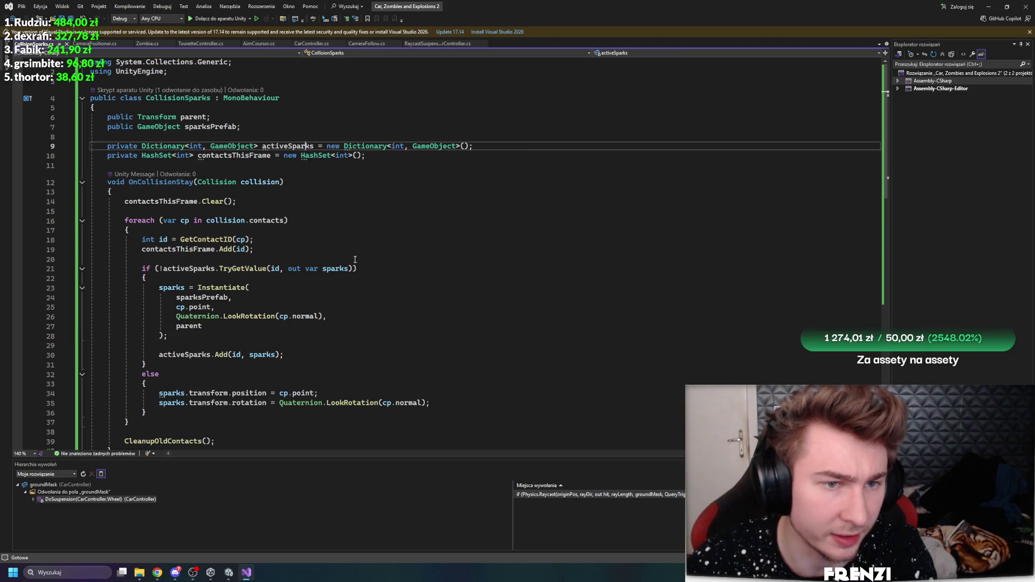
Scroll CollisionSparks.cs down to CleanupOldContacts, click inside it, and Alt+Tab back to Unity
scroll(377, 257, down, 6)
scroll(307, 280, down, 5)
click(307, 280)
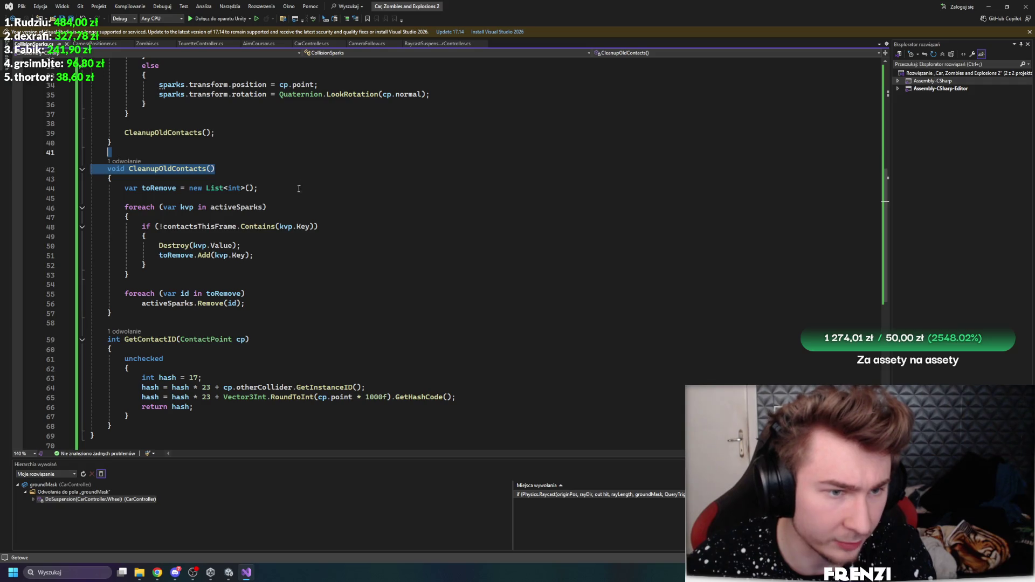
key(alt+Tab)
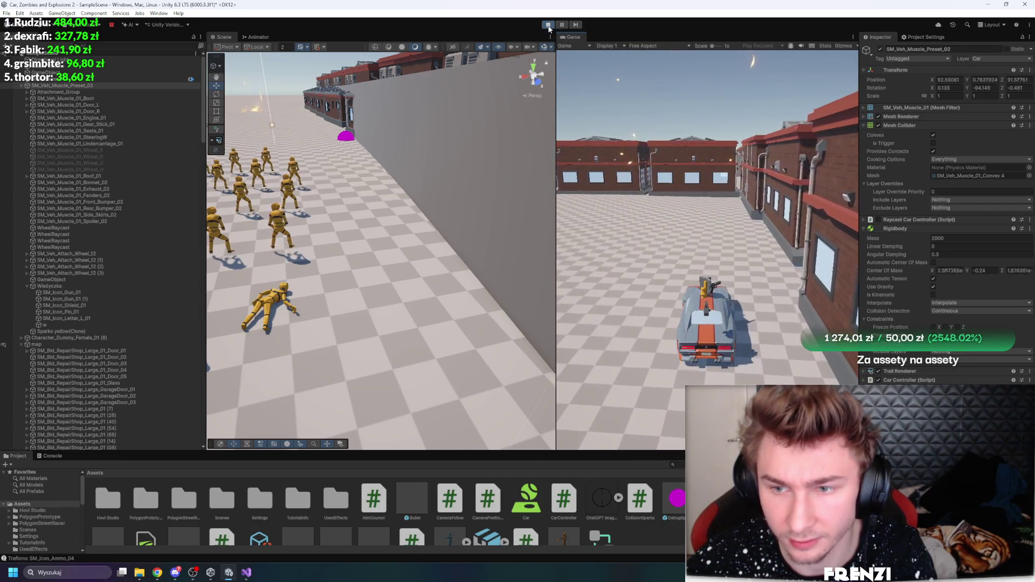
Stop Play mode, enlarge the Project panel and select the PolygonStreetRacer folder
click(251, 575)
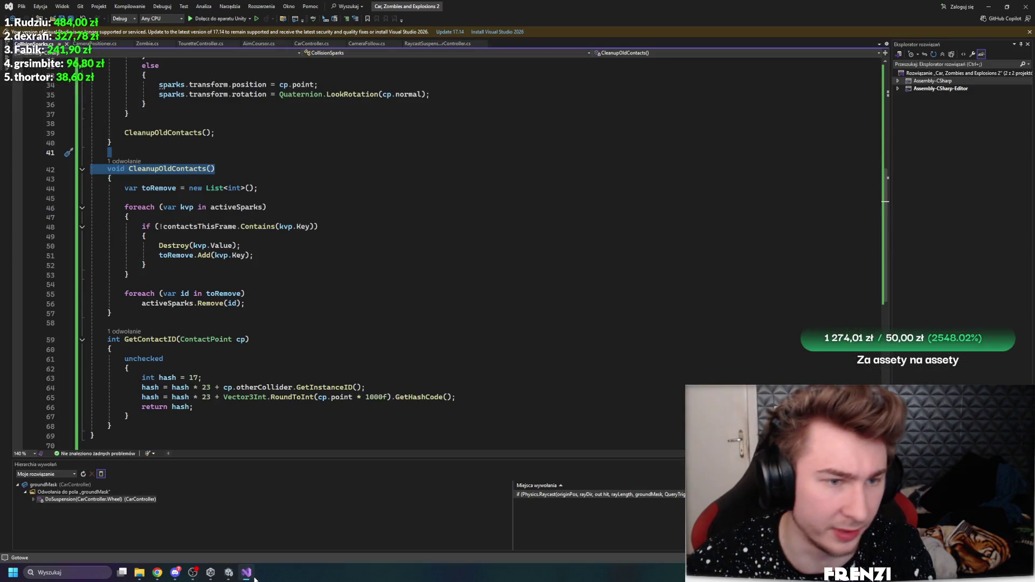
click(252, 574)
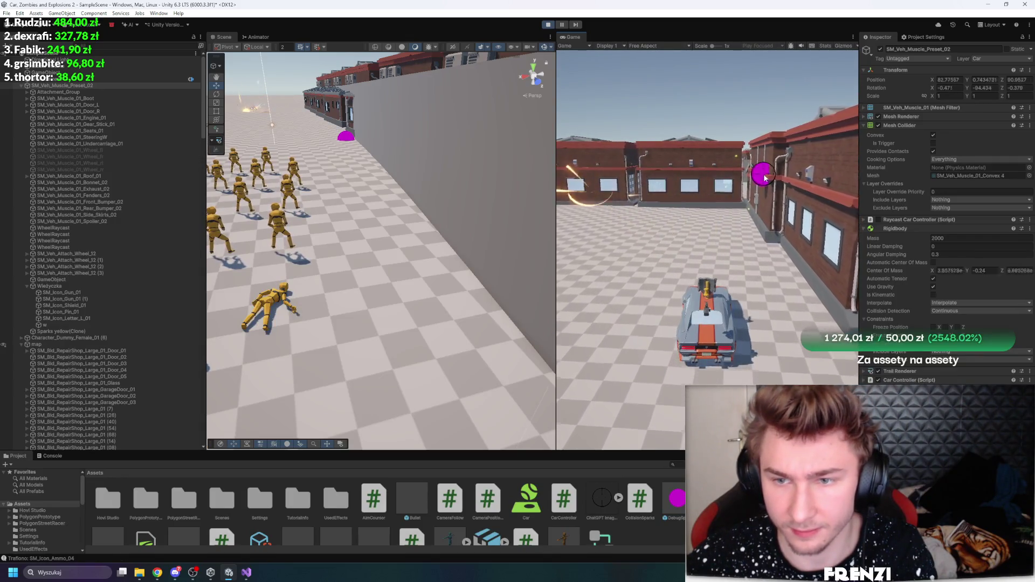
click(548, 25)
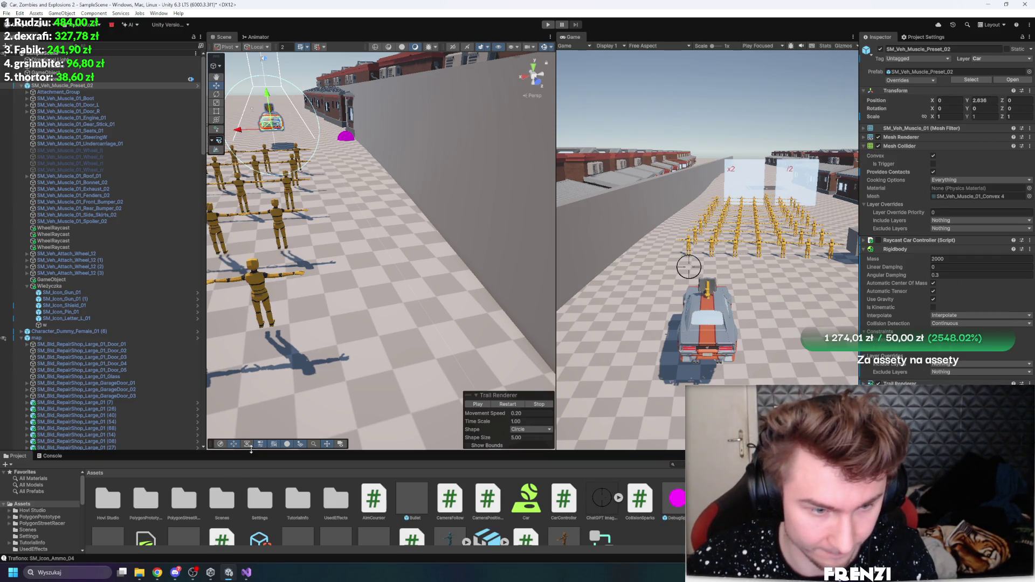
drag(251, 450, 251, 394)
click(184, 442)
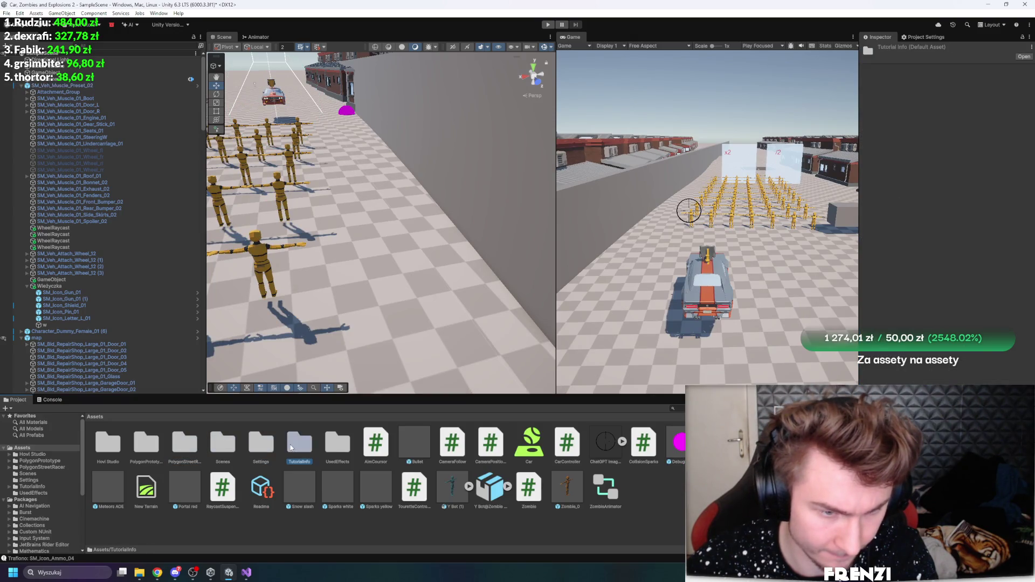
Open the Sparks yellow prefab from UsedEffects and review its Stop Action and Culling Mode options
double_click(337, 444)
double_click(153, 446)
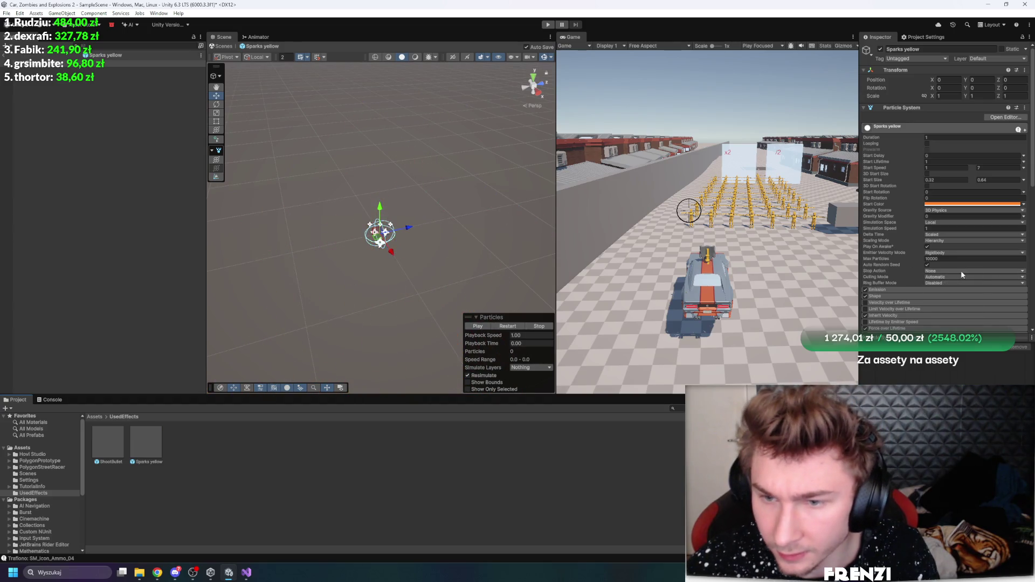
click(960, 271)
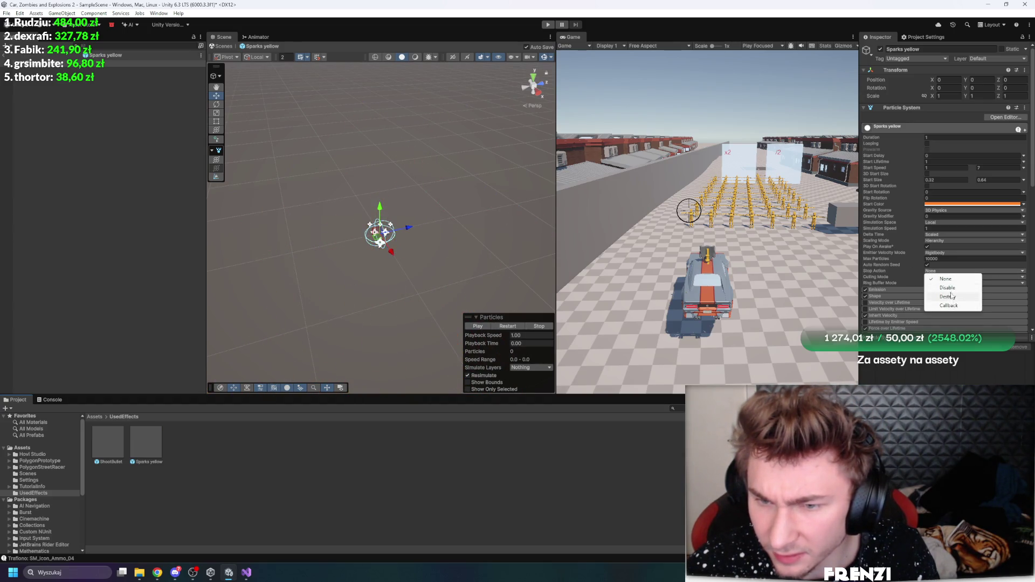
click(882, 269)
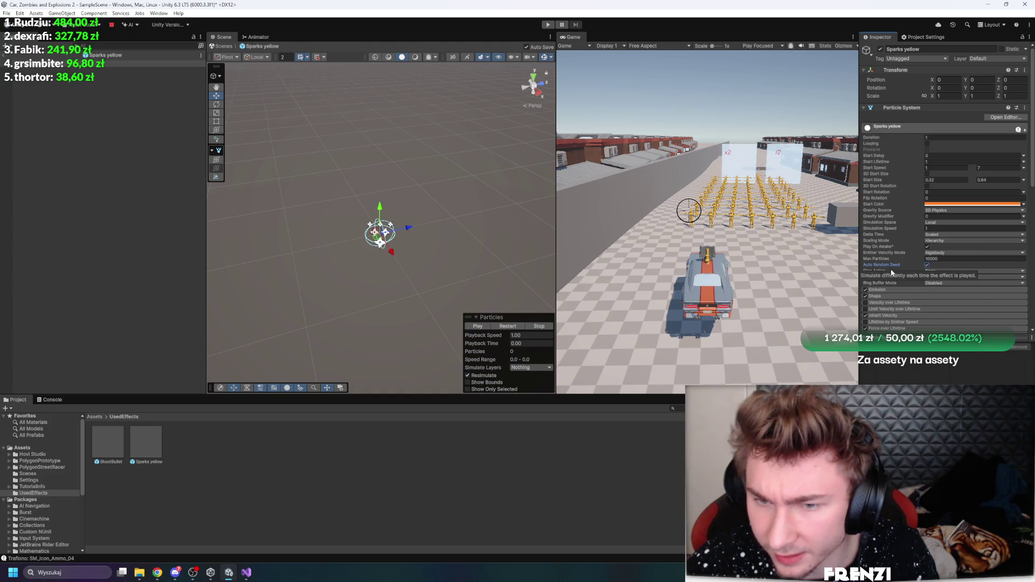
click(953, 276)
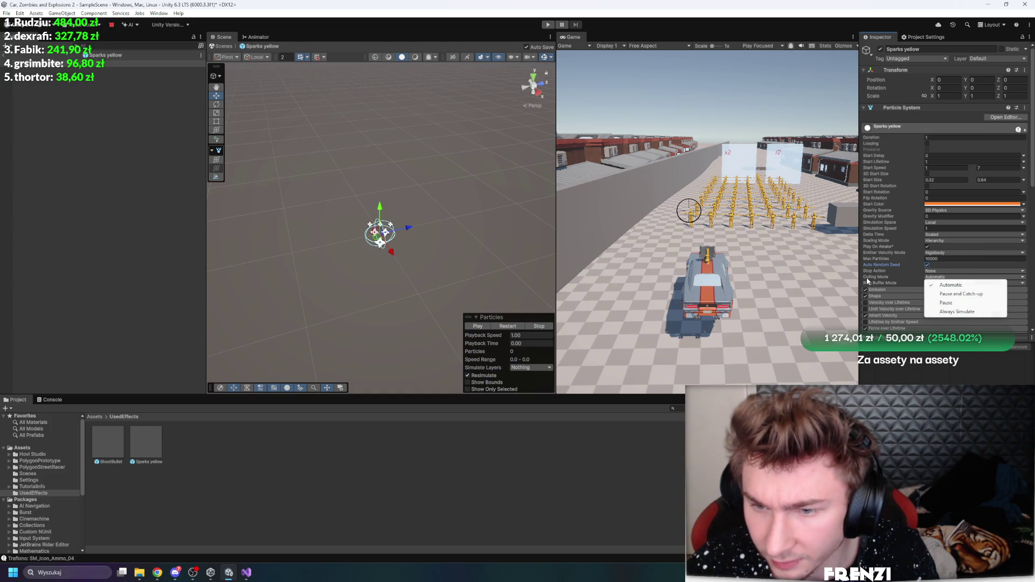
click(945, 286)
click(945, 284)
click(898, 277)
click(955, 270)
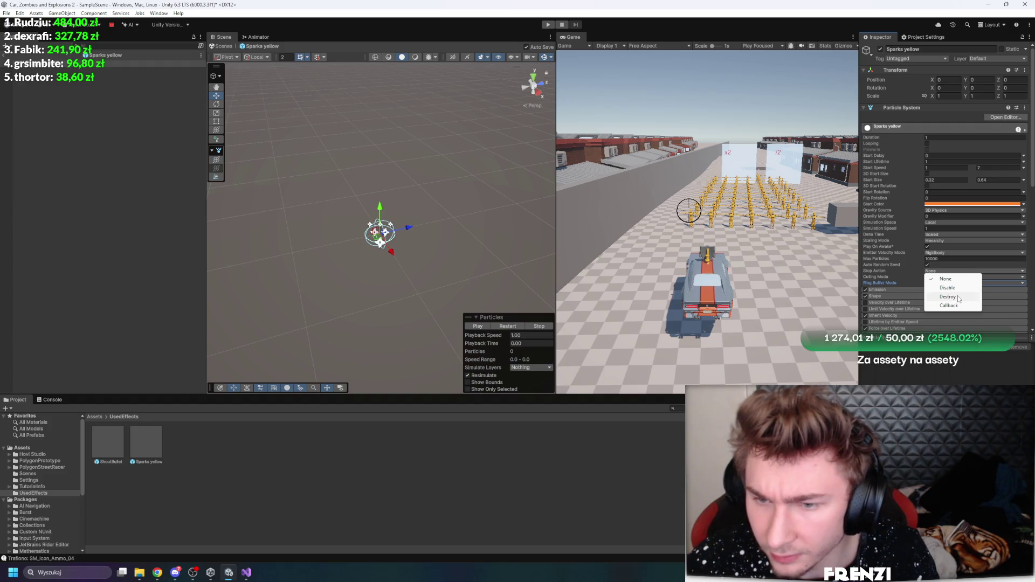
click(881, 268)
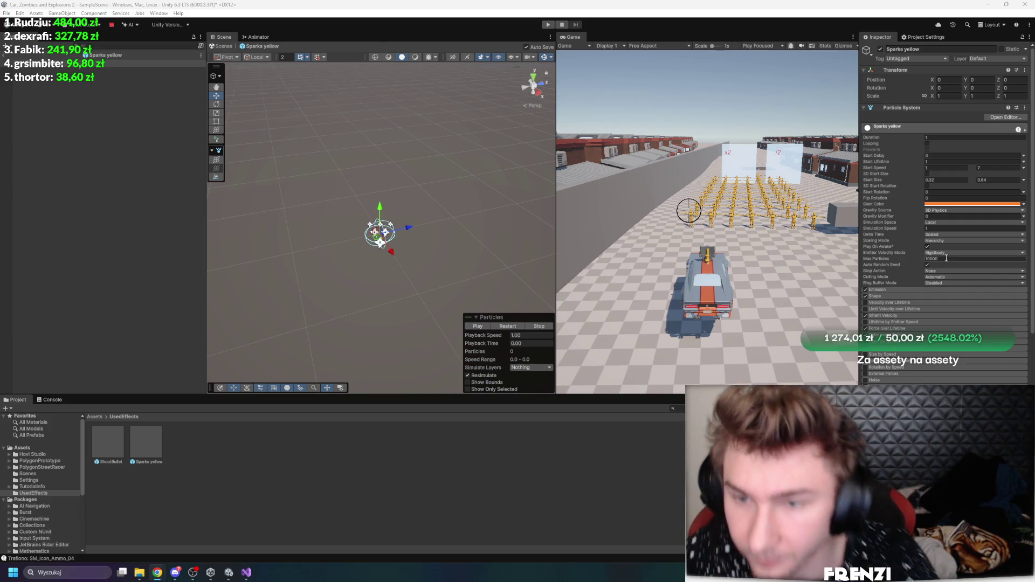
Set the Sparks yellow particle system's Stop Action to Destroy
click(942, 276)
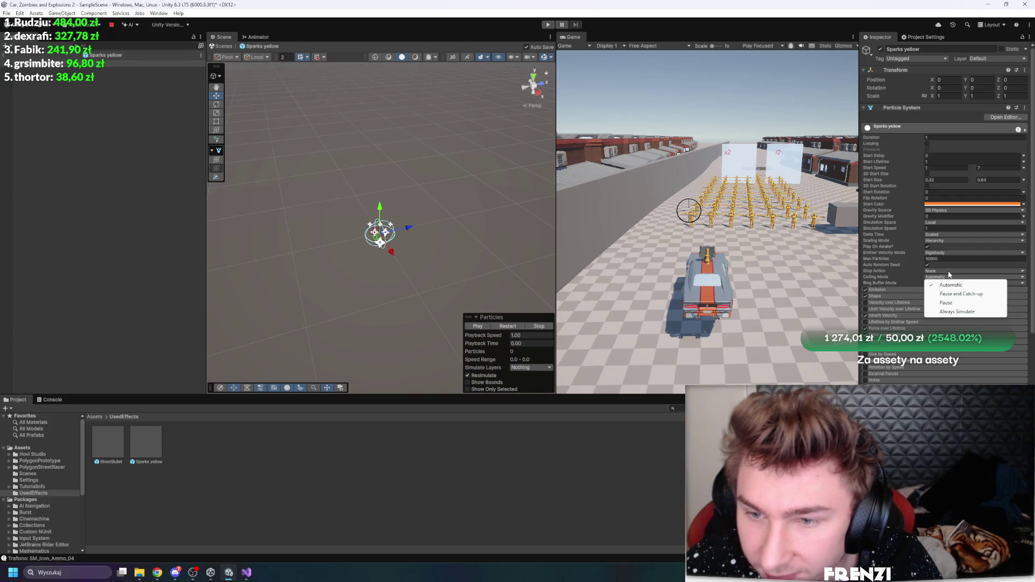
click(949, 273)
click(952, 296)
click(949, 273)
click(960, 297)
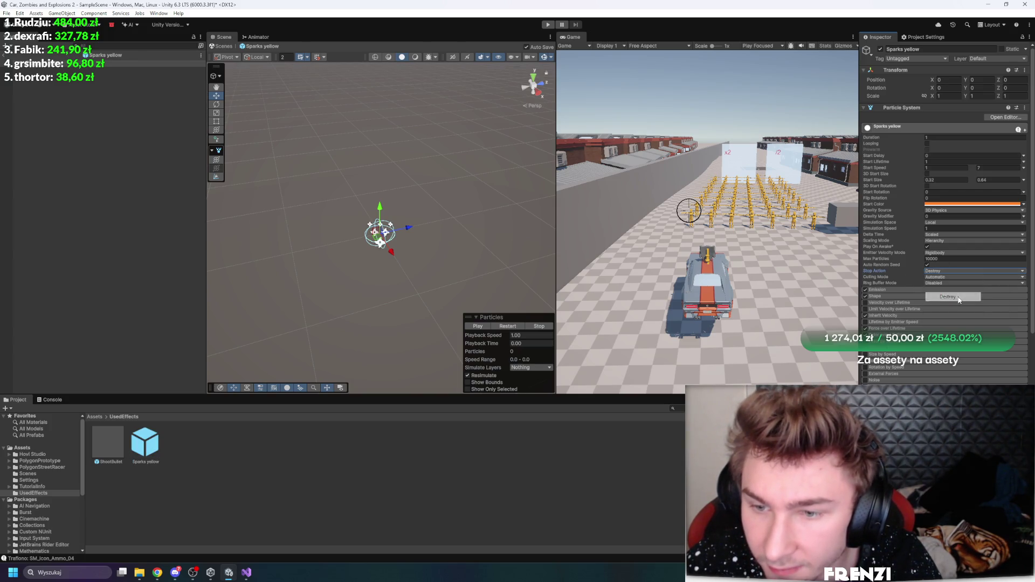
click(958, 296)
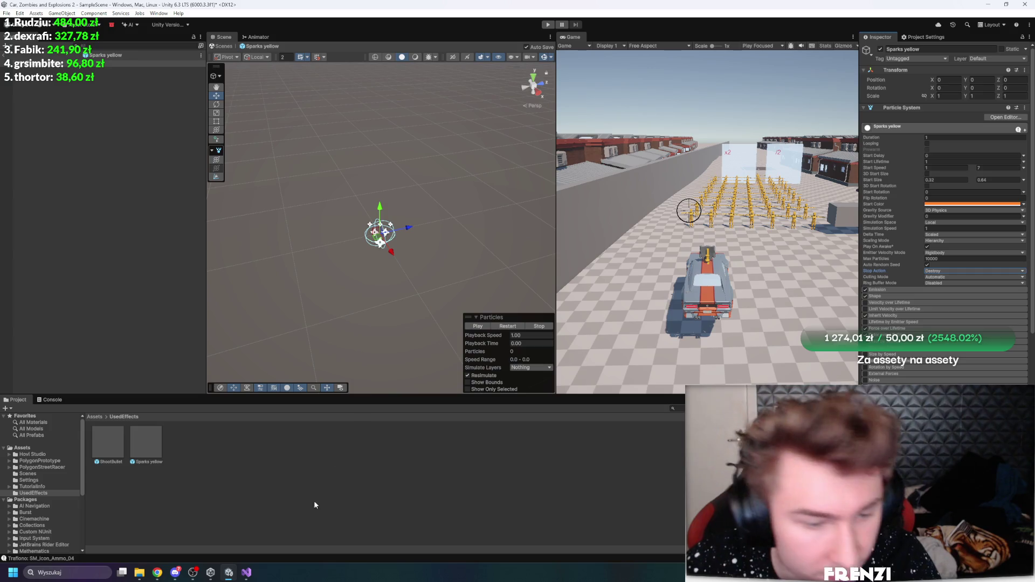
click(246, 573)
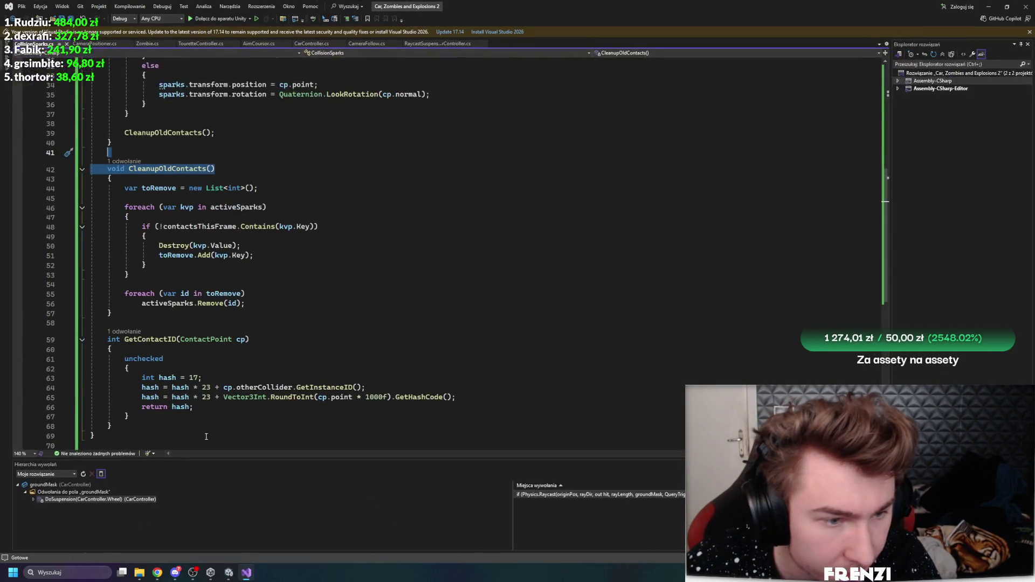
Comment out Destroy(kvp.Value); on line 50 with // and return to Unity to recompile
click(153, 247)
text(///////////////////////////////)
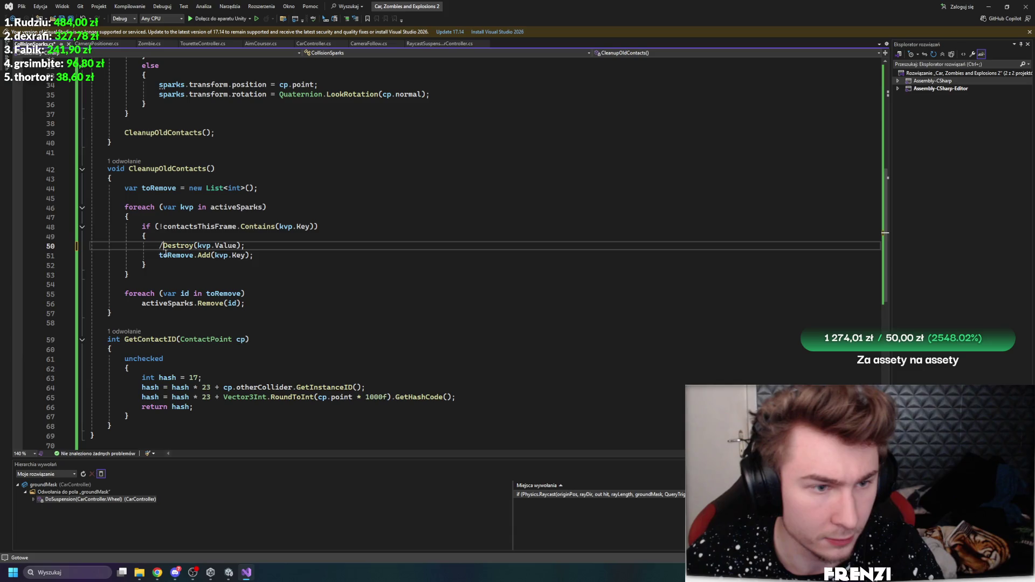
key(BackSpace)
key(BackSpace)
key(BackSpace)
key(BackSpace)
key(BackSpace)
key(BackSpace)
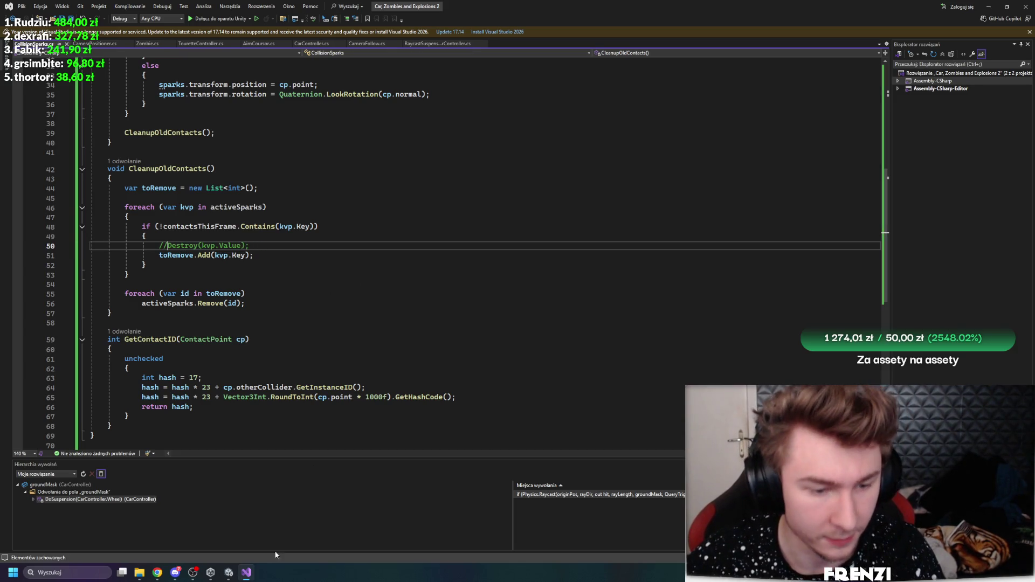
click(229, 573)
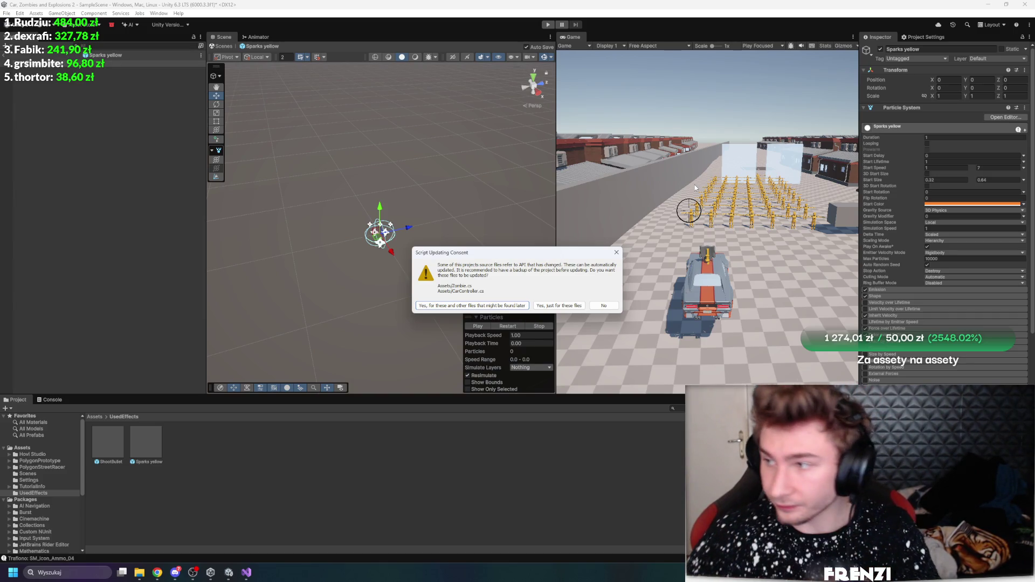
key(alt+Tab)
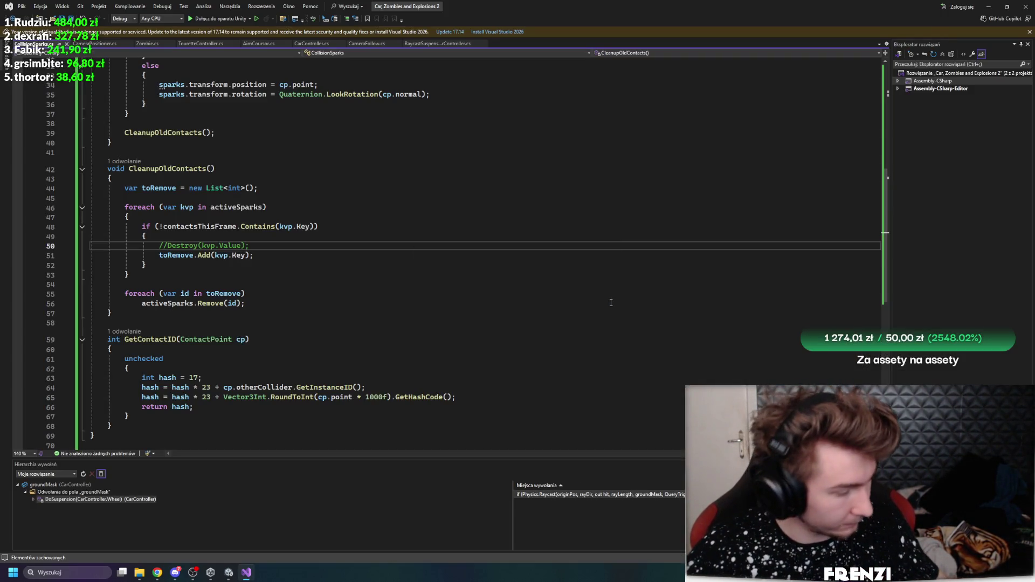
mouse_move(229, 572)
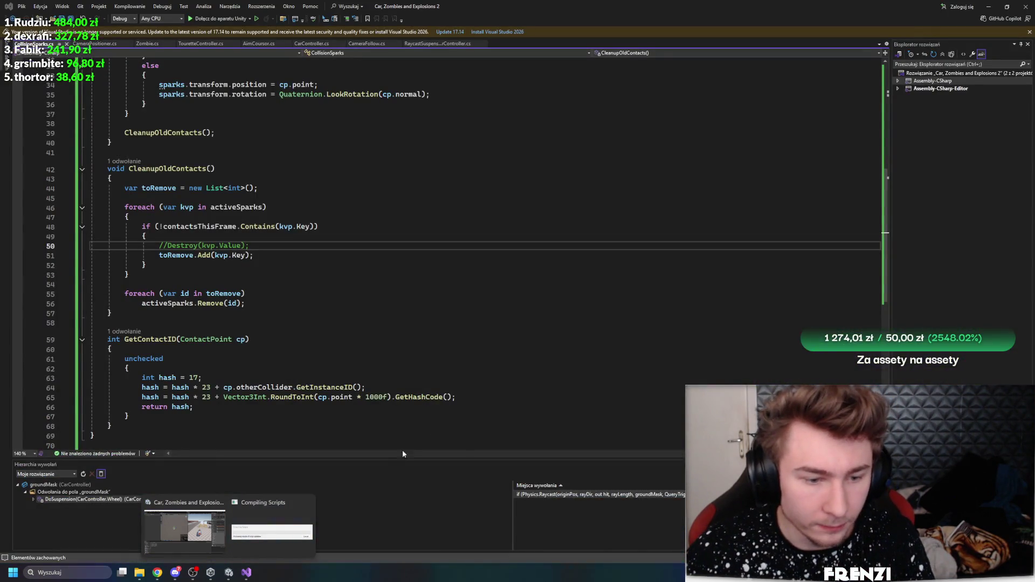
click(231, 575)
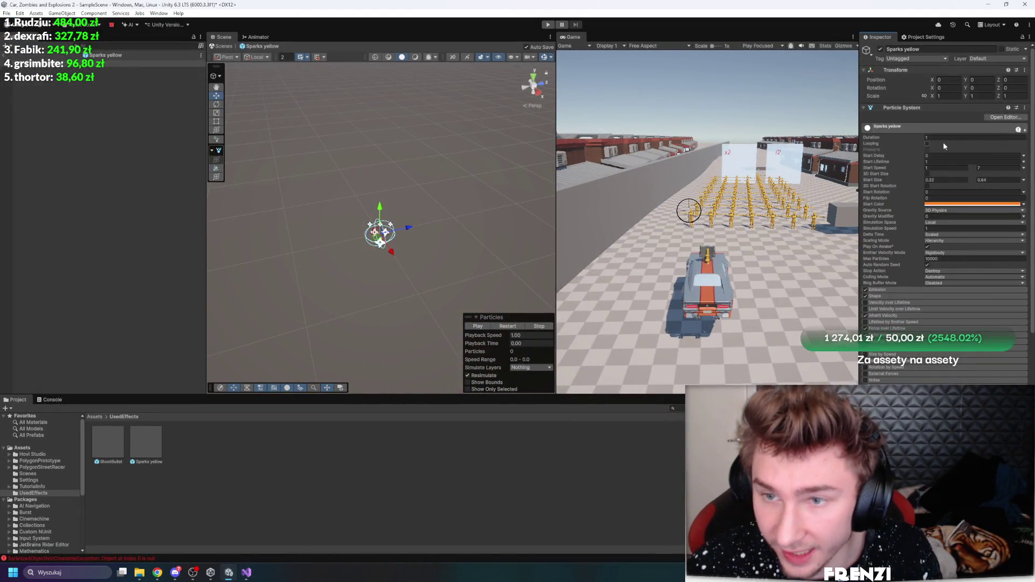
Set the Sparks yellow particle system's Duration to 2 and Start Lifetime to 2
click(950, 139)
text(2)
click(937, 162)
text(2)
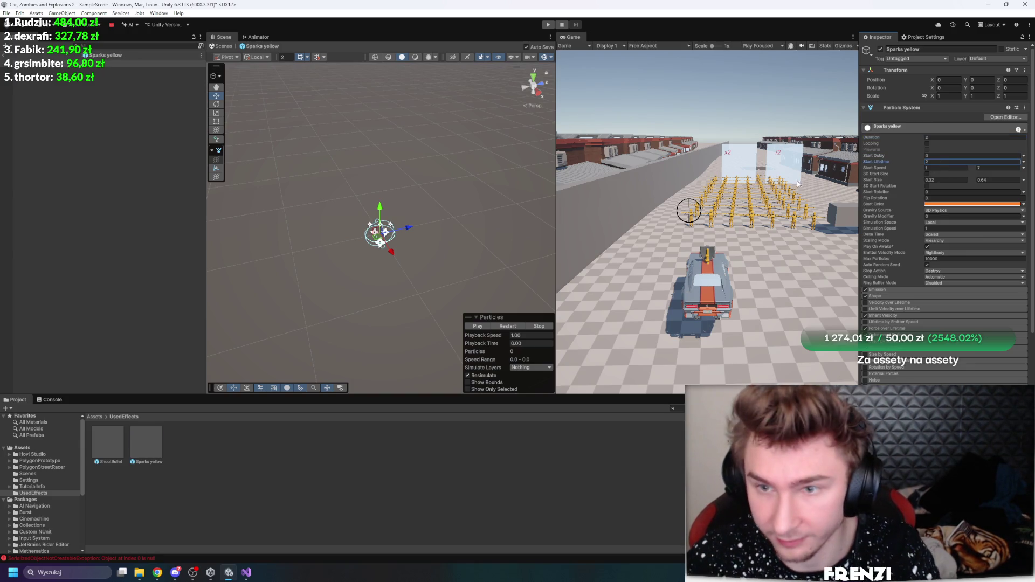
click(622, 79)
Play the game, drive the car, and pause mid spark burst
click(548, 26)
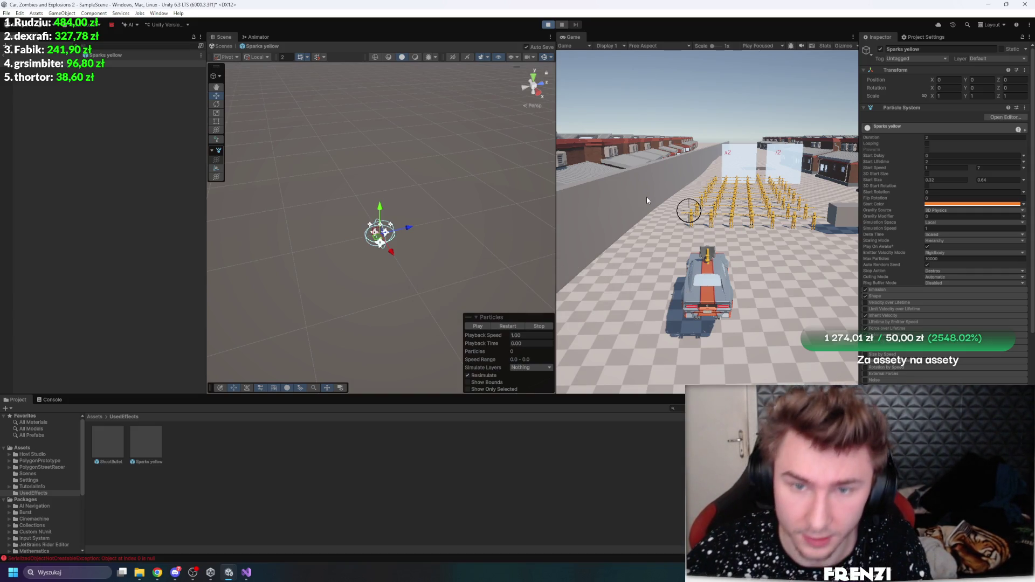
key(w)
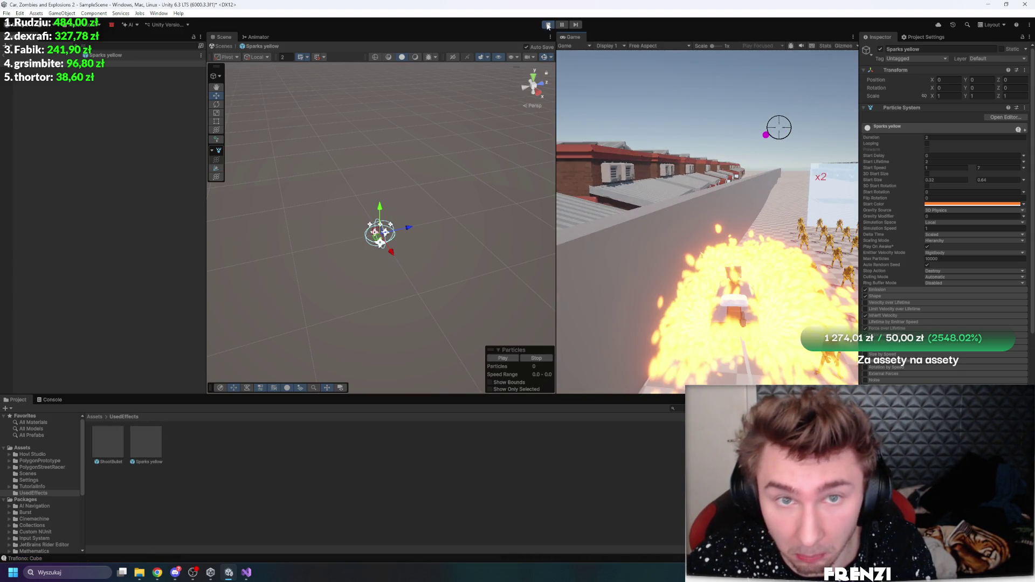
key(ctrl+shift+p)
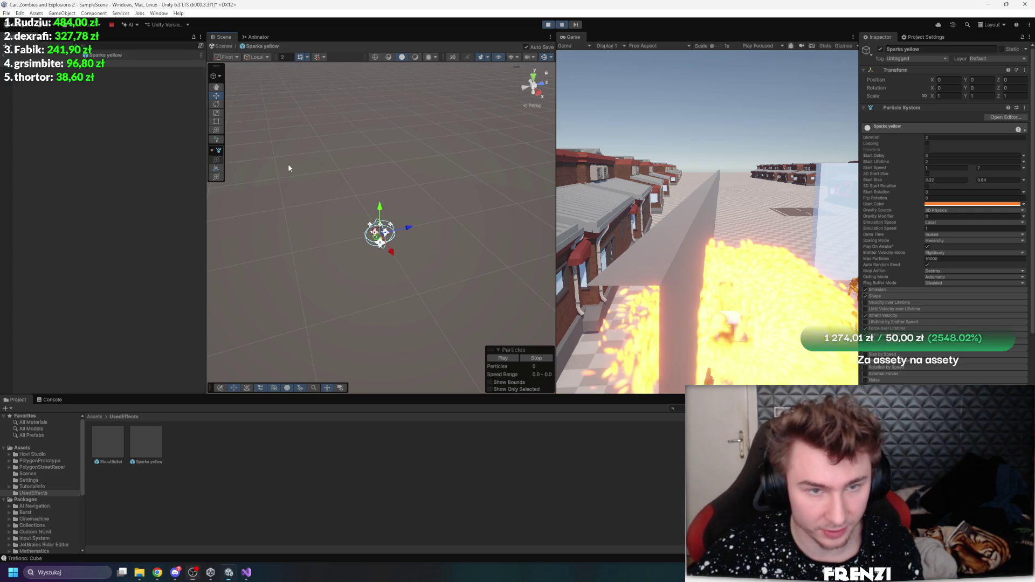
Exit prefab mode, stop Play, and set the Sparks yellow Emission burst Count to 10
click(180, 175)
click(6, 55)
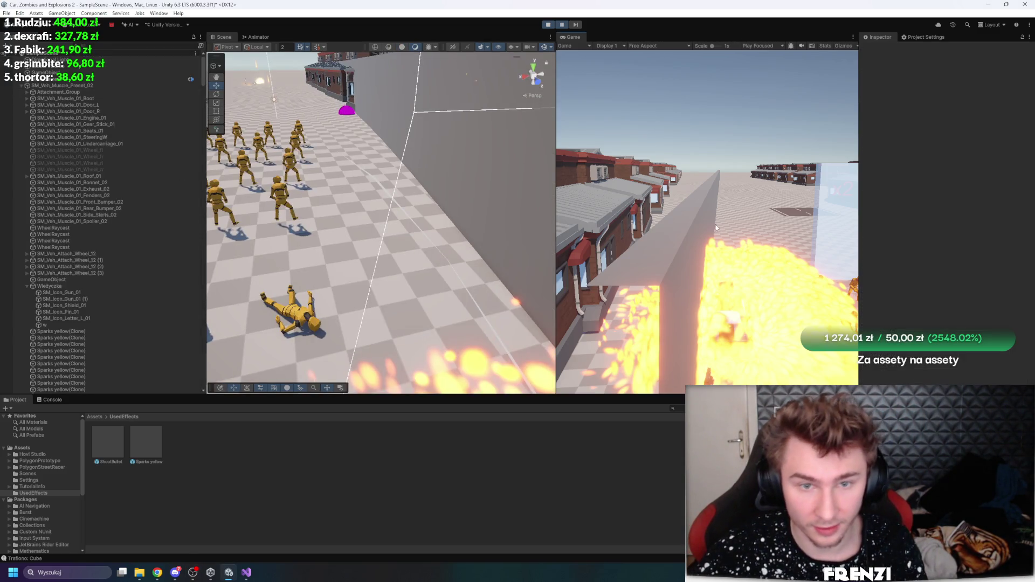
click(548, 25)
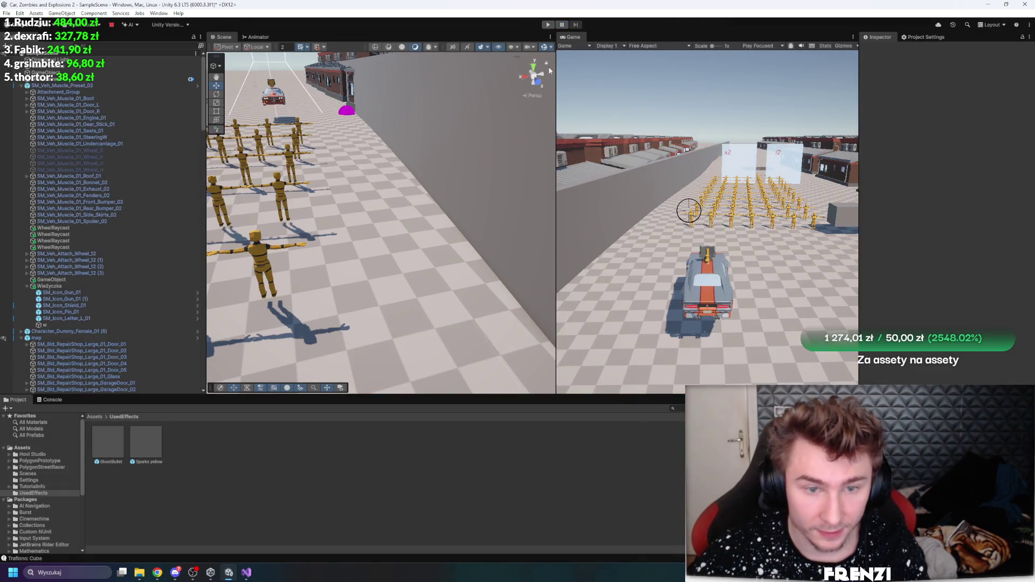
click(144, 444)
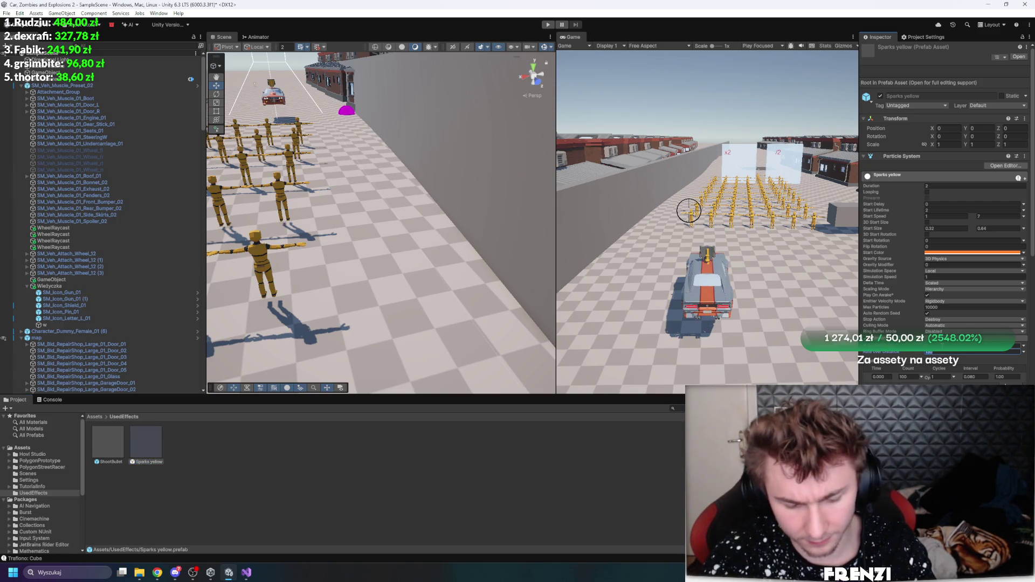
click(903, 377)
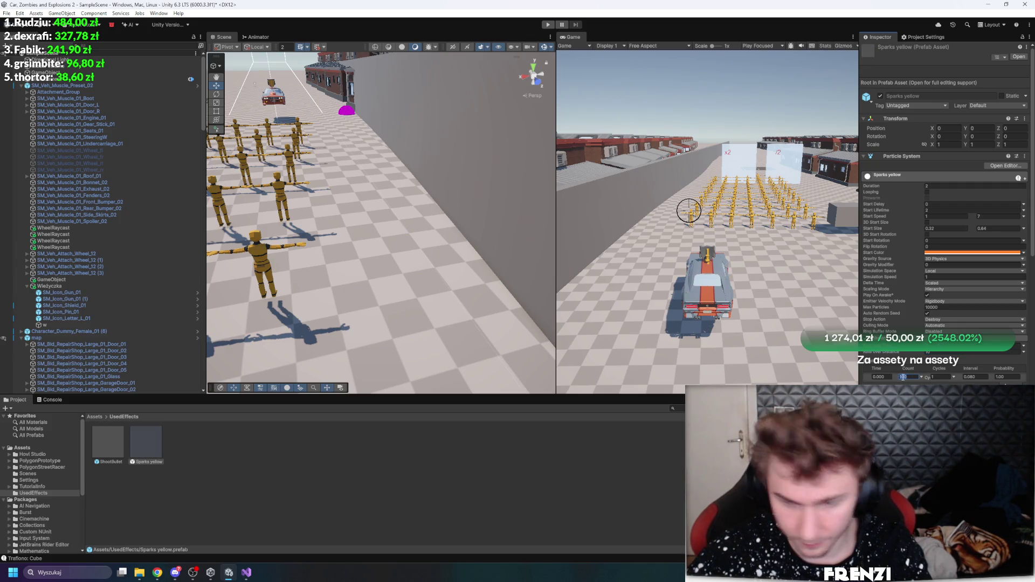
text(10)
Test the 10-particle bursts, then shorten Duration to 0.5 and replay
click(547, 24)
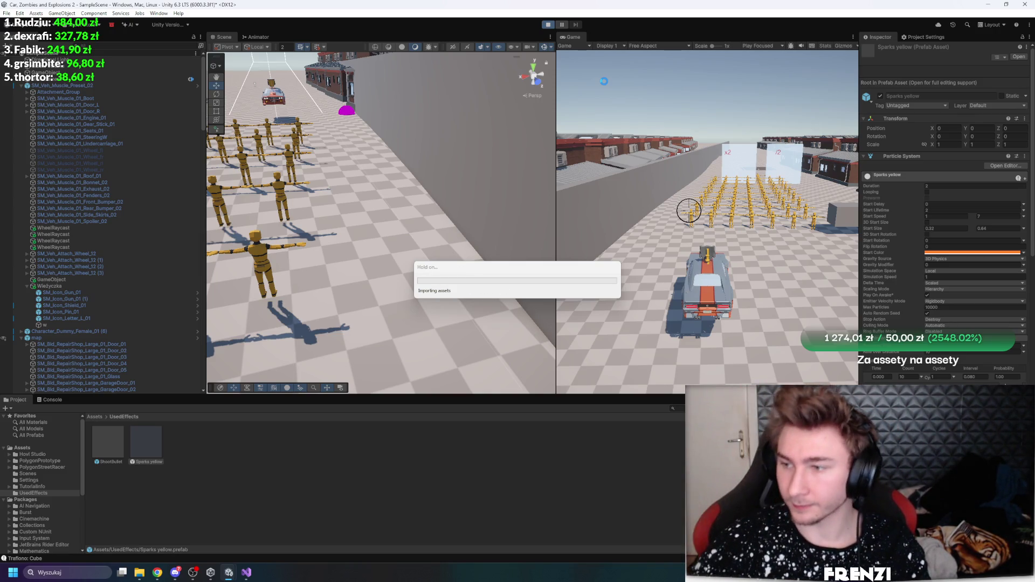
mouse_move(629, 113)
mouse_down()
mouse_move(682, 197)
mouse_move(759, 131)
mouse_up()
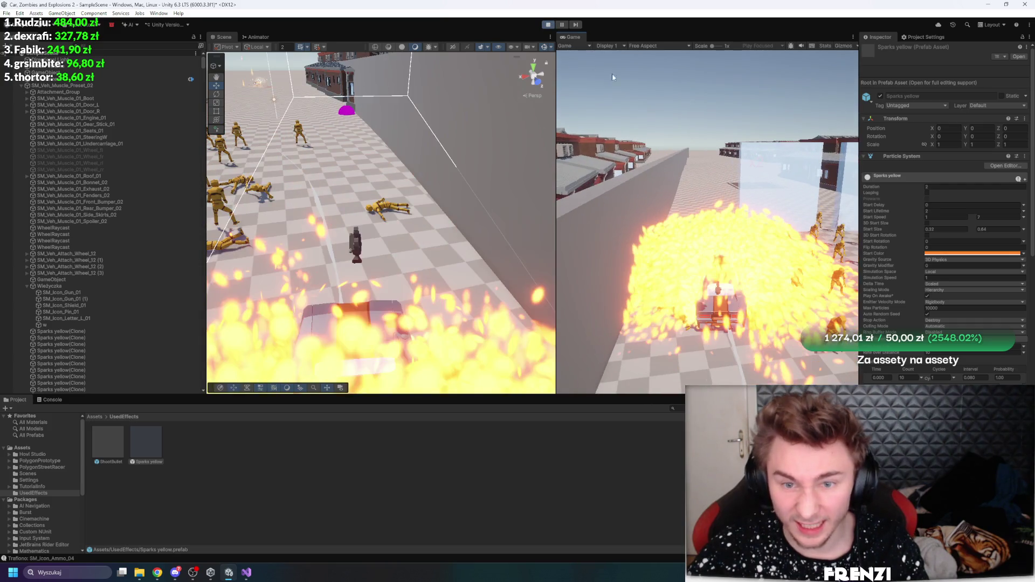
click(548, 24)
click(948, 187)
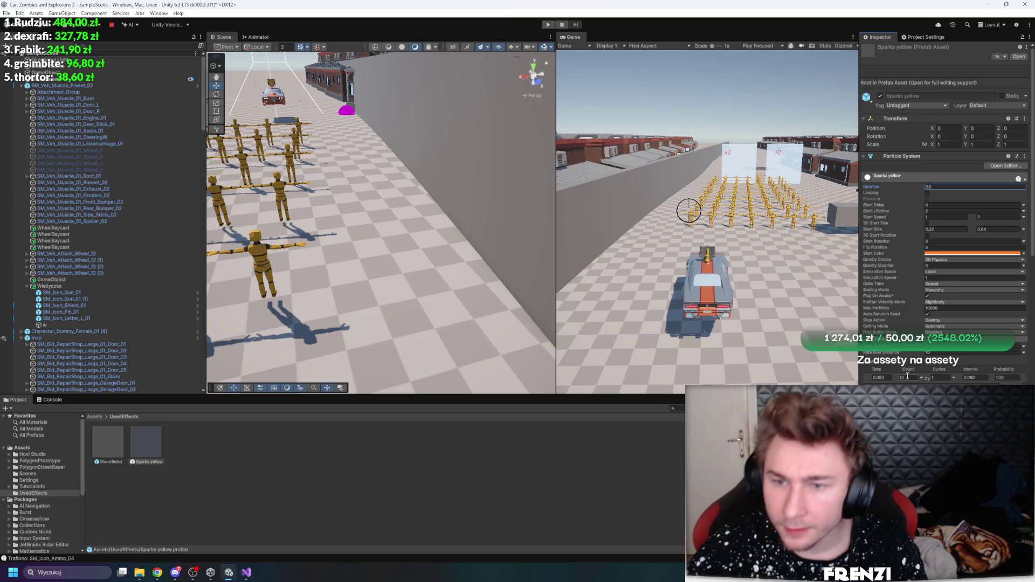
click(548, 24)
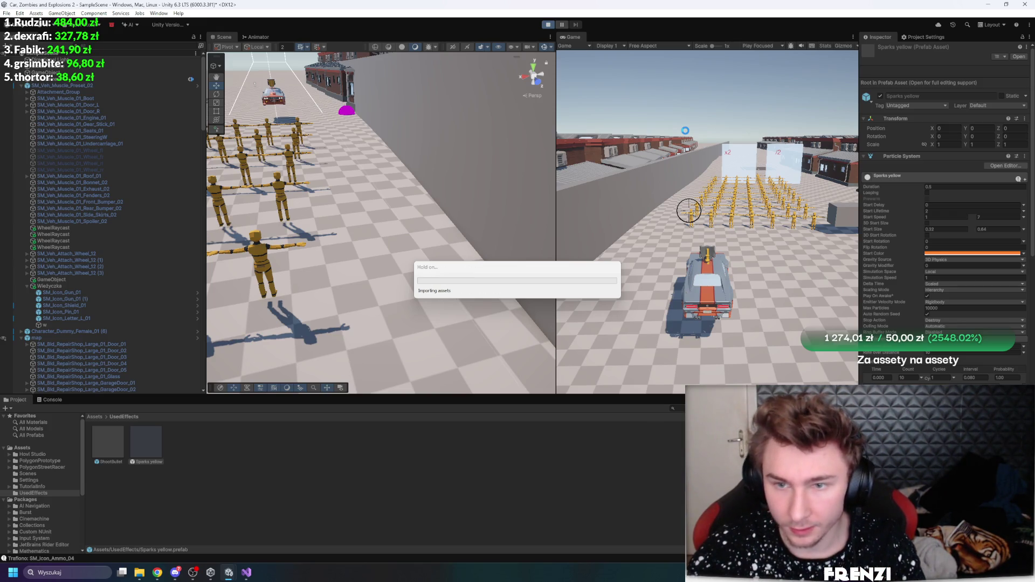
Inspect the car and spark clones during play, then stop and set Sparks yellow Simulation Space to World
click(655, 153)
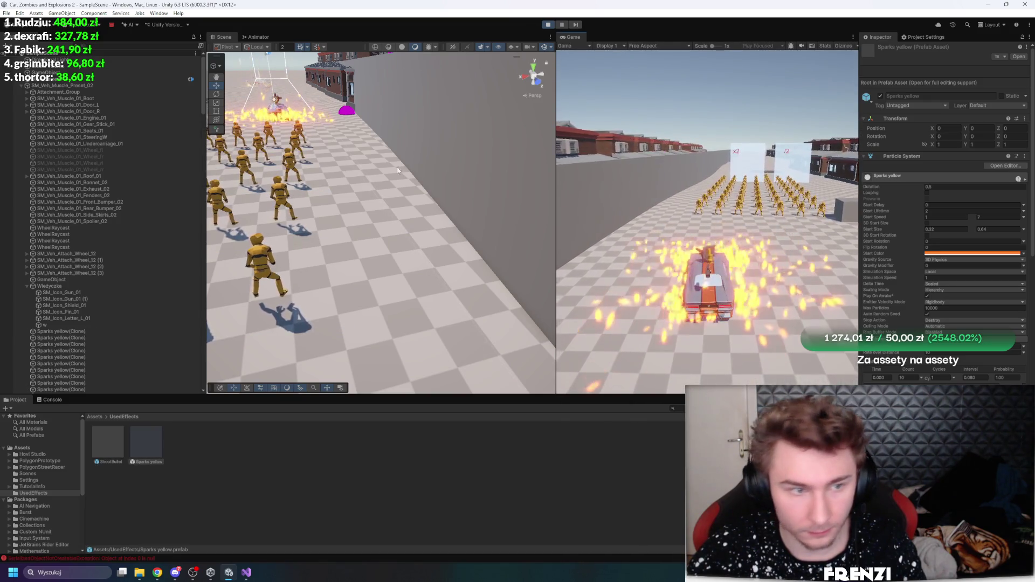
scroll(103, 170, down, 3)
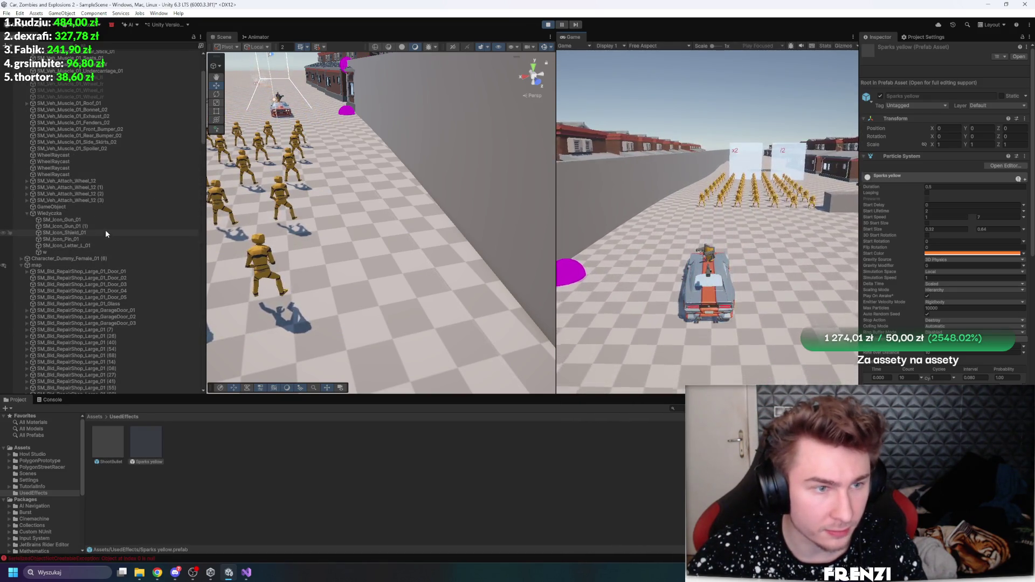
scroll(102, 244, up, 3)
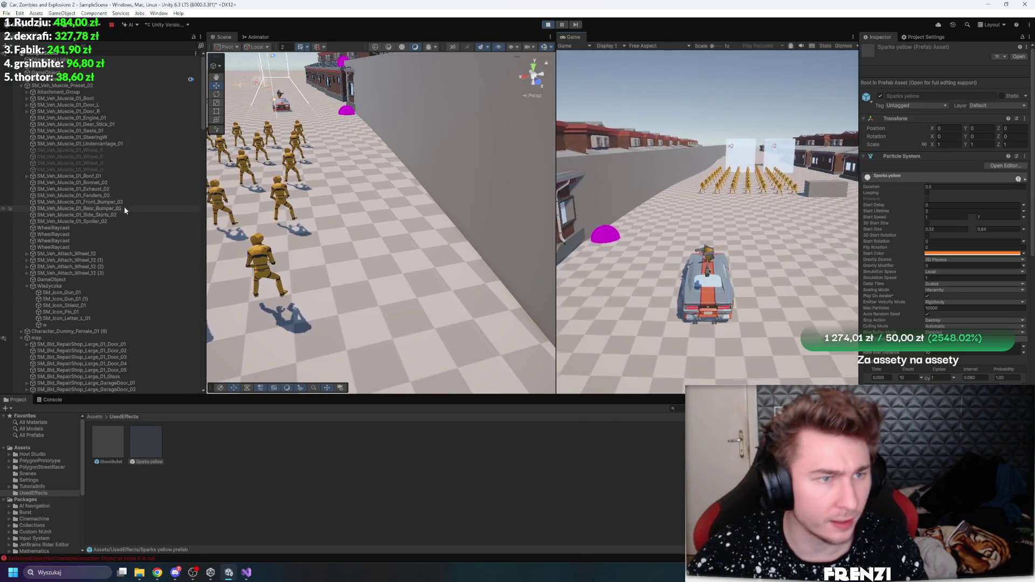
click(67, 88)
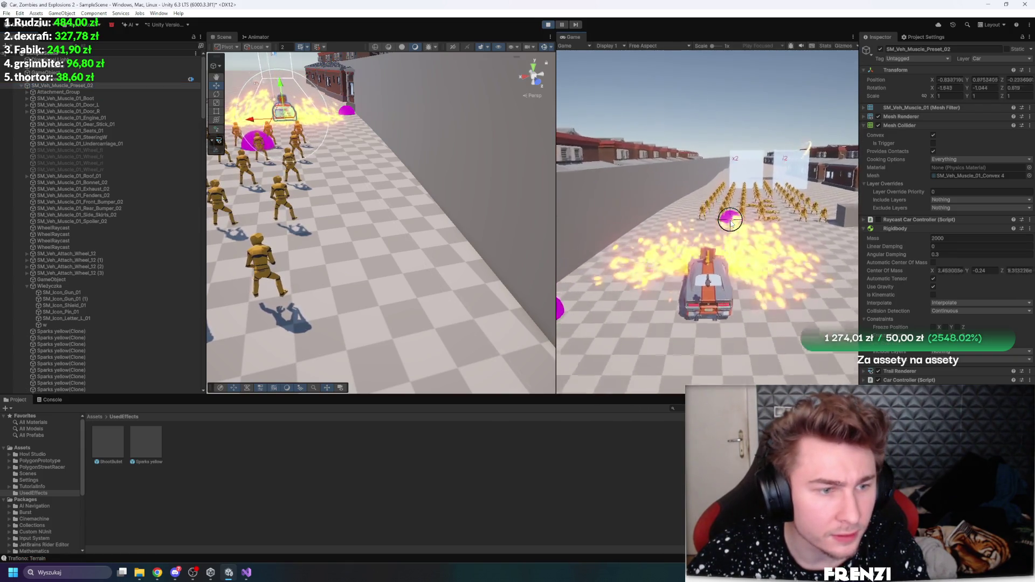
scroll(176, 228, down, 10)
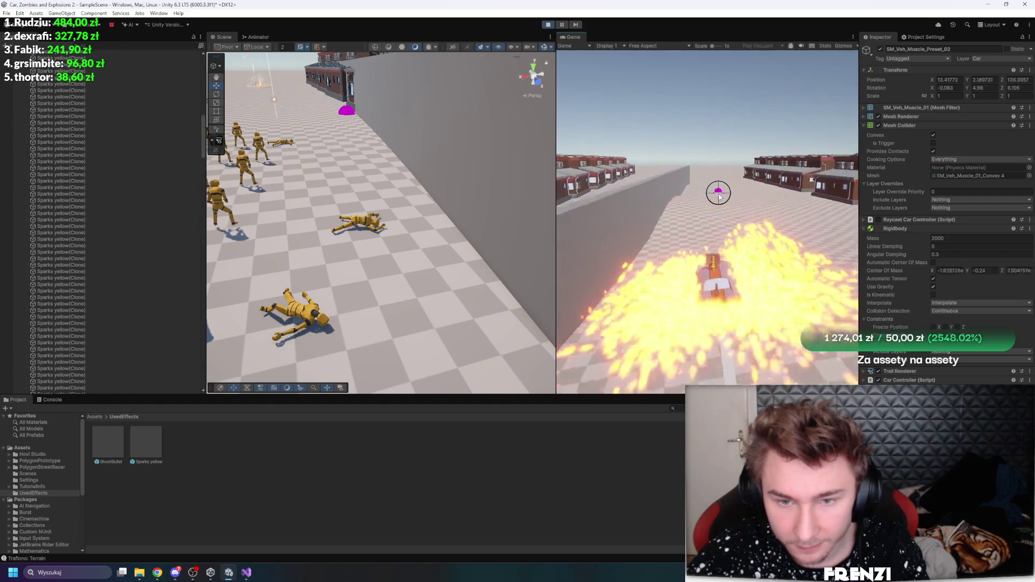
key(ctrl+p)
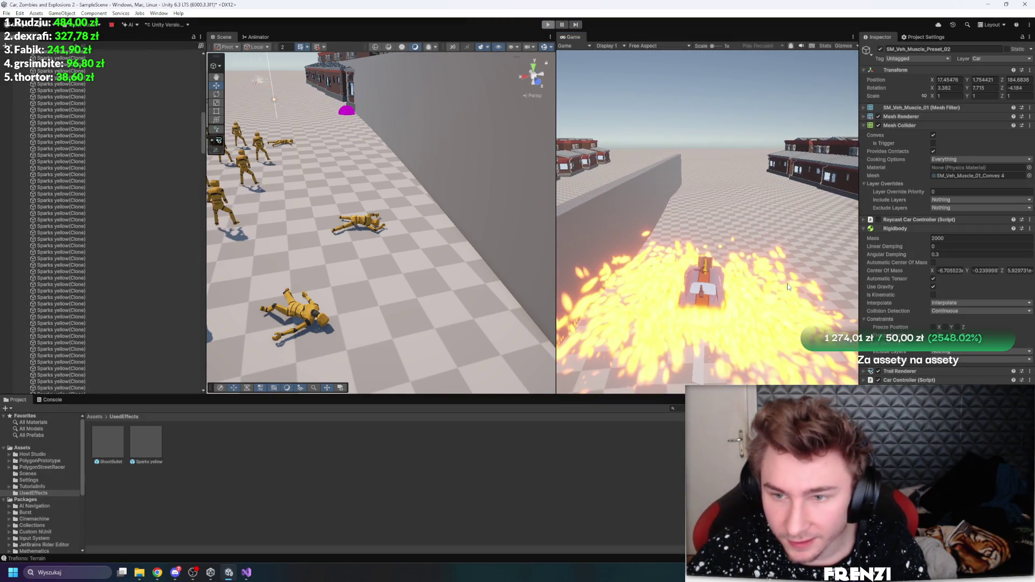
click(142, 452)
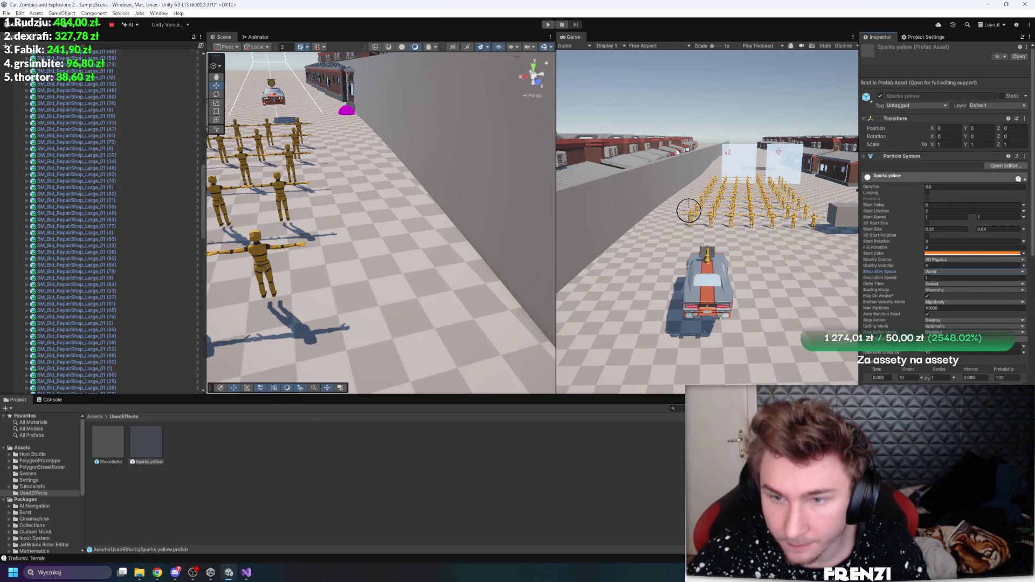
Play with the Game view maximised, drive along the wall, then restart the game from the start
click(552, 25)
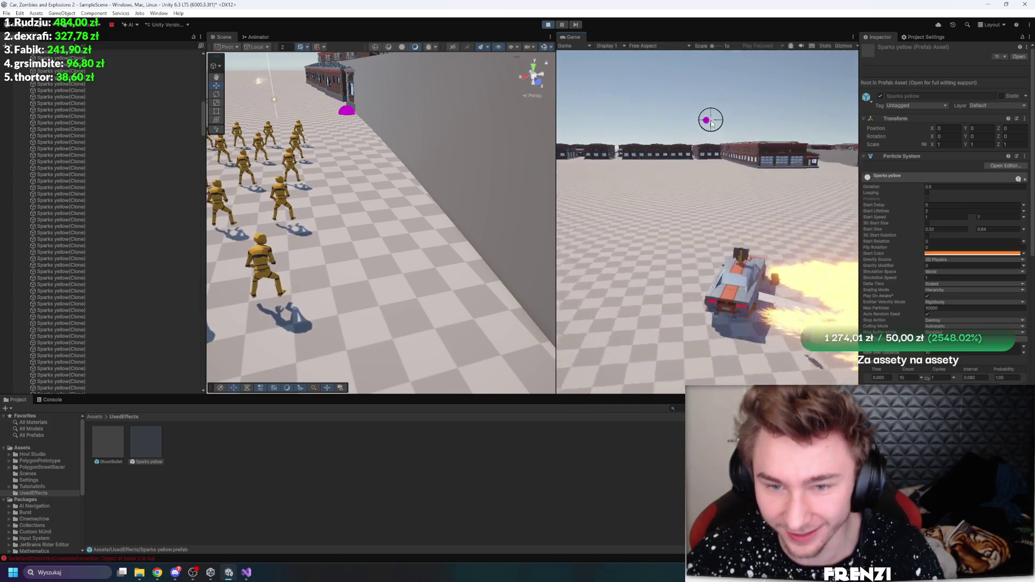
double_click(579, 37)
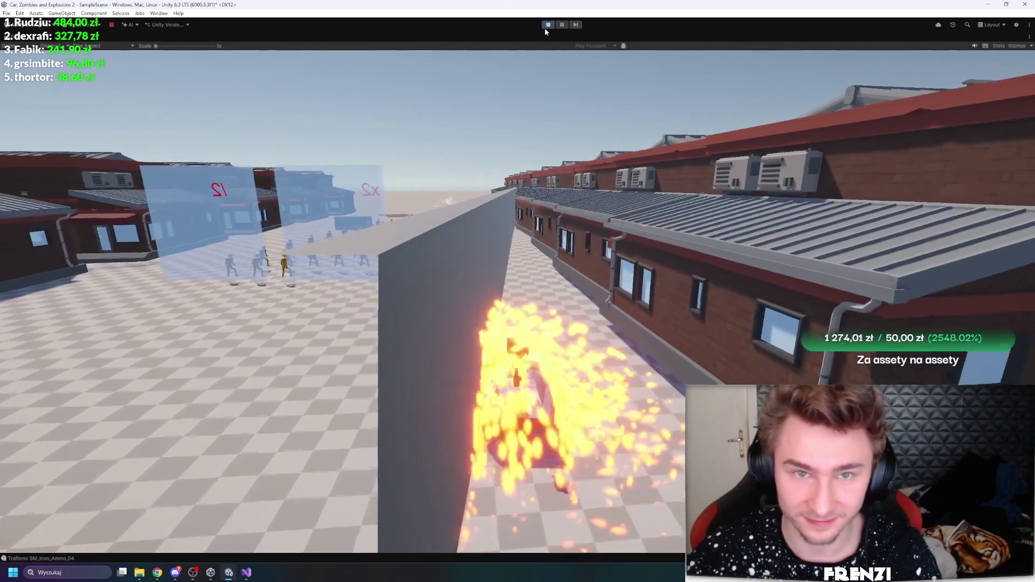
click(546, 27)
click(545, 27)
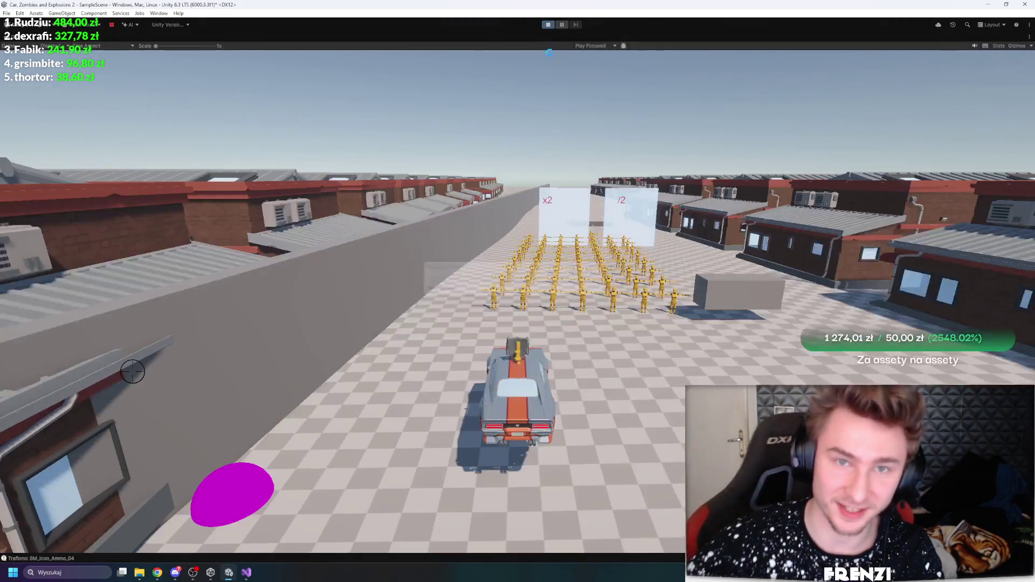
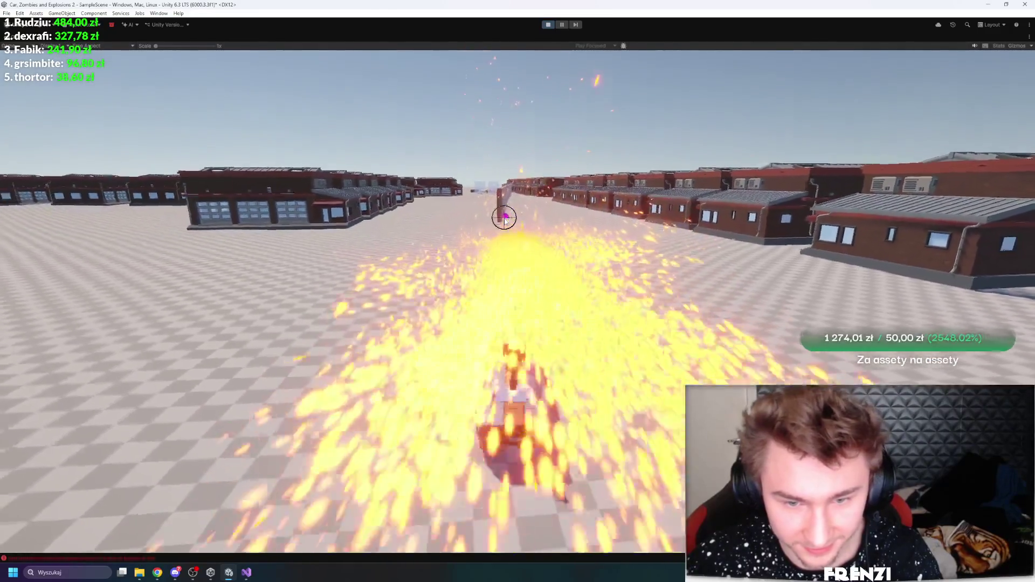
Stop the running sparks play test and return to the editor with the car at rest
click(547, 26)
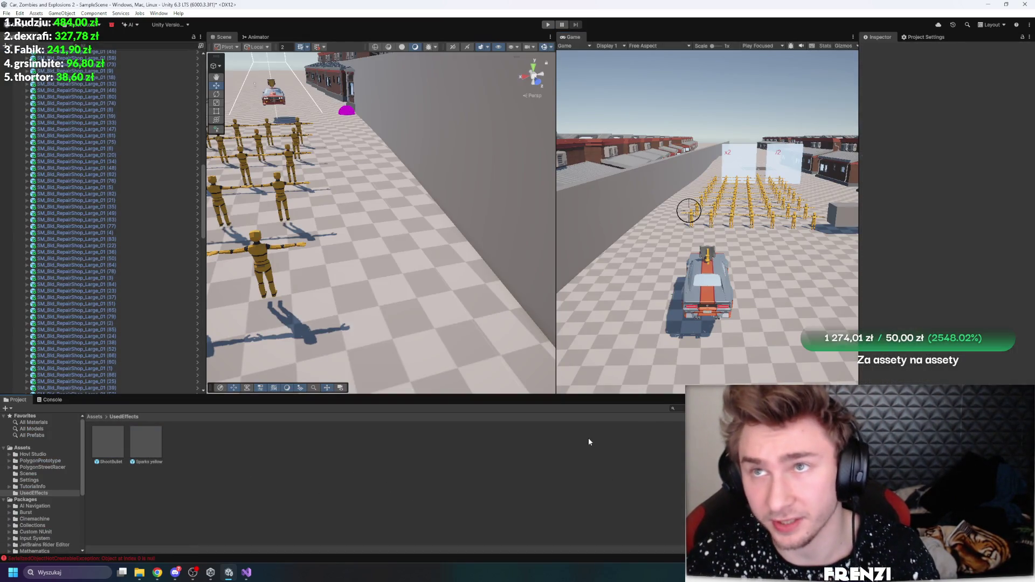
Open the Sparks yellow prefab and make Start Lifetime random between two constants, minimum 0.25
double_click(154, 439)
click(955, 161)
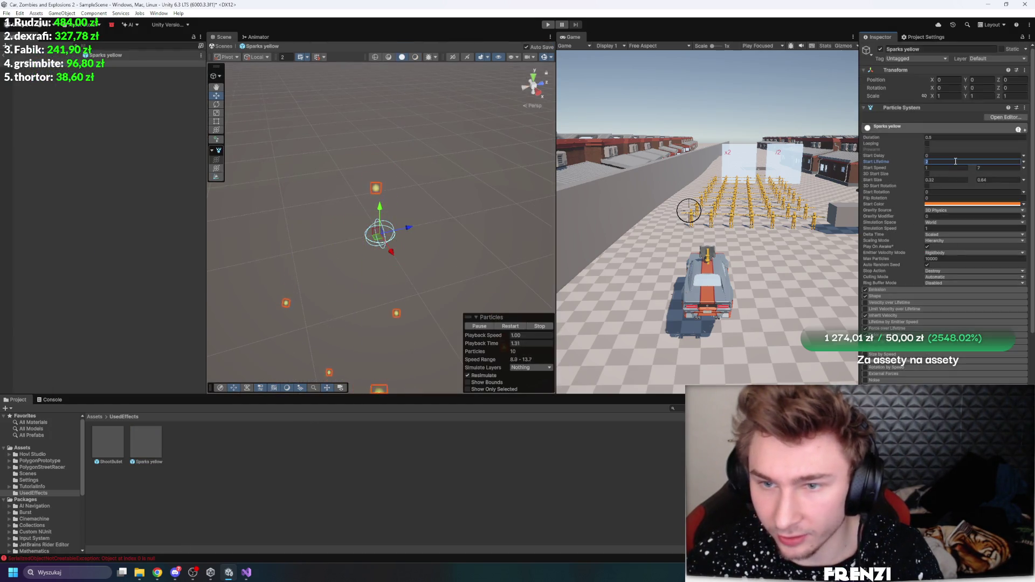
click(1025, 162)
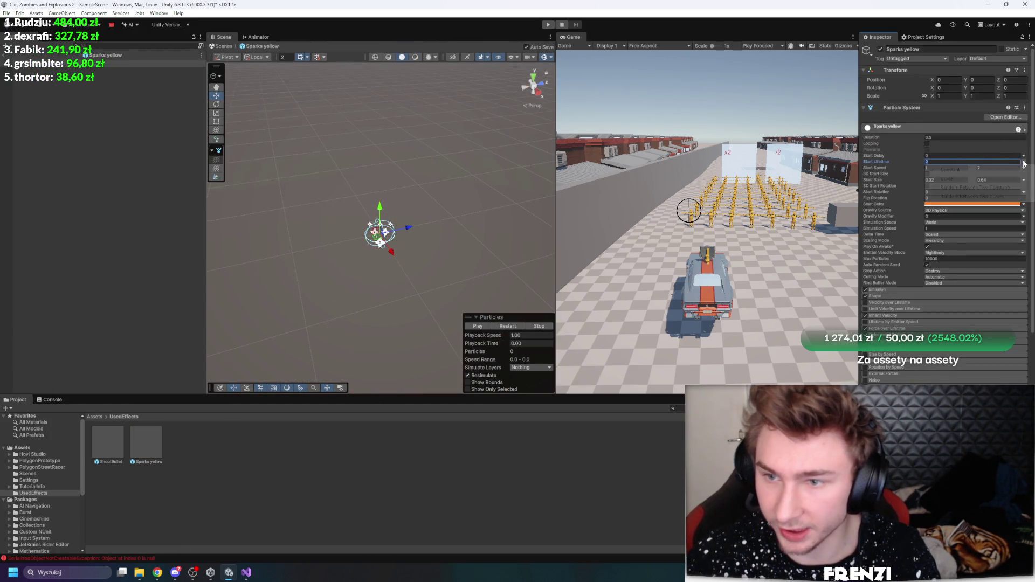
click(989, 188)
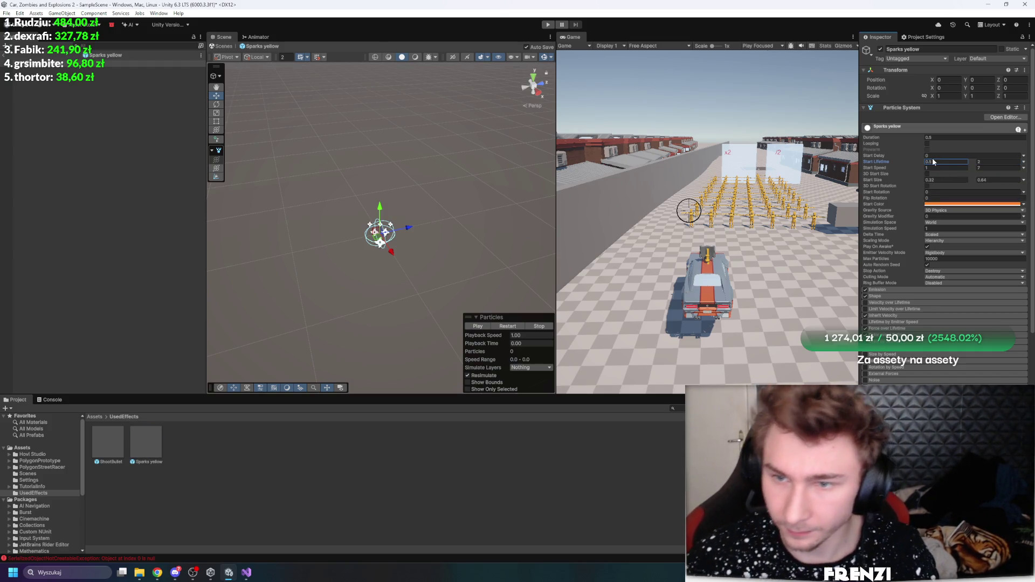
click(935, 162)
text(0.25)
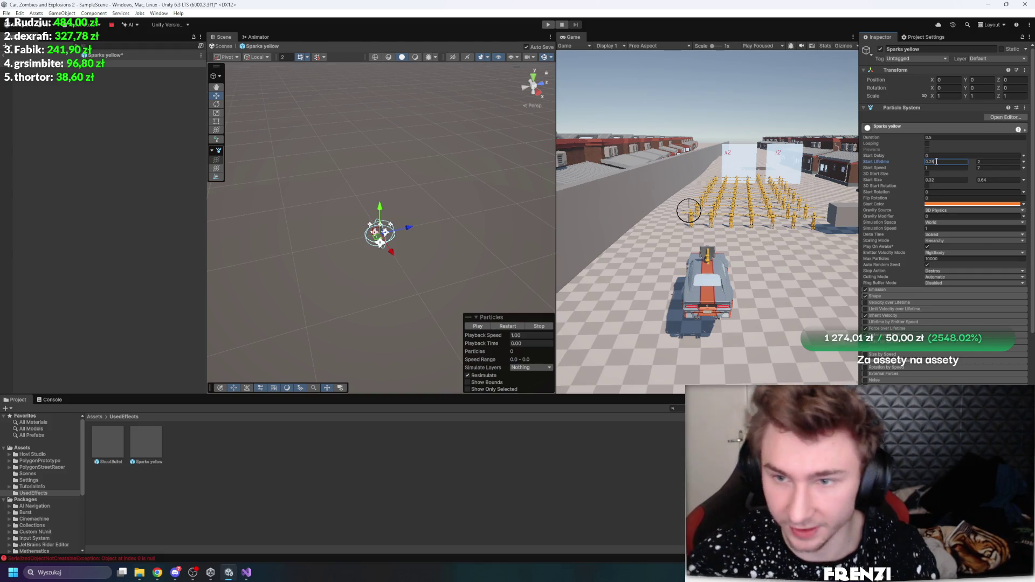
Set the particle Duration to 0.2 and expand Emission to edit Rate over Distance
click(950, 138)
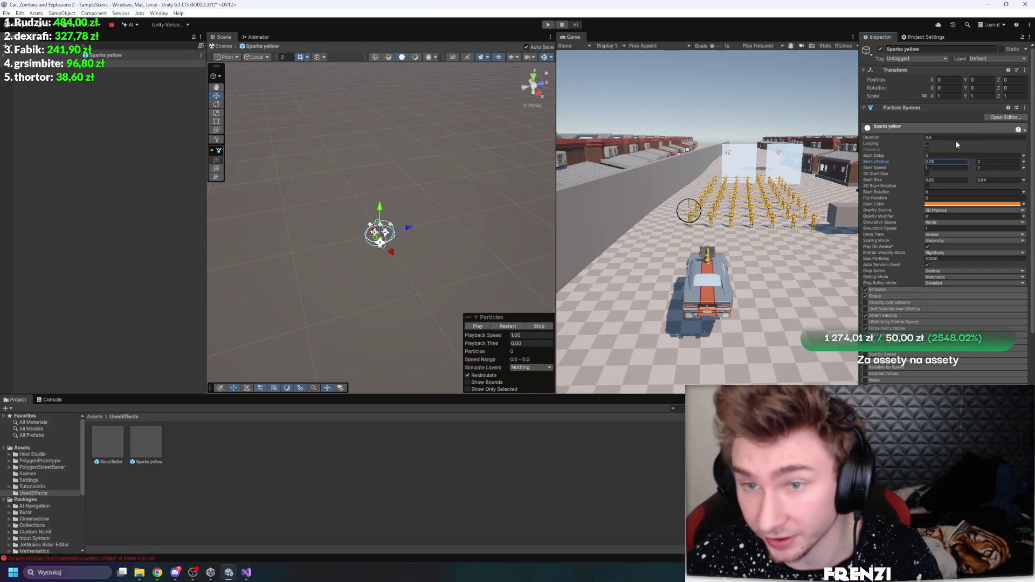
text(0.2)
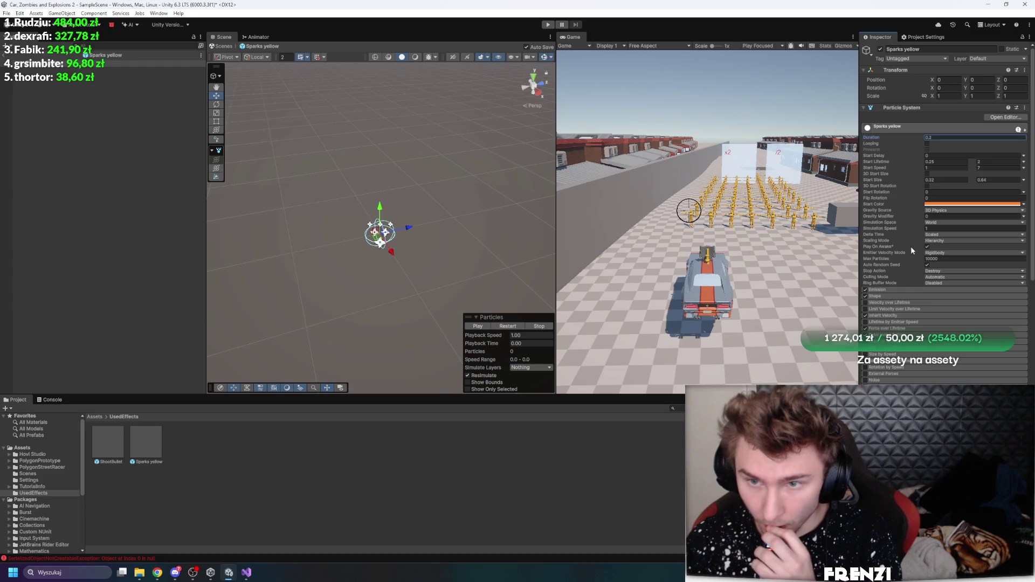
click(886, 292)
click(945, 303)
Set Rate over Distance to 4, play the preview, and lower the Start Size maximum to 0.32
text(4)
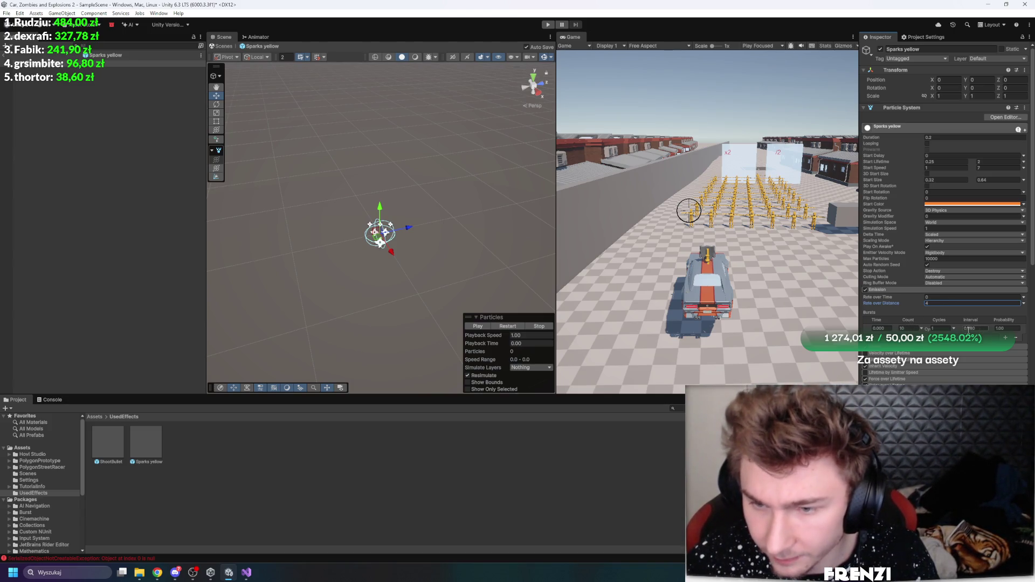
click(504, 326)
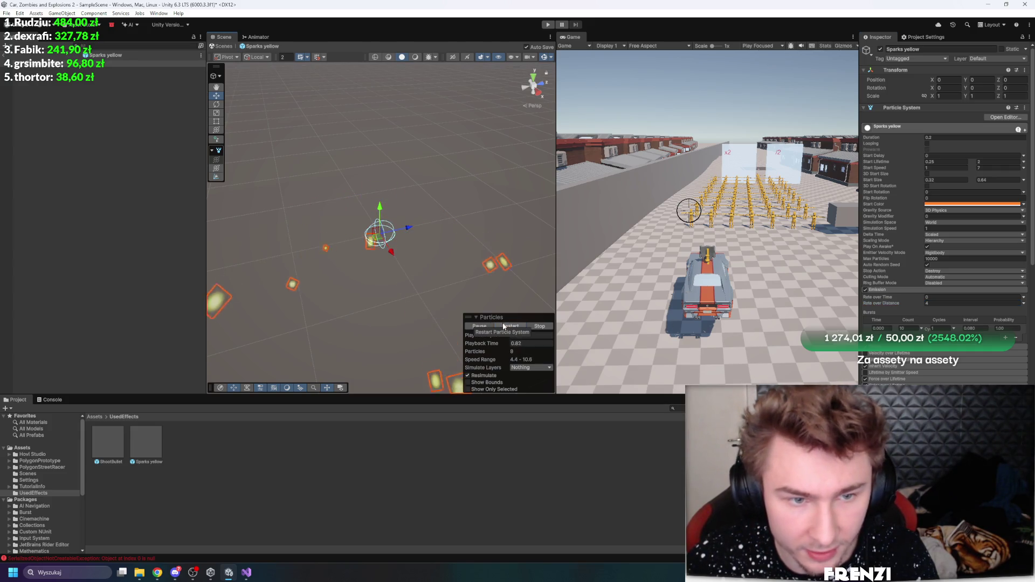
text(0.32)
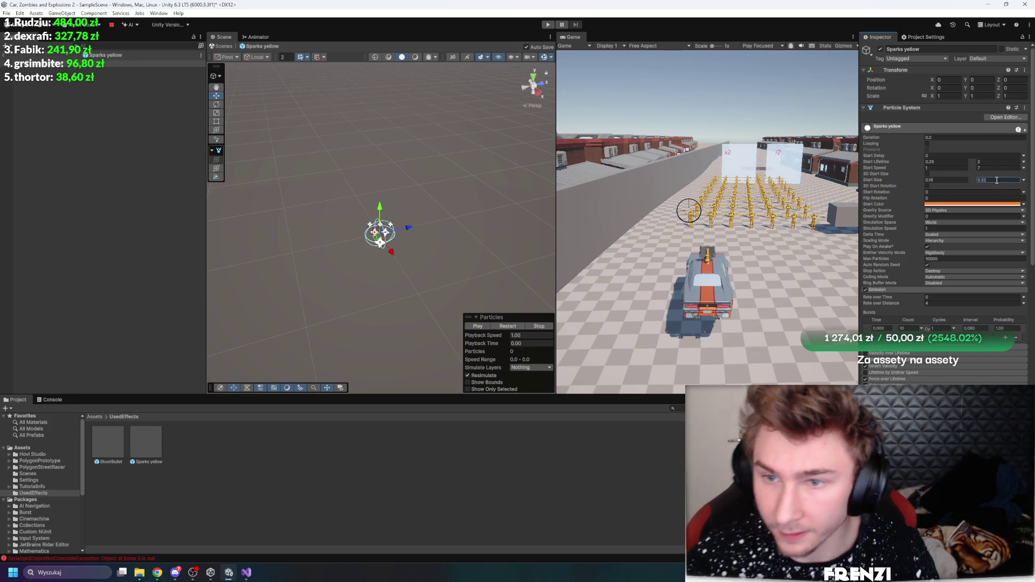
key(Tab)
Set Start Speed minimum to 0, randomize the Inherit Velocity multiplier between two constants, and enter play mode
text(0)
scroll(924, 230, down, 2)
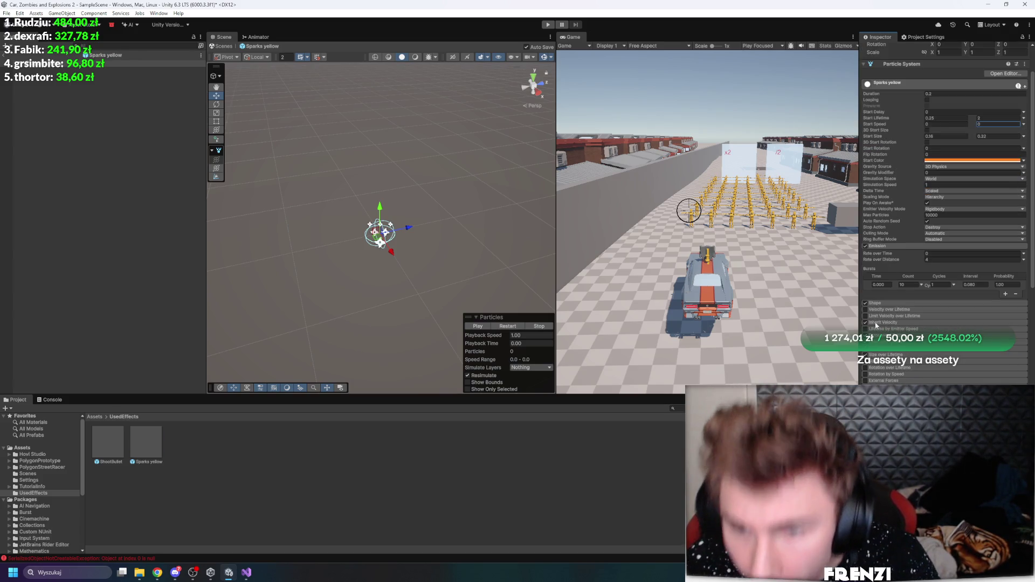
click(1023, 336)
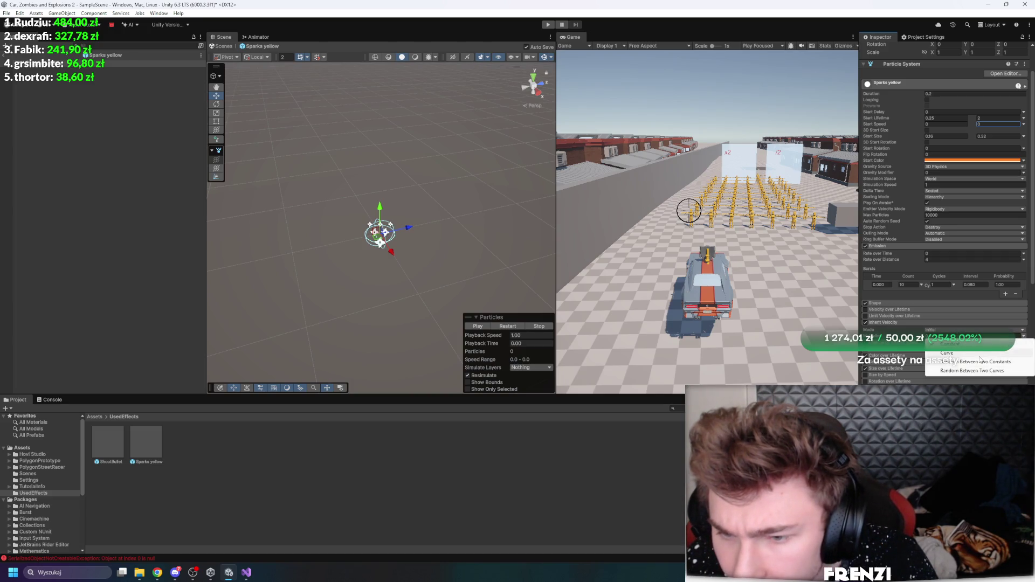
click(987, 361)
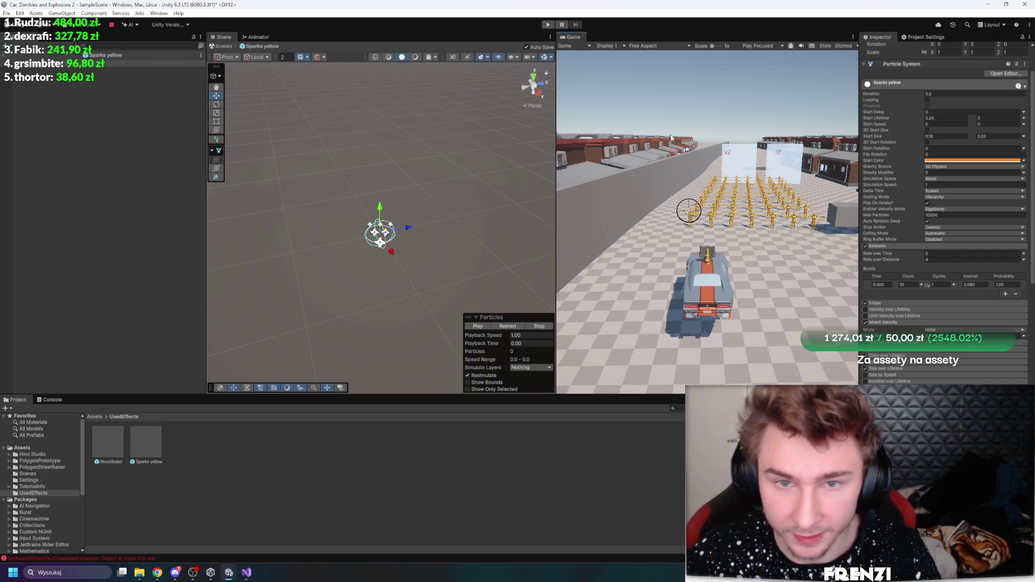
key(ctrl+p)
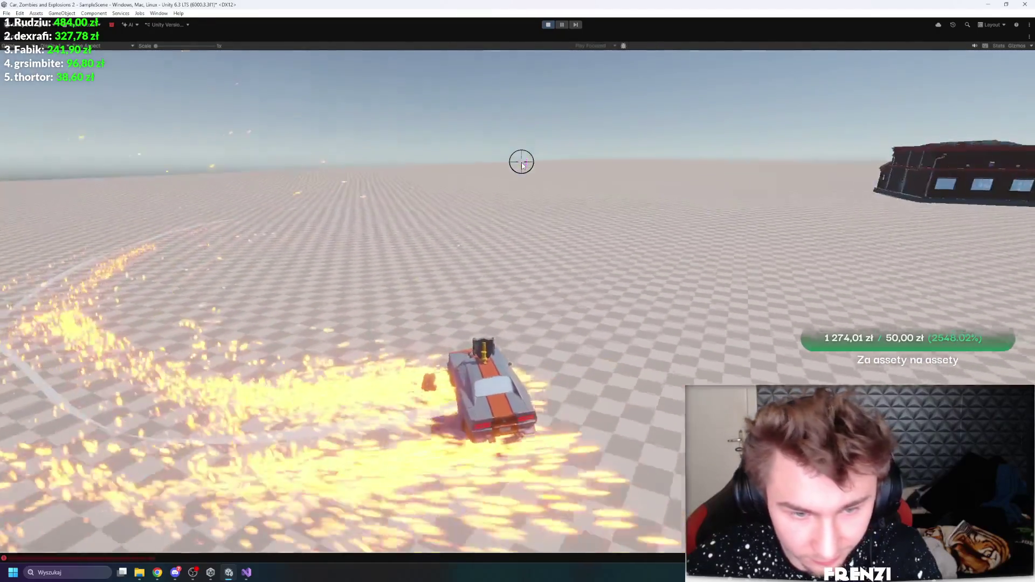
Drive the car with WASD along the grey wall to check the sparks, then stop play mode
key(d)
key(d)
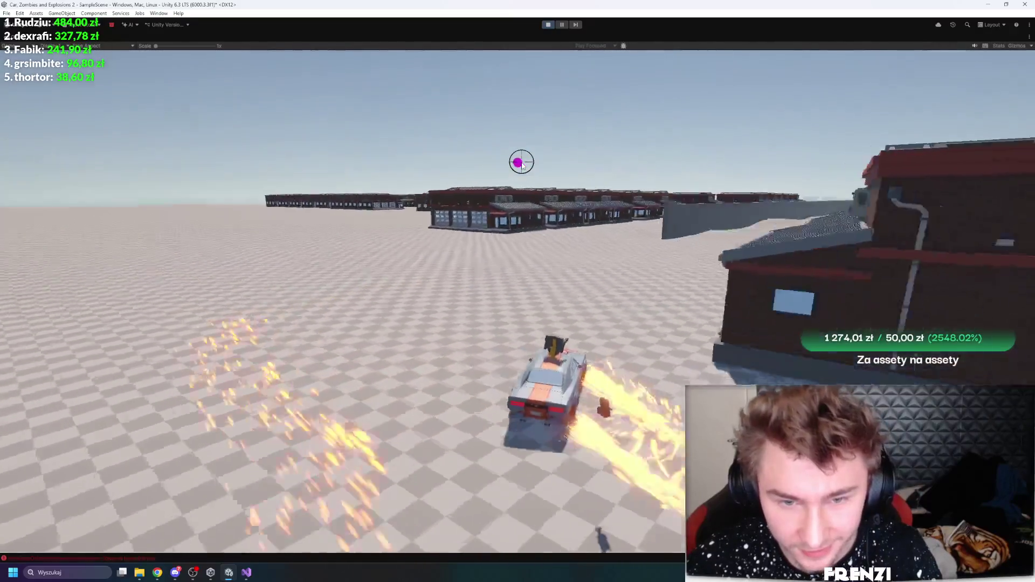
key(w)
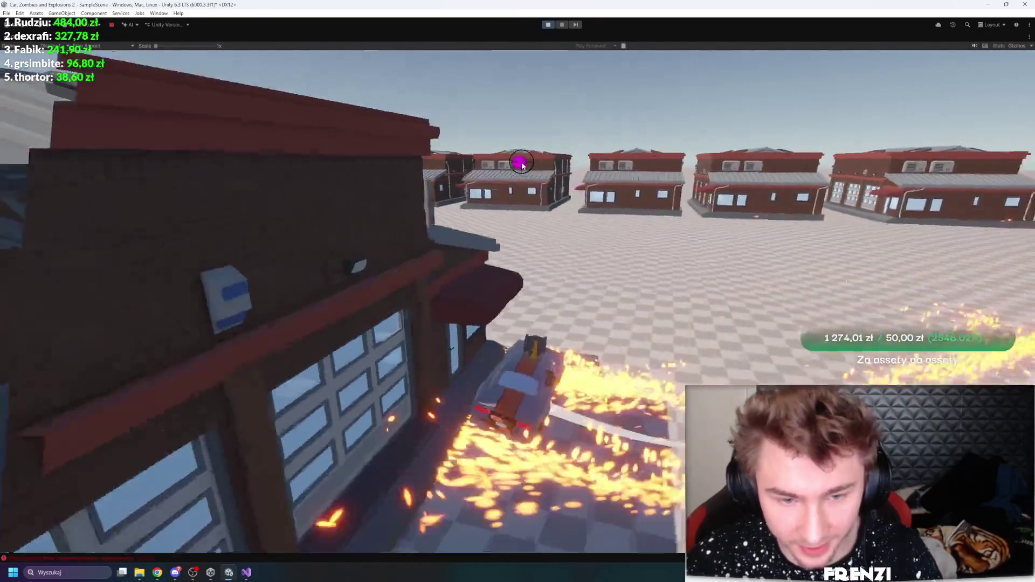
key(a)
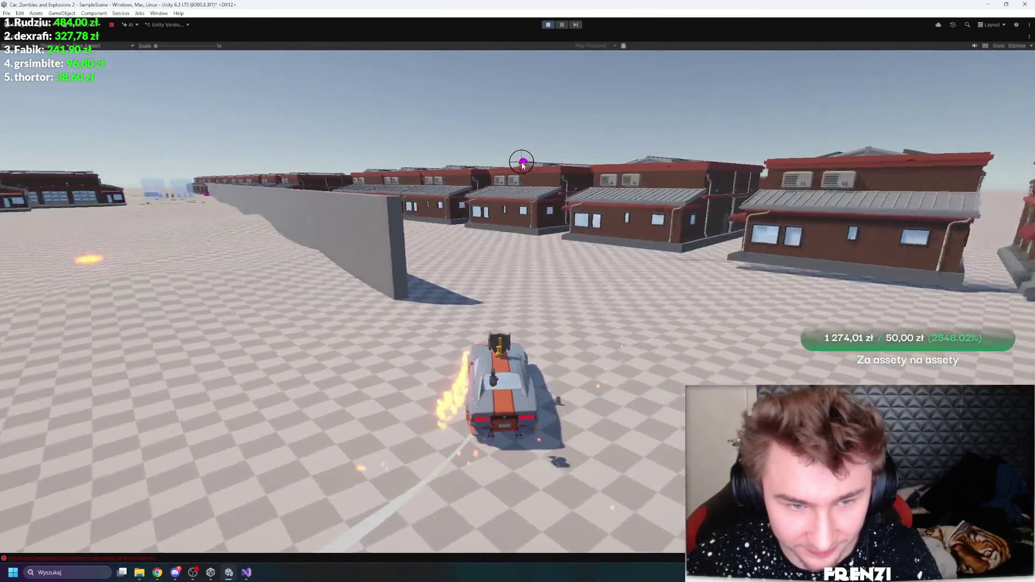
key(w)
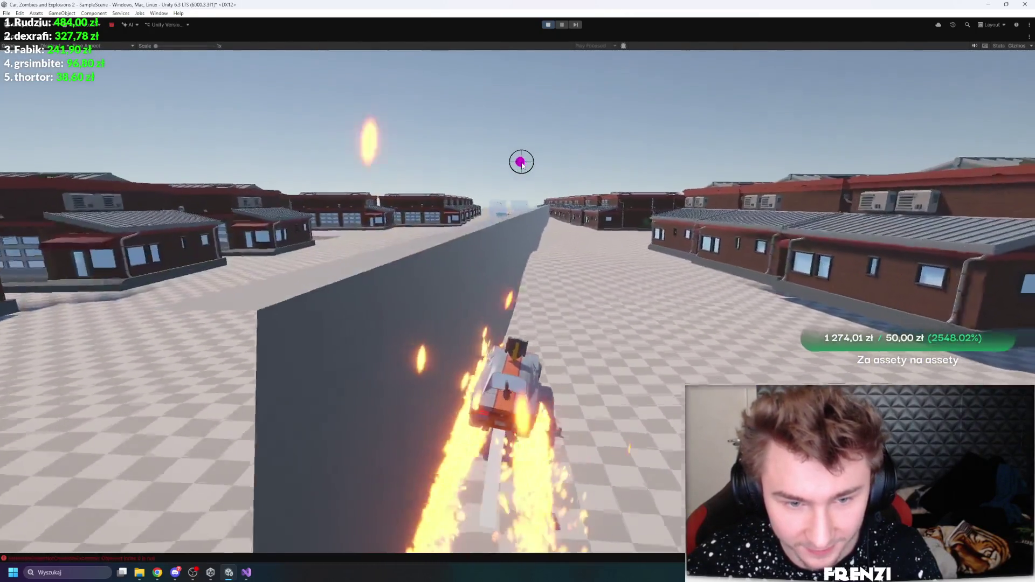
key(w)
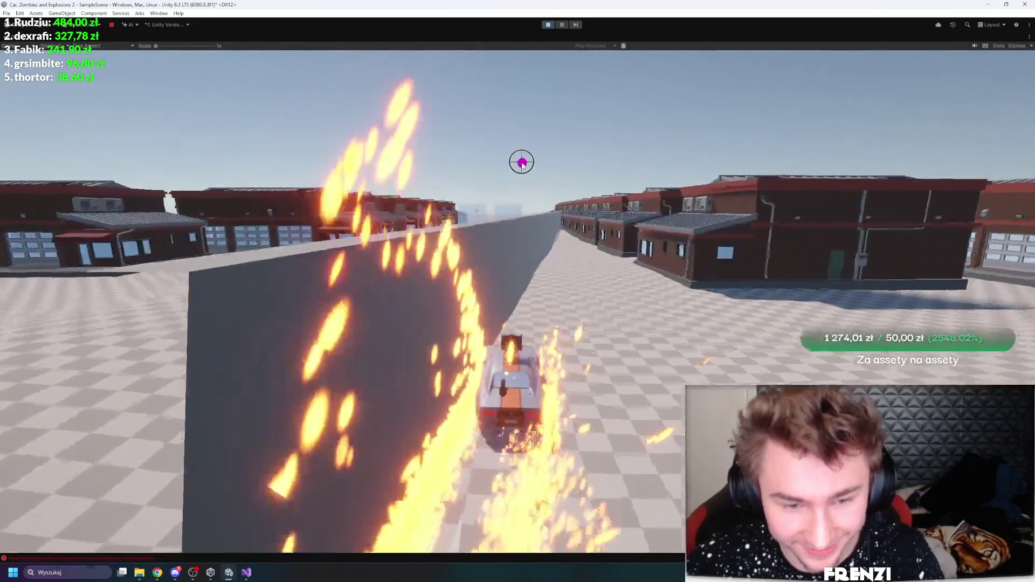
key(w)
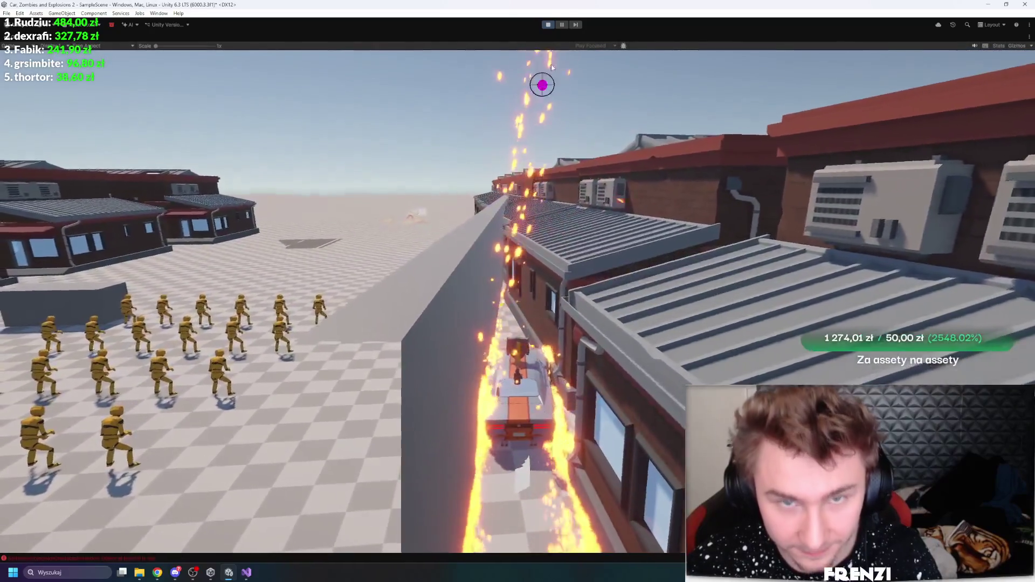
click(548, 24)
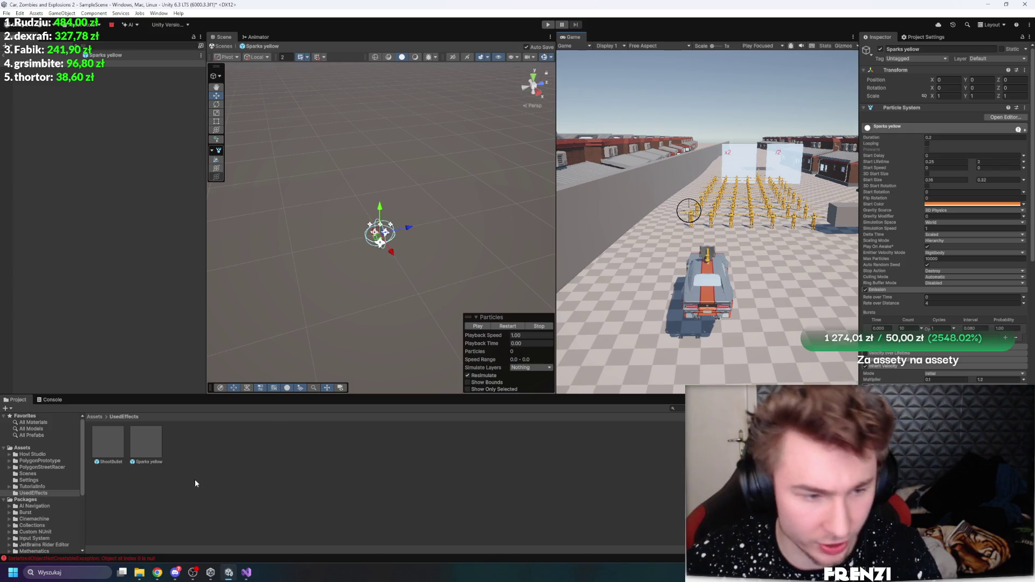
Reopen the Sparks yellow prefab and restart its particle preview
click(96, 444)
double_click(139, 447)
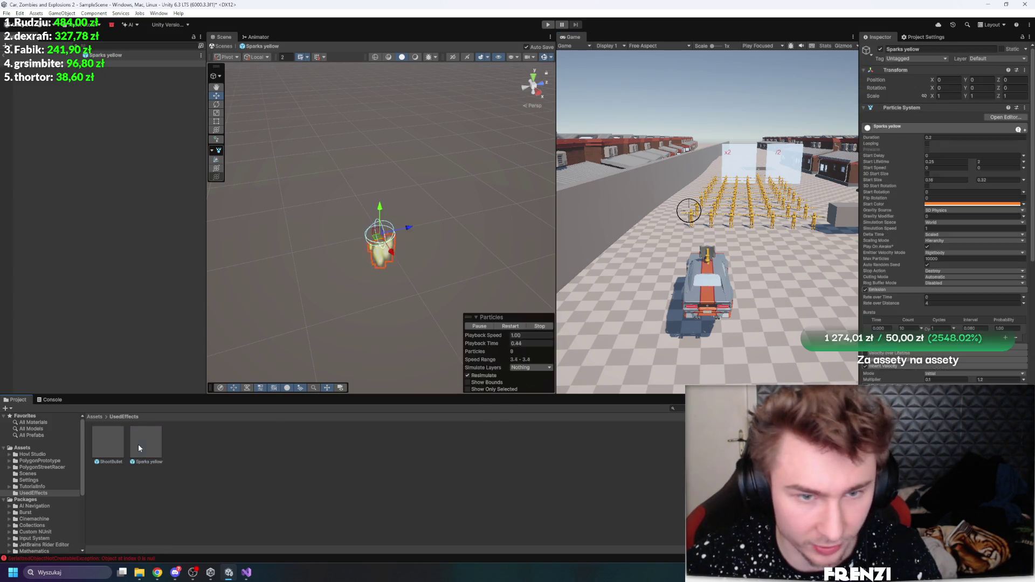
click(507, 326)
click(507, 326)
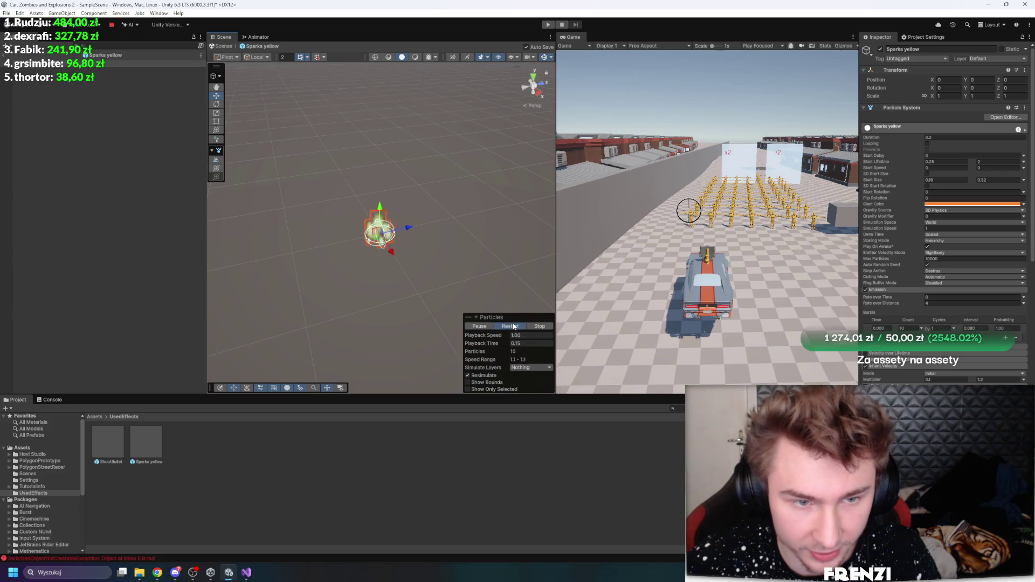
click(507, 326)
scroll(944, 184, down, 5)
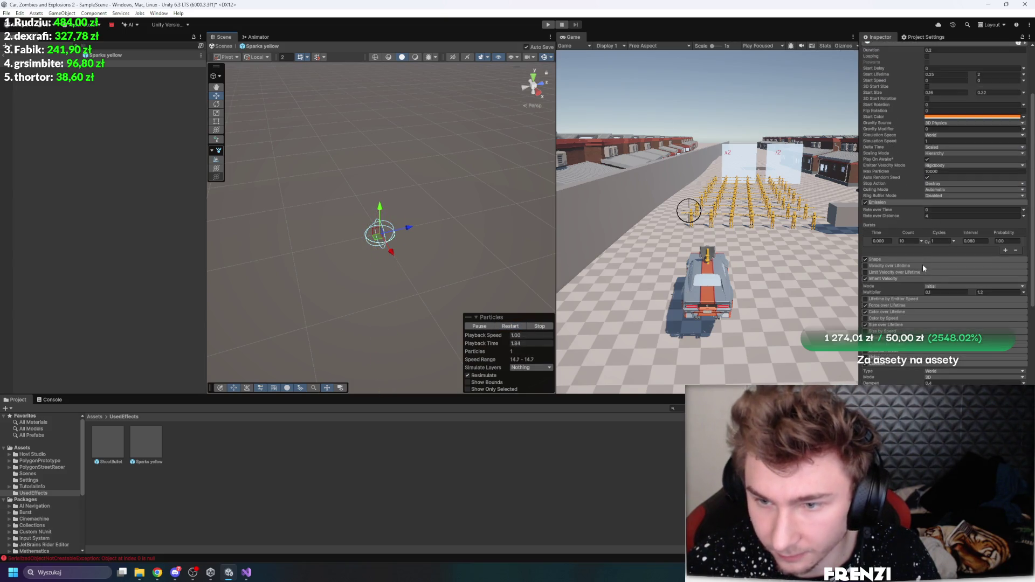
scroll(941, 311, down, 3)
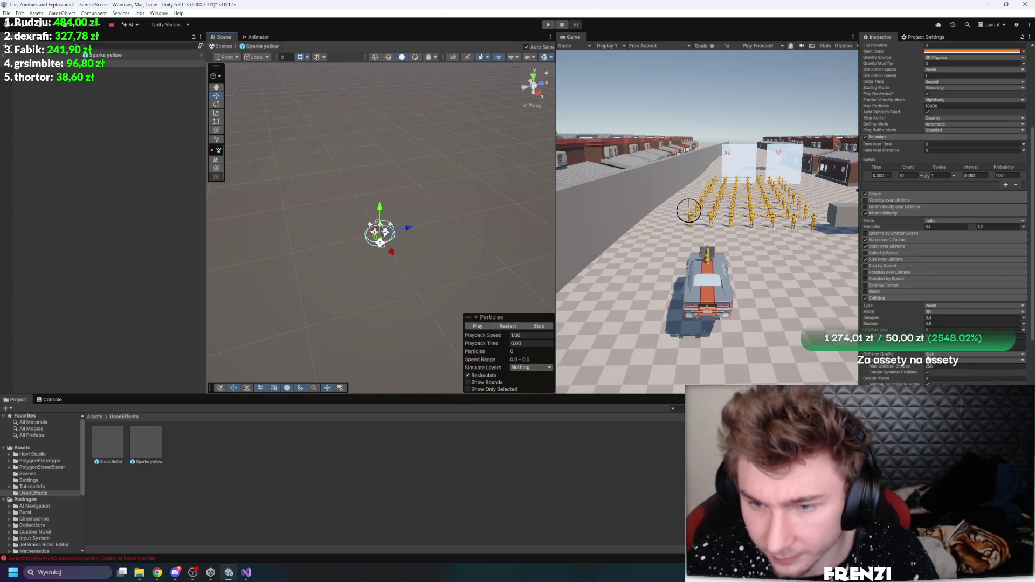
Make Collision Bounce random between two constants with a maximum of 0.9
click(1023, 324)
click(971, 341)
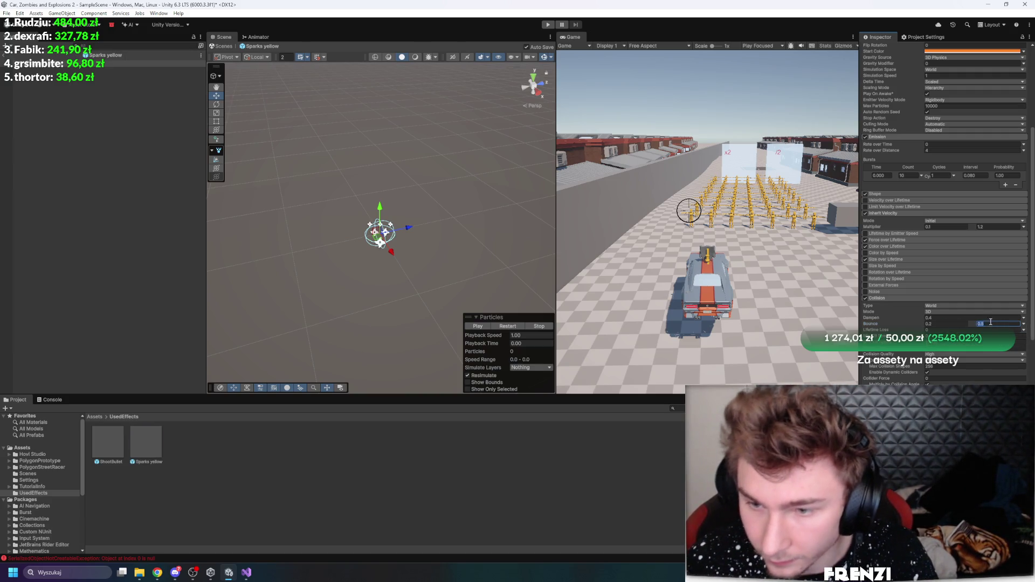
text(0.0)
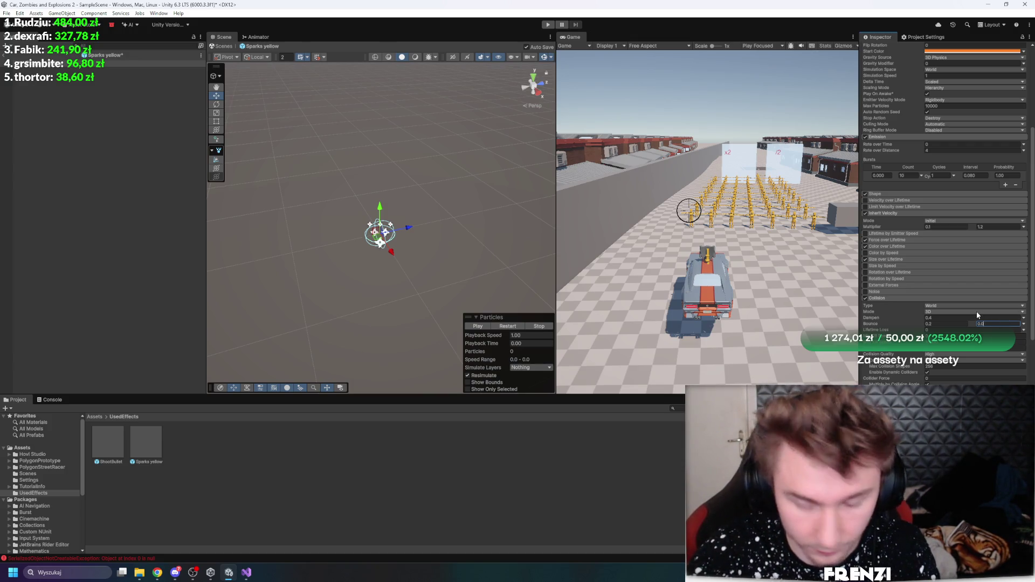
key(BackSpace)
text(9)
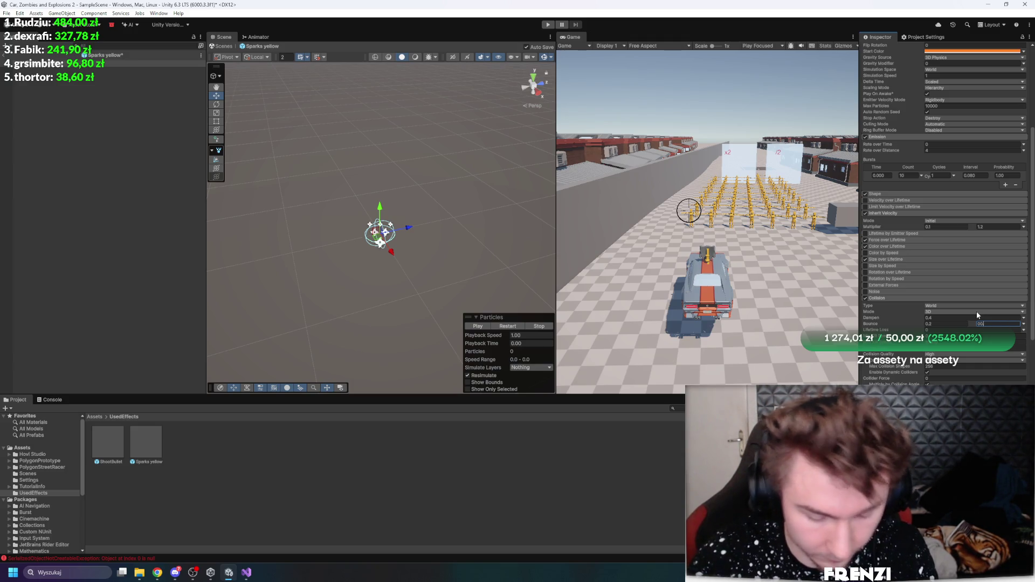
double_click(993, 324)
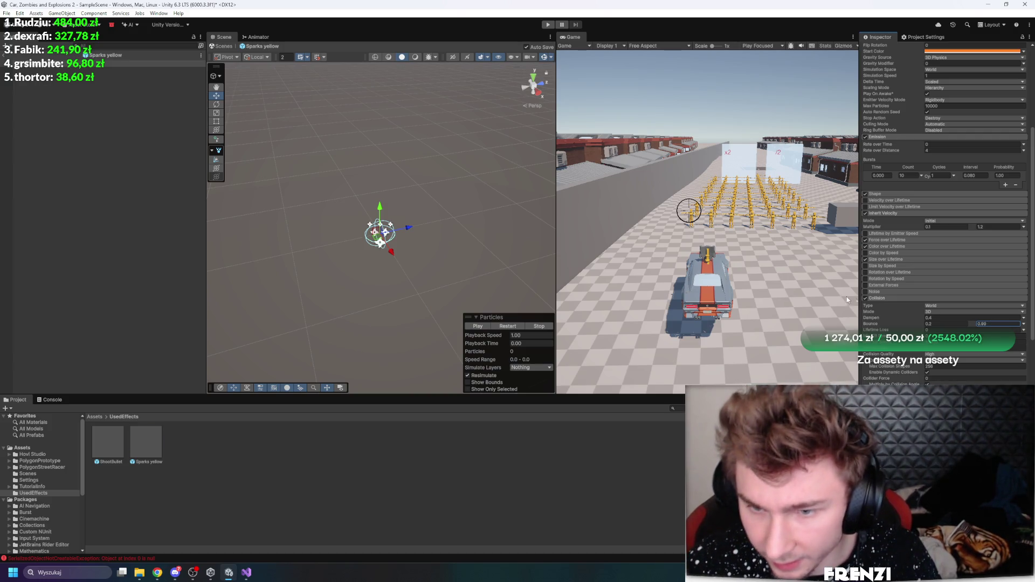
Expand the Sparks yellow Shape module, then maximize the Game view while the game runs
scroll(904, 300, up, 5)
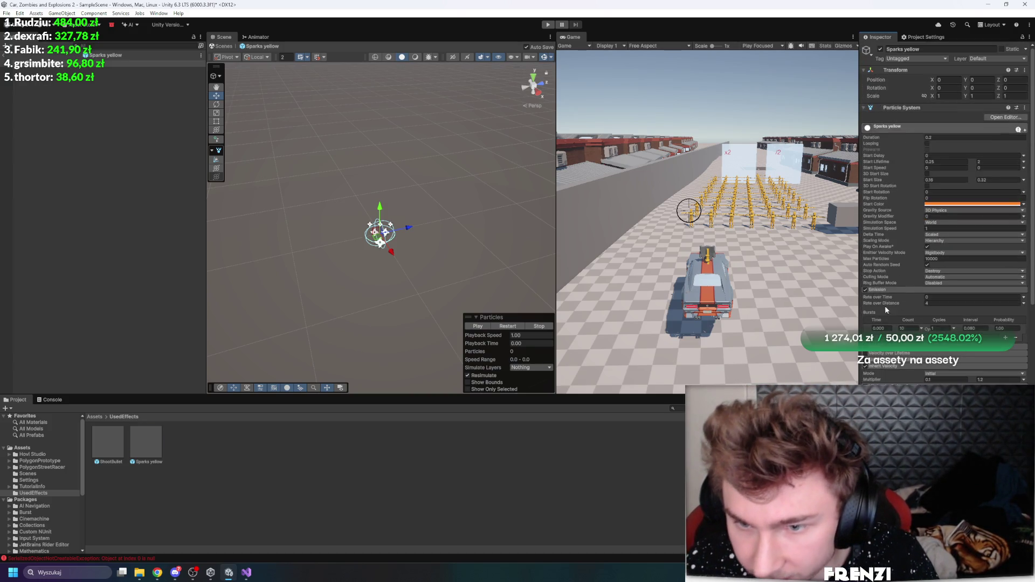
click(892, 351)
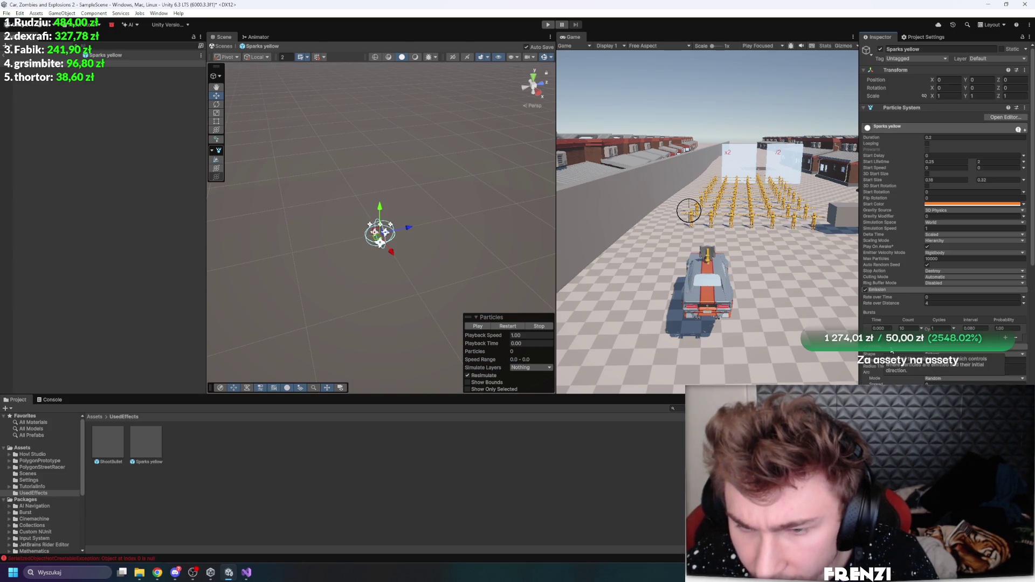
scroll(890, 376, down, 5)
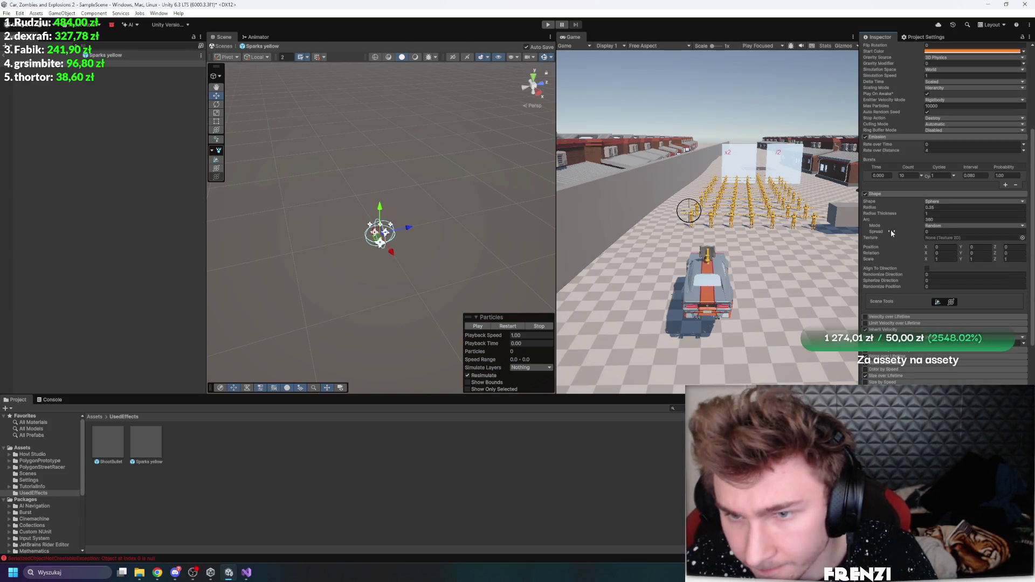
mouse_move(873, 216)
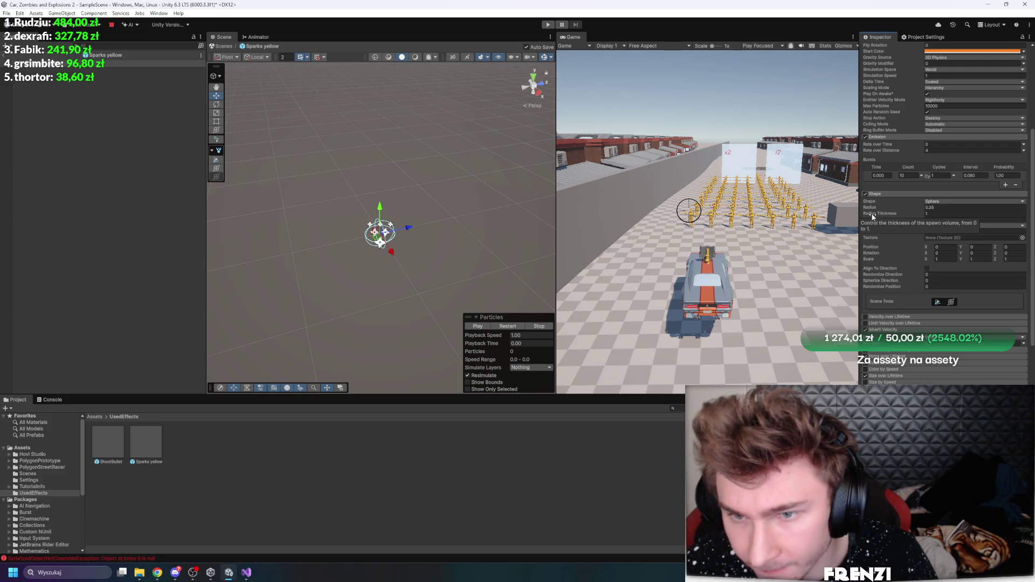
scroll(883, 223, up, 4)
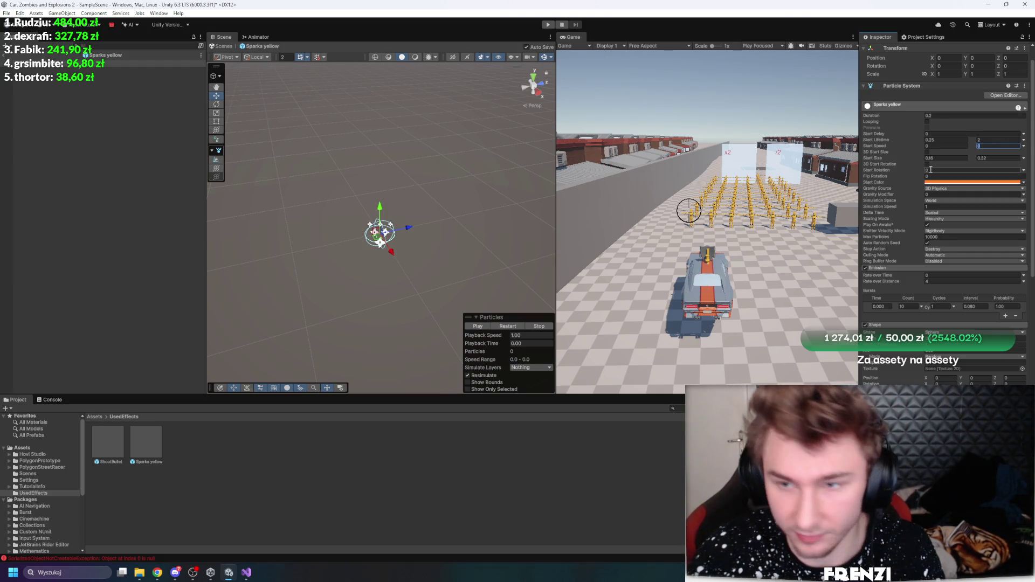
key(shift+space)
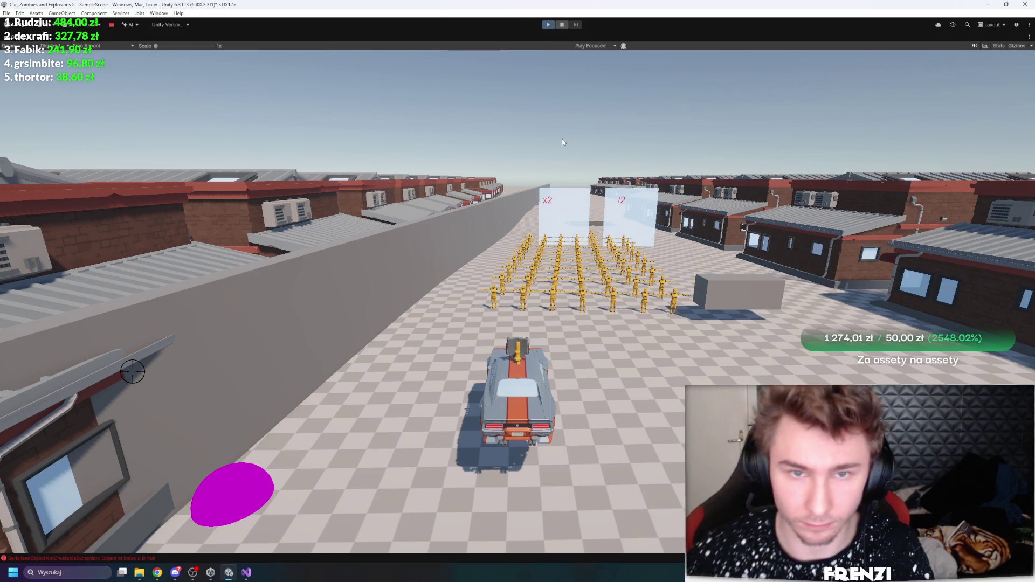
Drive and fire the car's gun to test the sparks, then stop play and restore the full layout
click(538, 181)
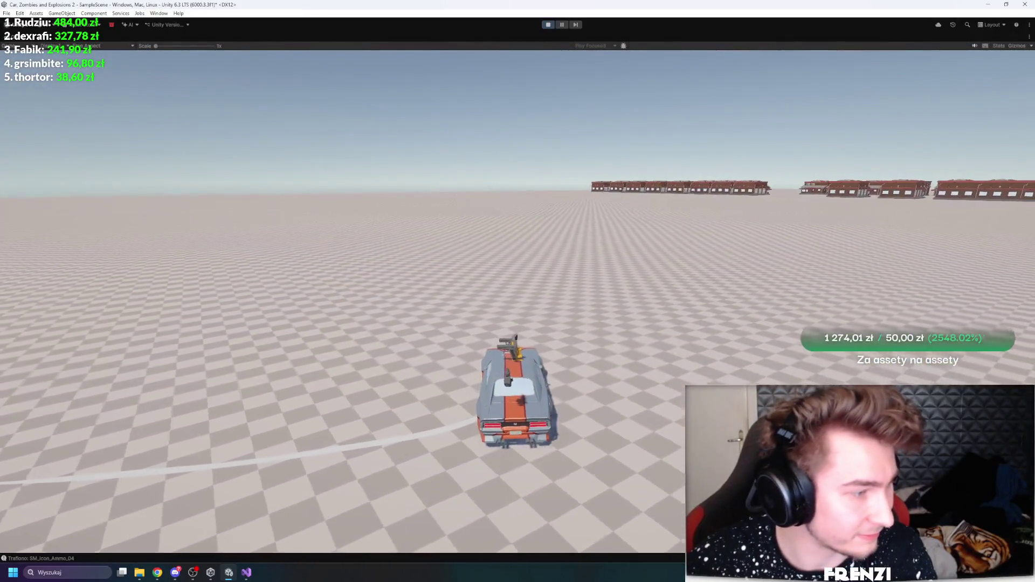
mouse_move(493, 178)
mouse_down()
mouse_move(575, 151)
mouse_move(736, 340)
mouse_move(629, 249)
mouse_move(612, 251)
mouse_up()
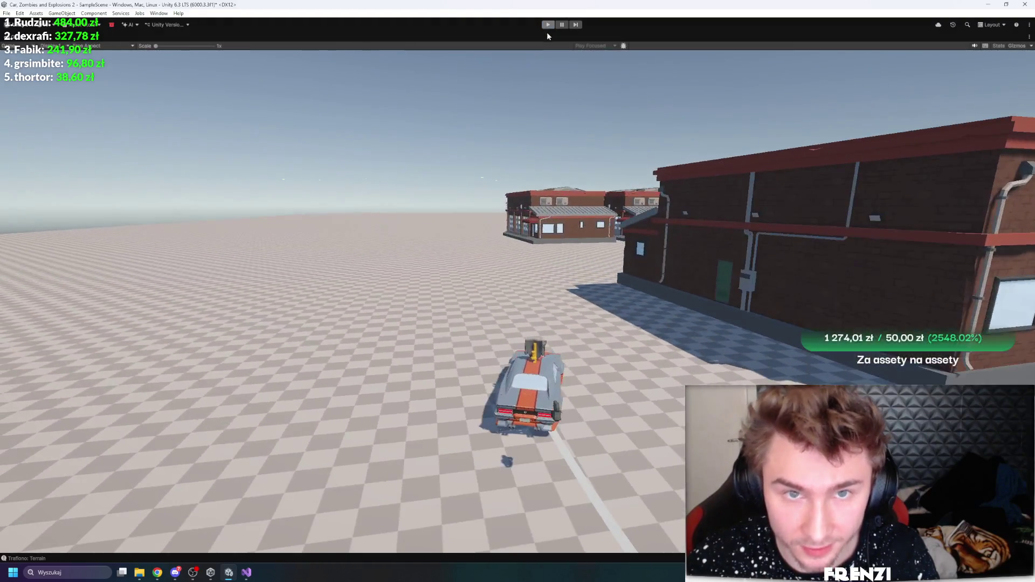
click(548, 25)
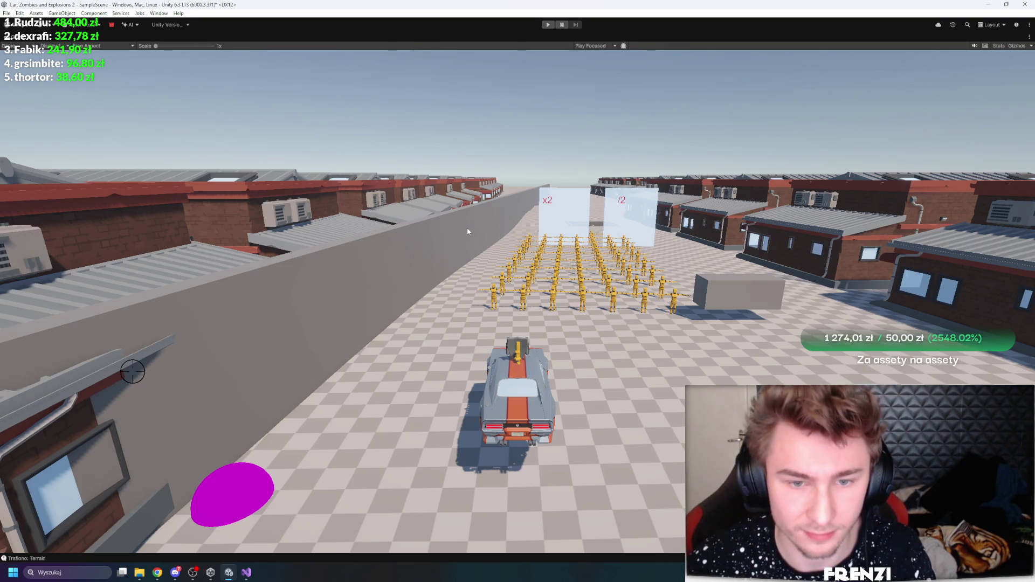
key(shift+space)
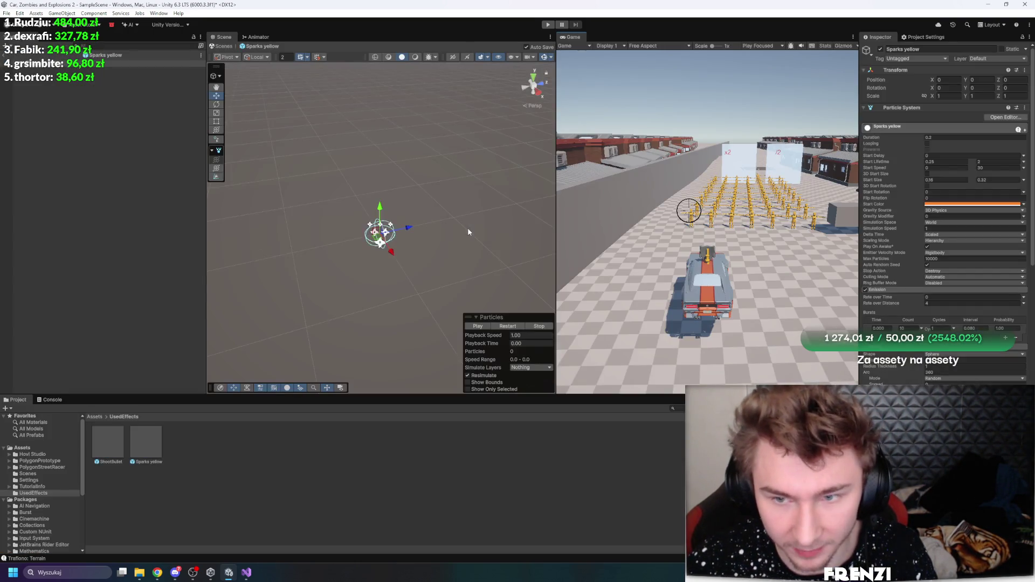
Halve the Sparks yellow Start Size to a 0.08–0.16 range and enter play mode
scroll(880, 248, down, 5)
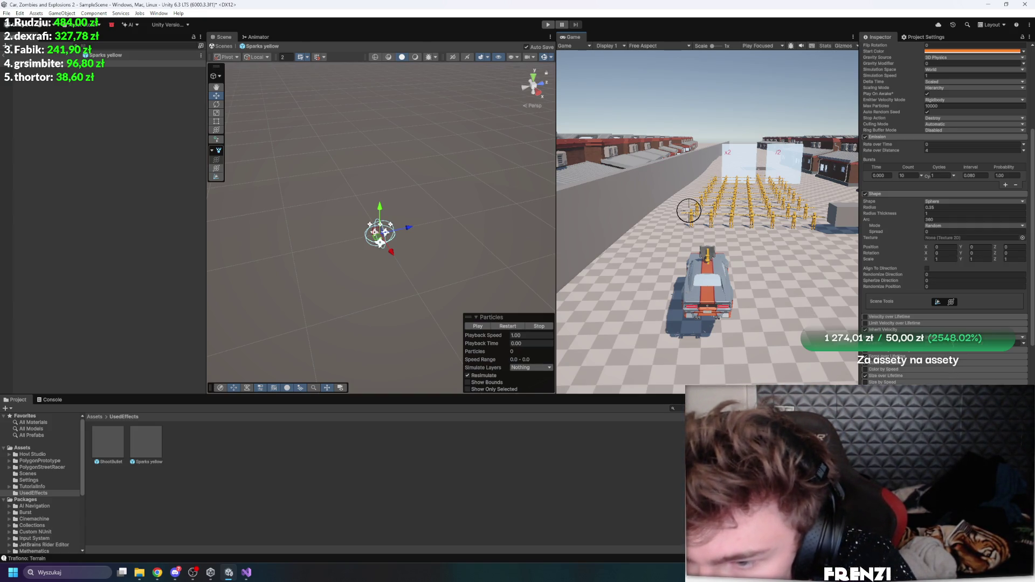
scroll(890, 313, up, 5)
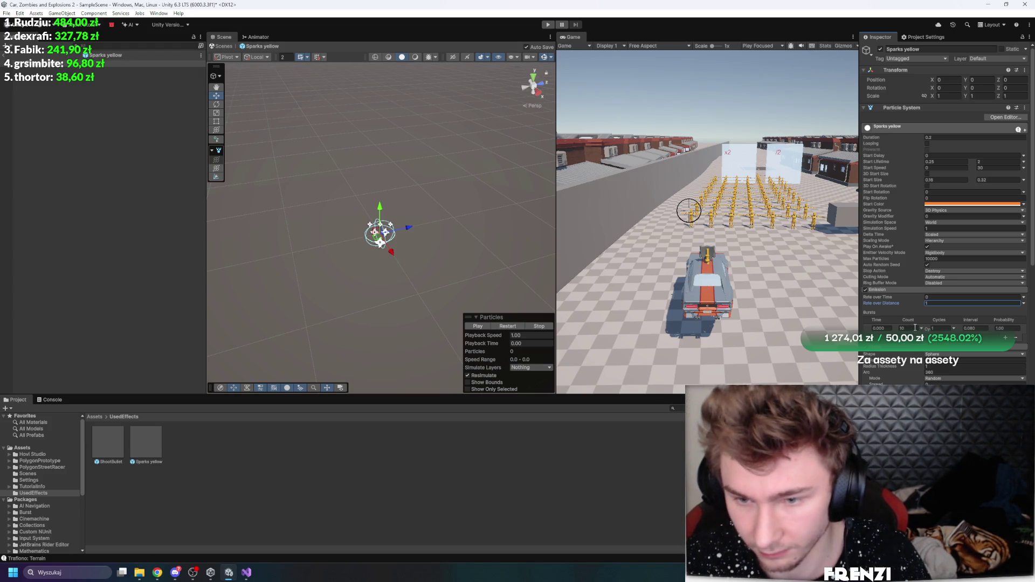
click(955, 180)
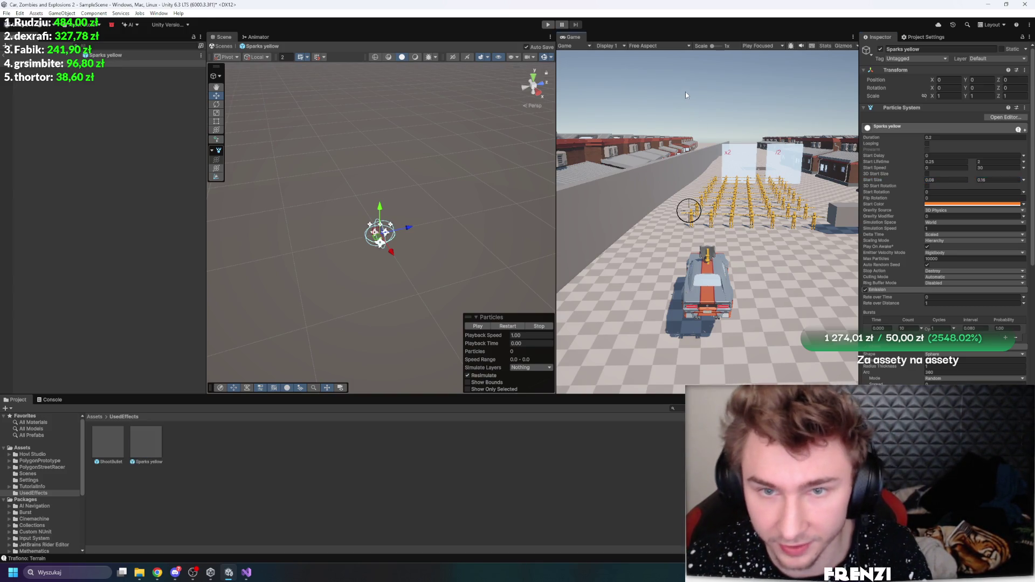
key(ctrl+p)
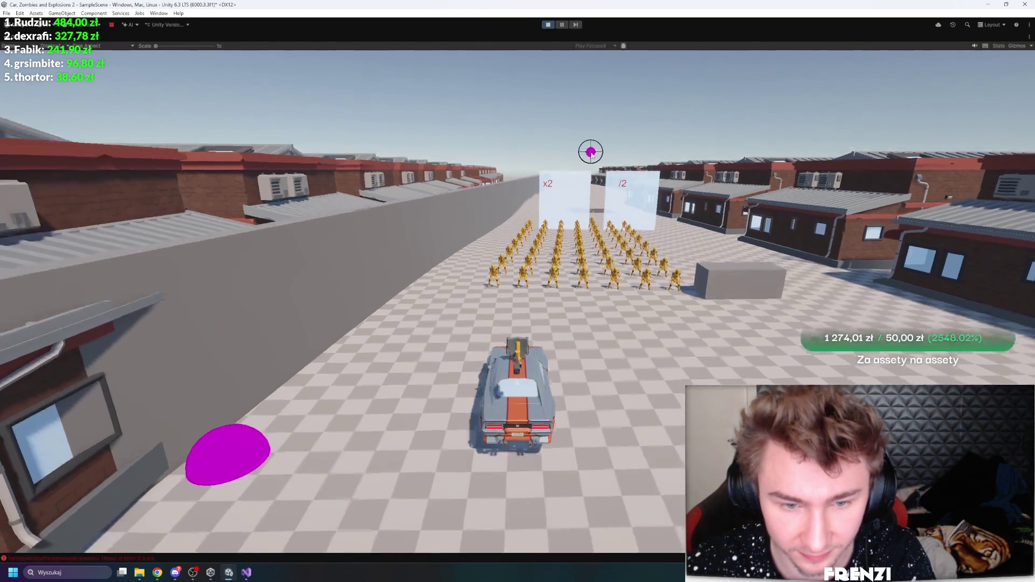
Test-drive the car with the smaller sparks, then exit play and restore the normal editor layout
key(w)
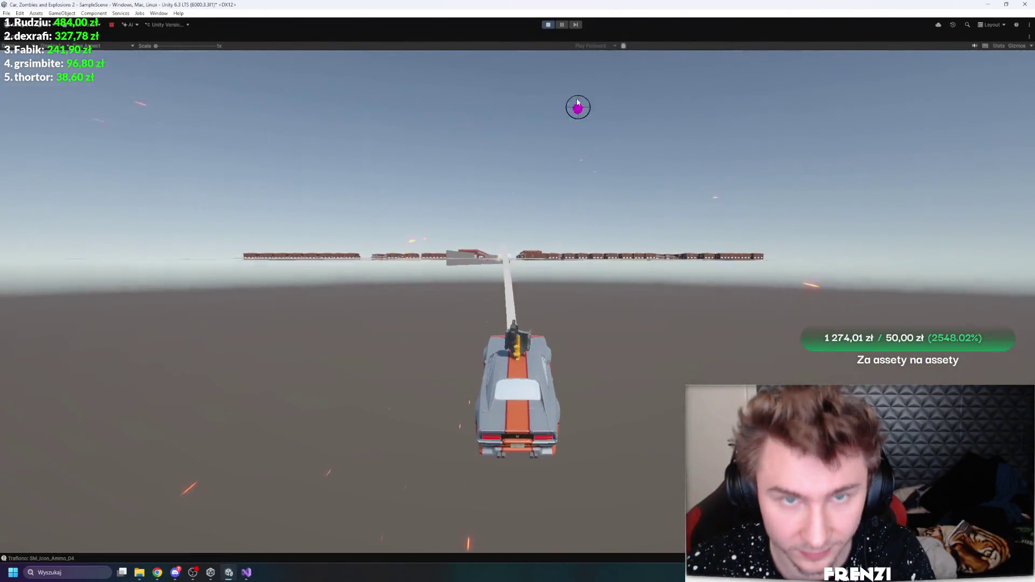
key(ctrl+p)
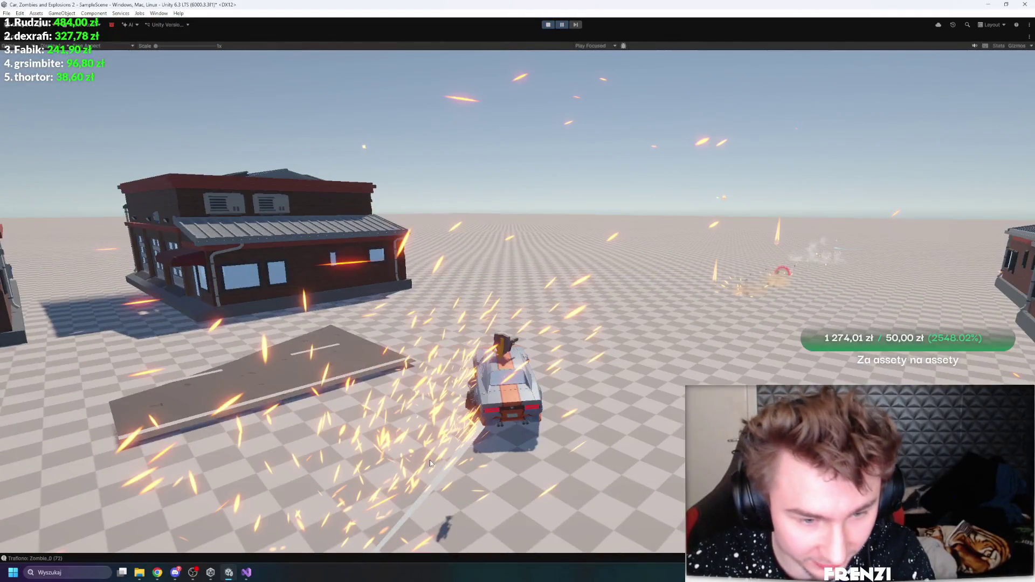
key(shift+space)
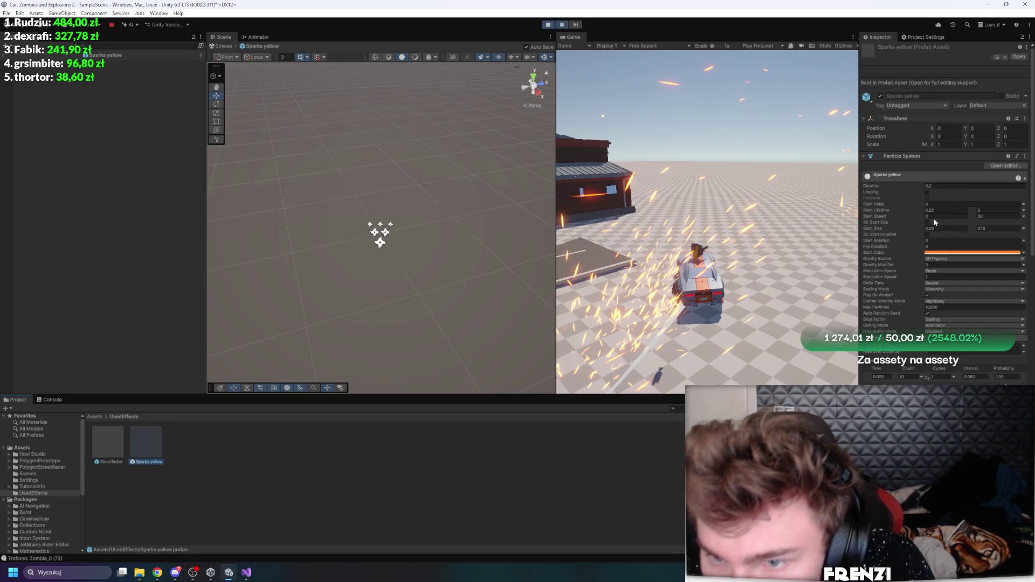
Set the Sparks yellow Start Speed to range from 1 to 10 and resume the game
click(1023, 216)
click(964, 217)
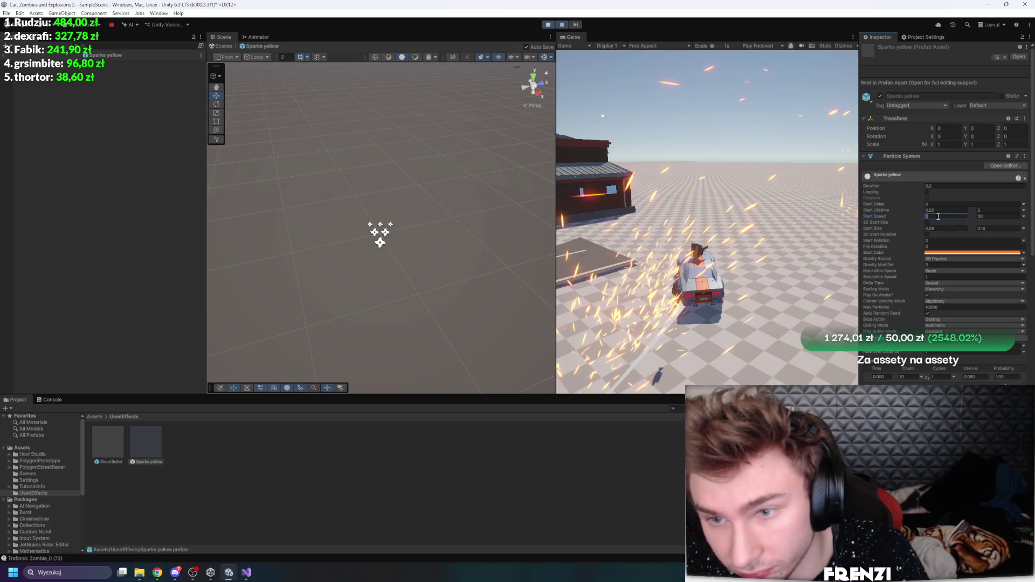
key(Return)
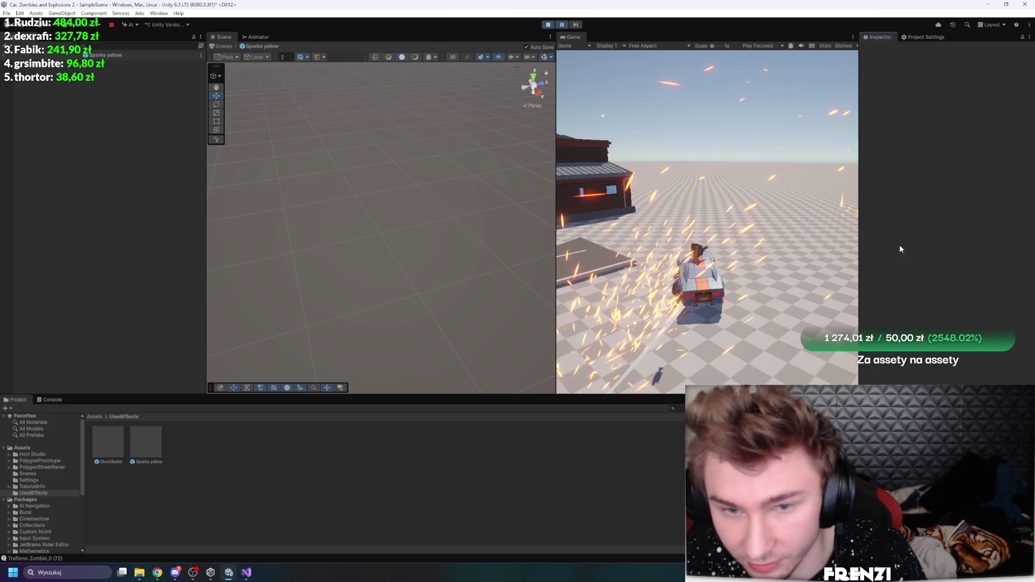
click(143, 442)
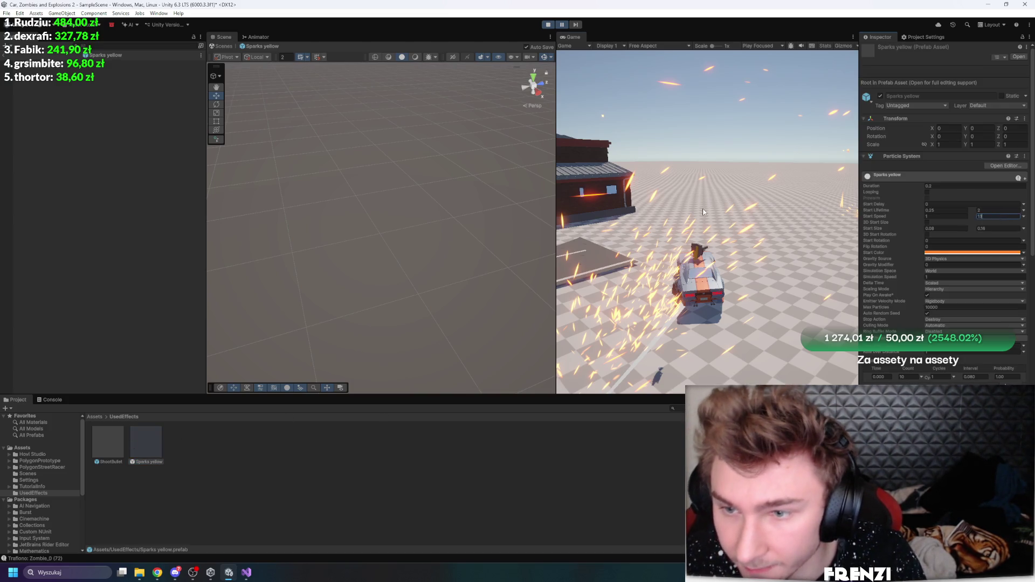
click(654, 179)
click(563, 24)
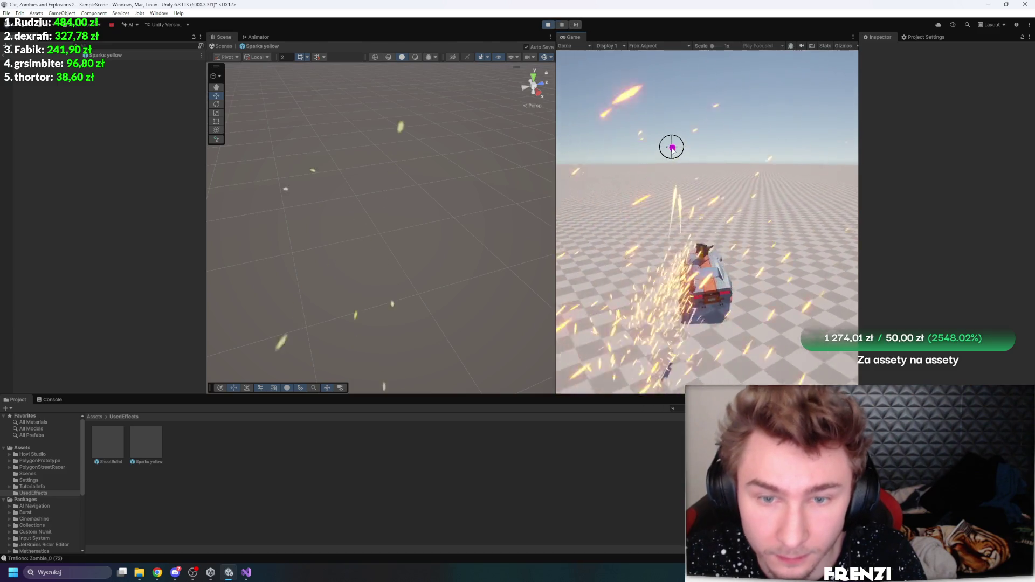
Test the sparks while driving and aiming, then change Sparks yellow's Max Particles
click(143, 445)
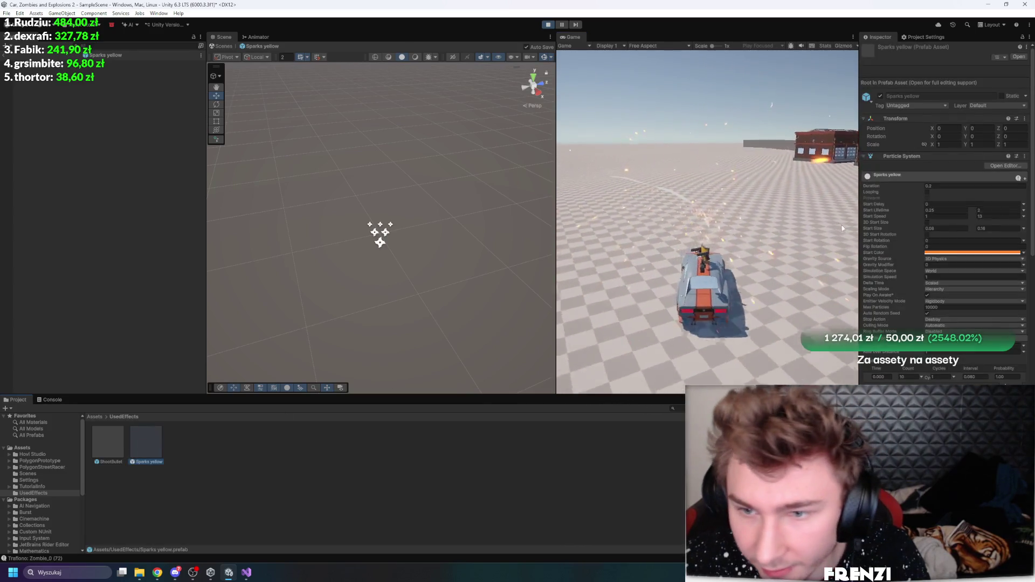
click(881, 206)
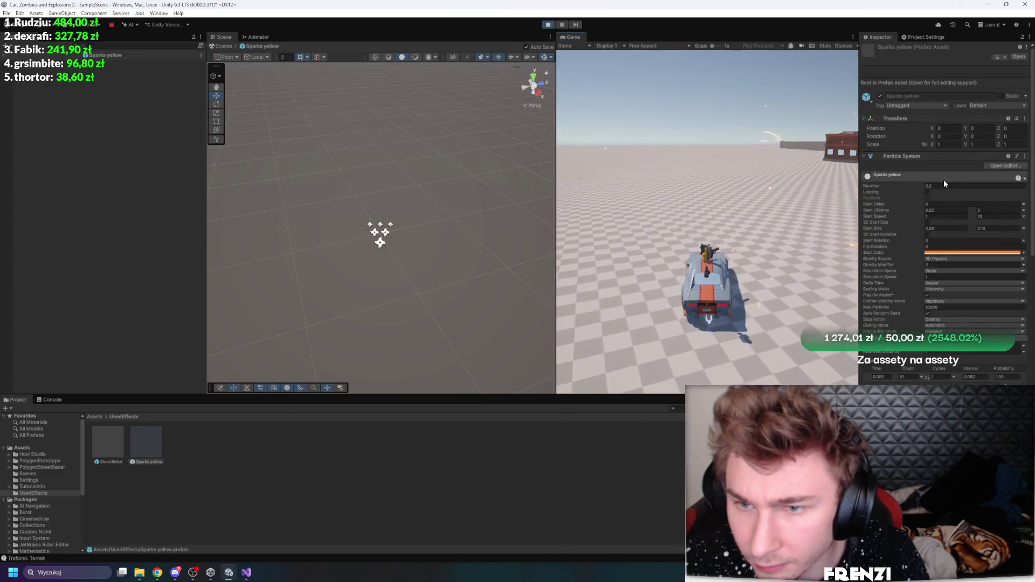
click(731, 236)
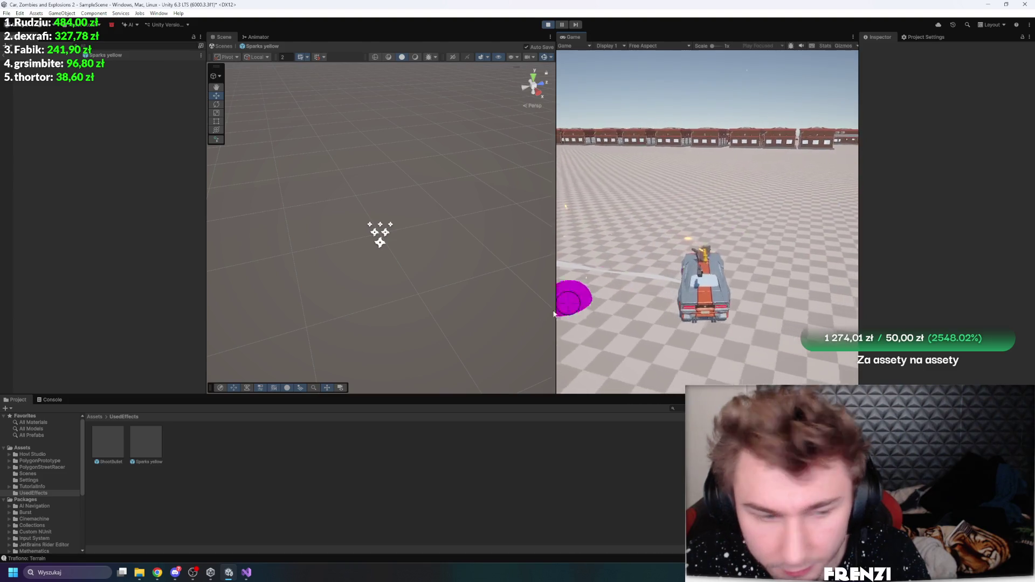
click(146, 443)
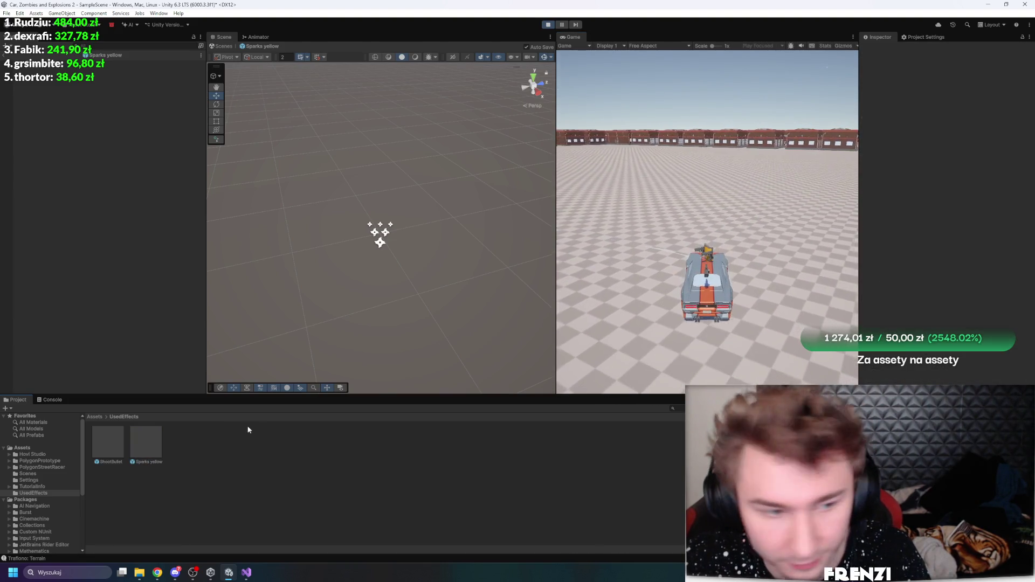
click(945, 307)
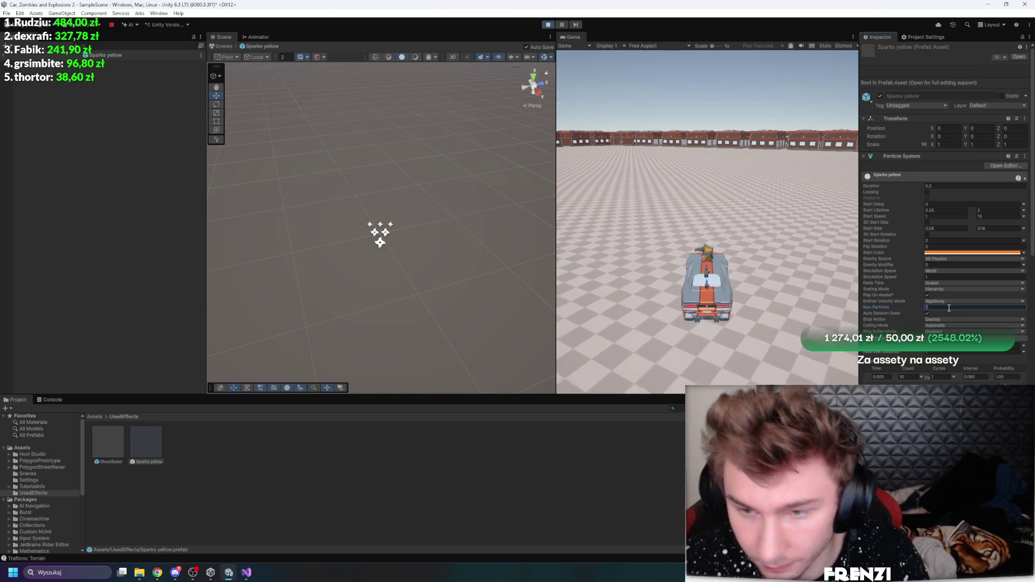
click(787, 251)
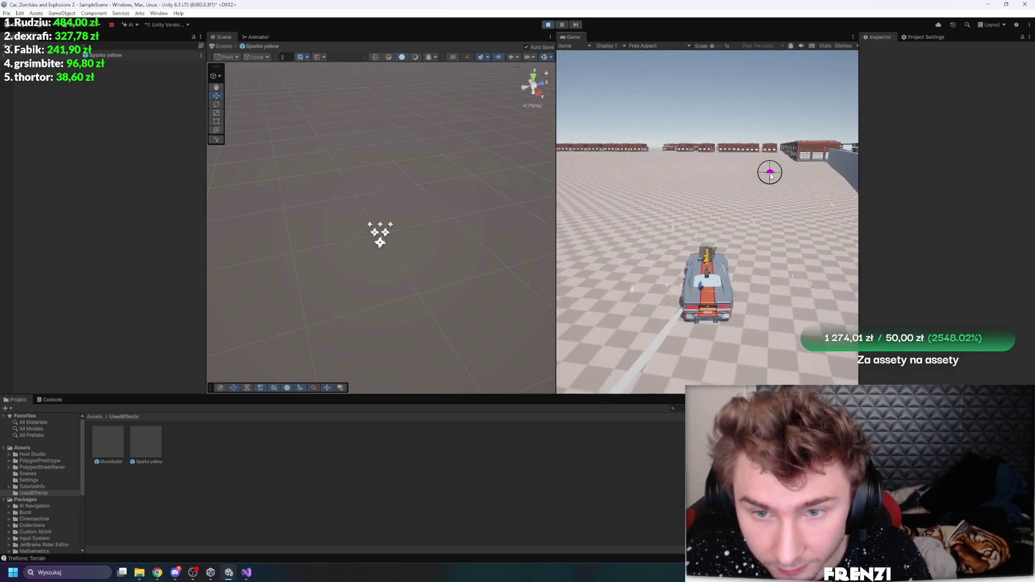
Raise the Sparks yellow Gravity Modifier from 0.74 to 5 and fire a test shot
click(57, 64)
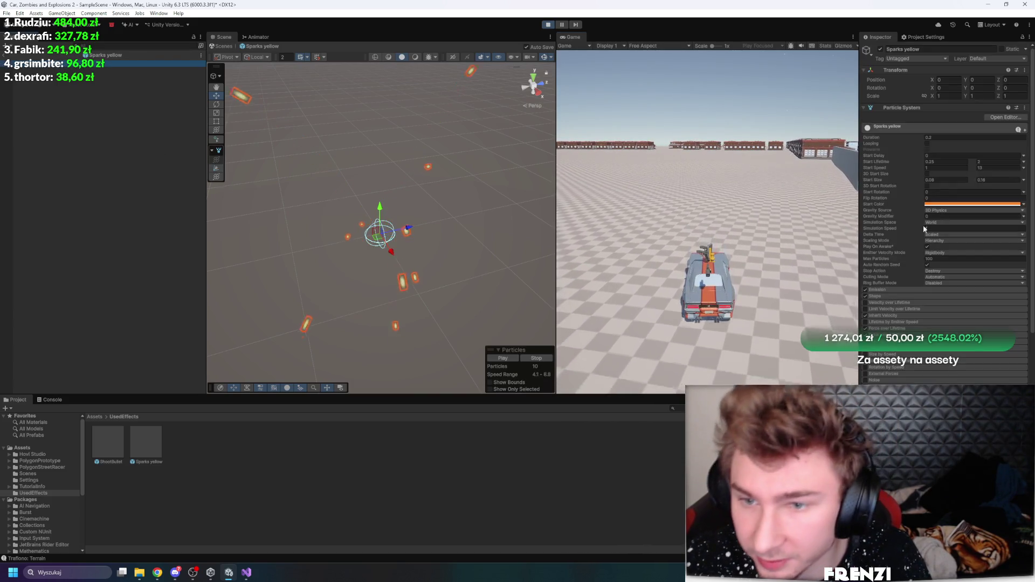
drag(884, 217, 912, 213)
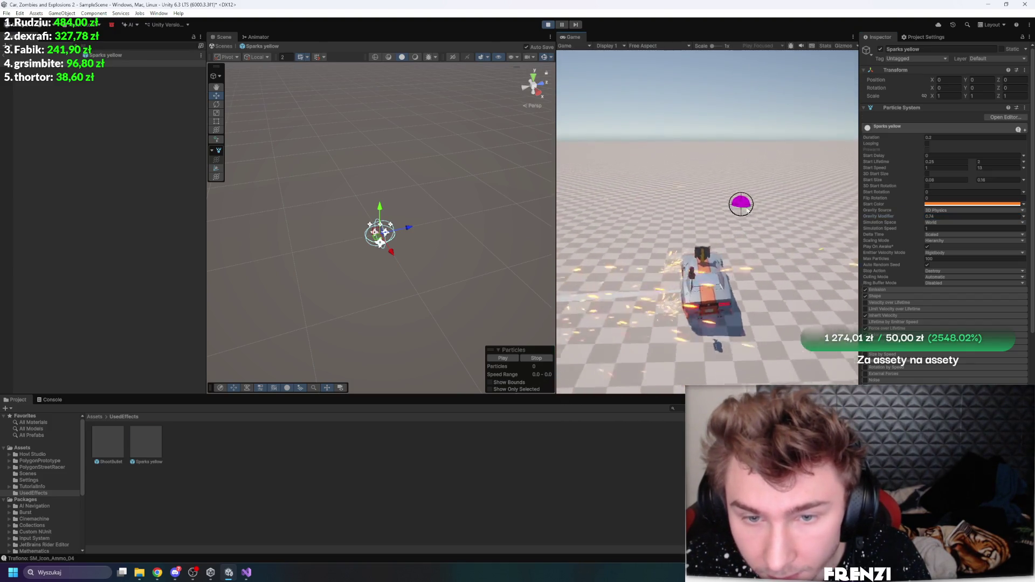
drag(880, 218, 917, 215)
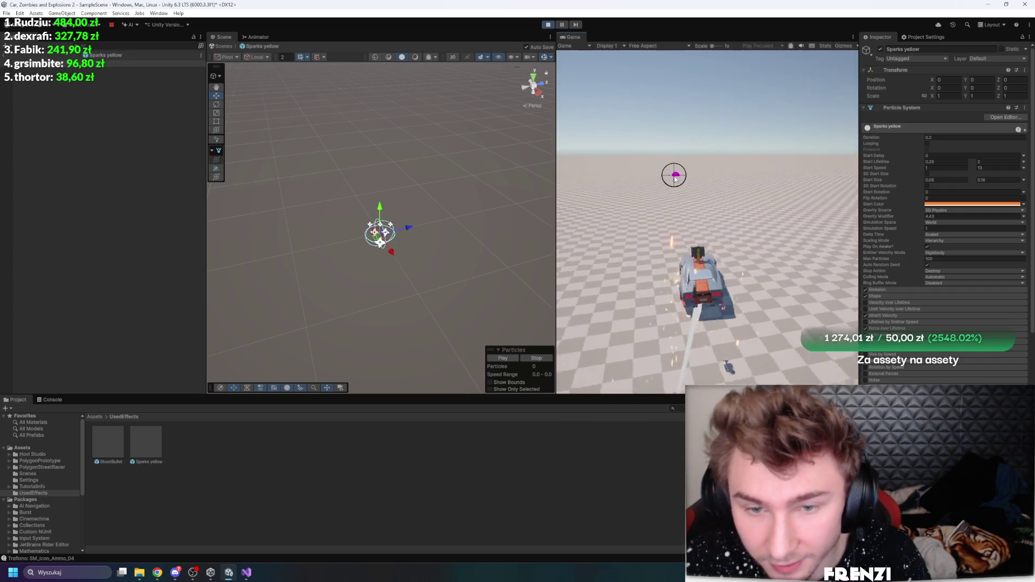
text(5)
key(Return)
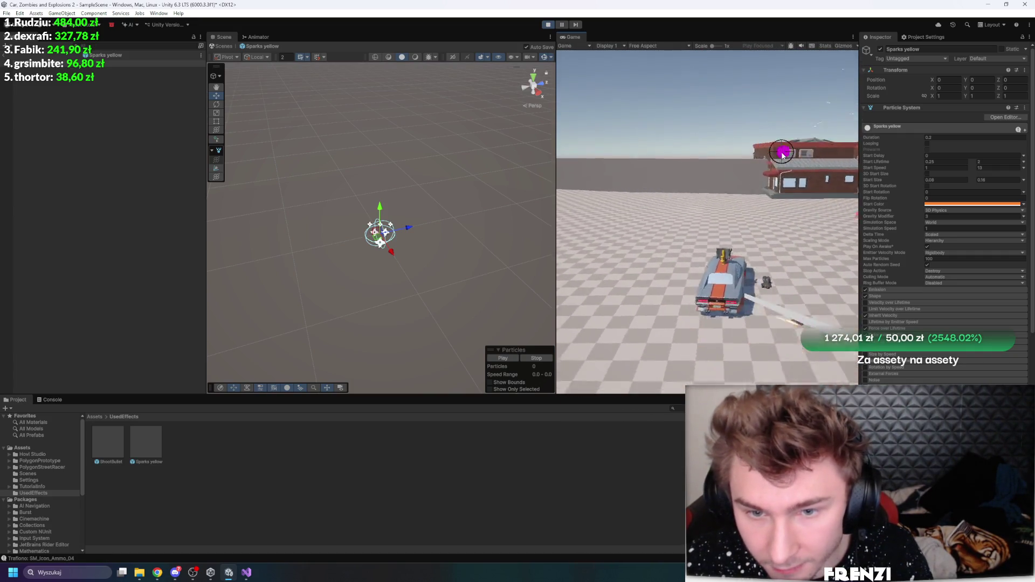
click(782, 155)
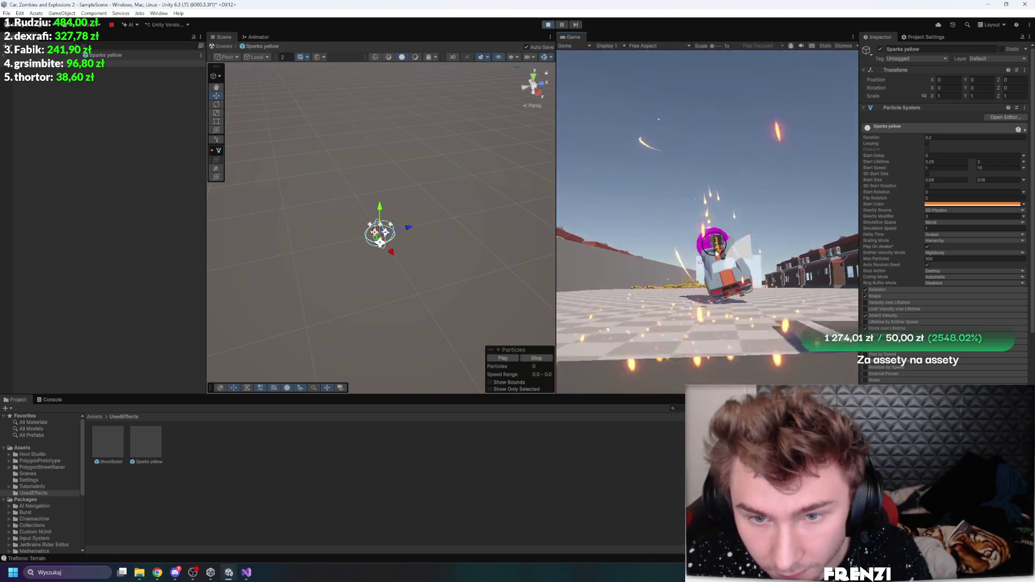
Shoot while driving with the Game view maximized, then pause to restore the layout
click(668, 196)
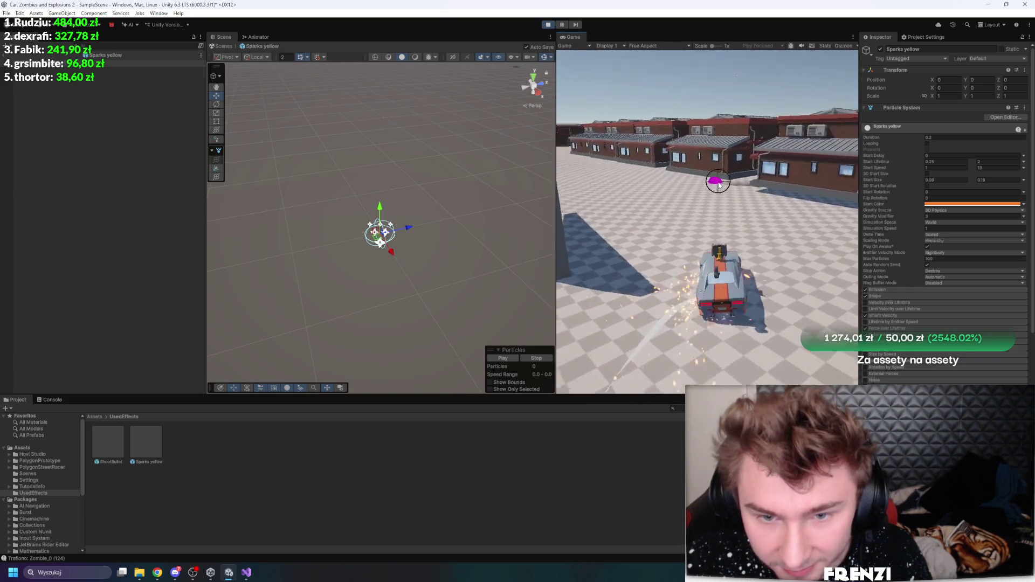
key(shift+space)
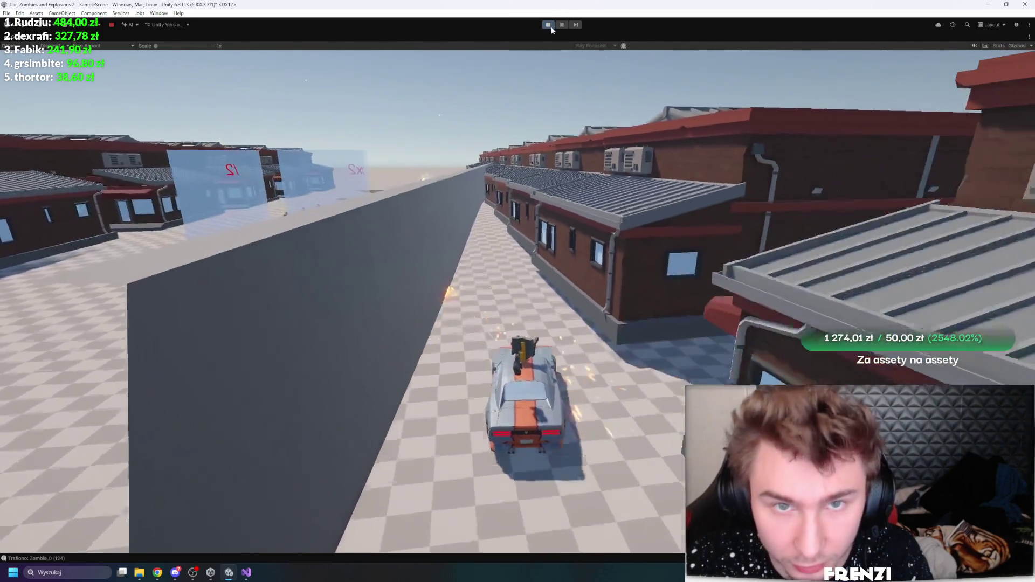
click(562, 25)
Expand the Sparks yellow Collision module and collapse the Renderer module
scroll(891, 274, down, 3)
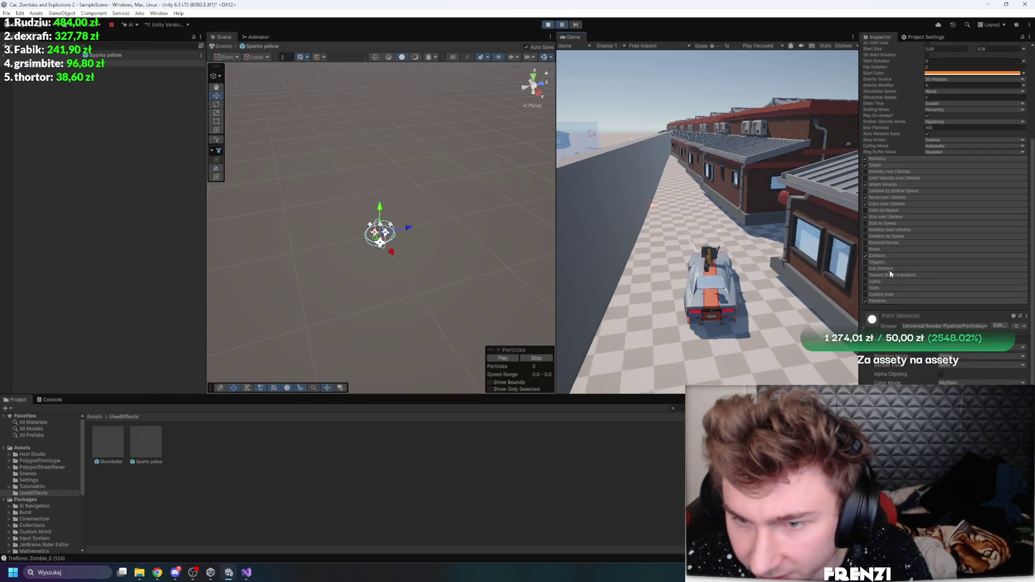
click(879, 256)
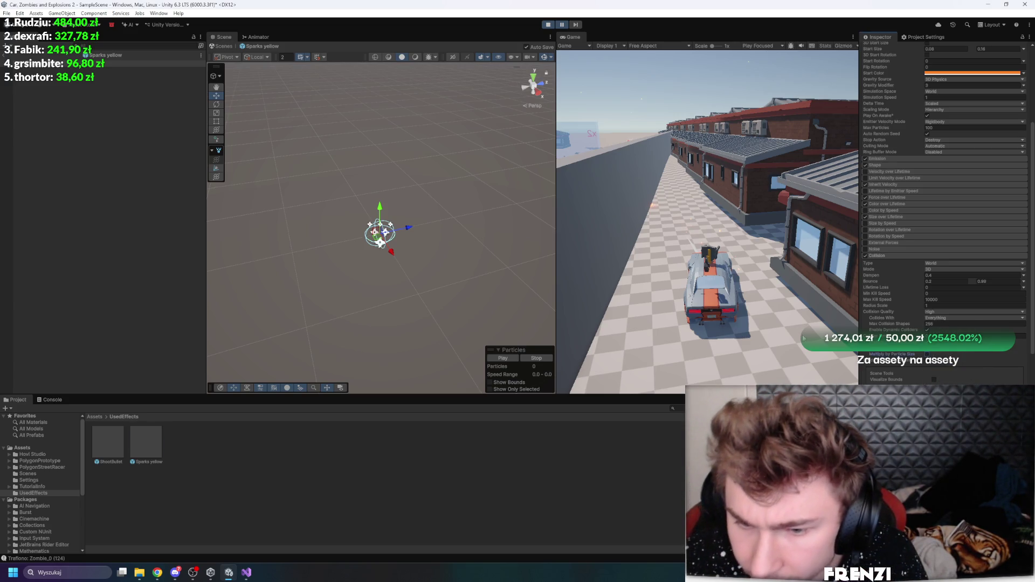
scroll(912, 307, down, 5)
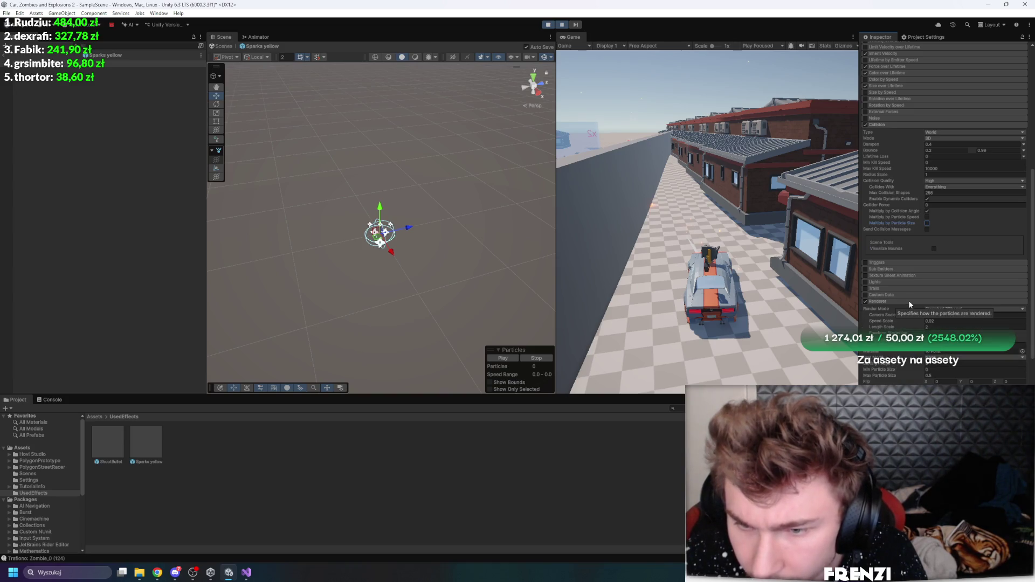
click(910, 302)
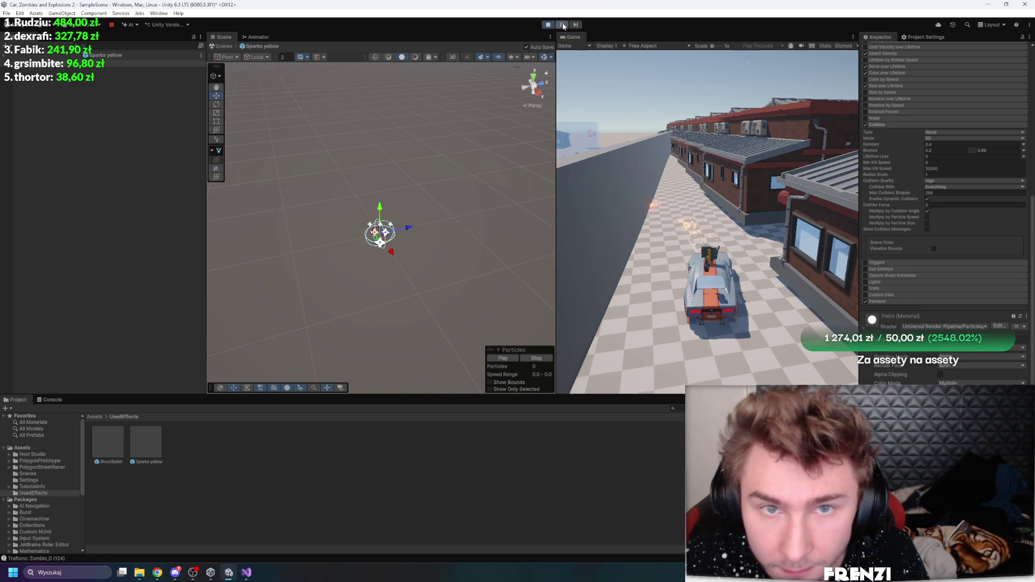
Resume the game, fire several shots while driving, then stop play mode
click(562, 25)
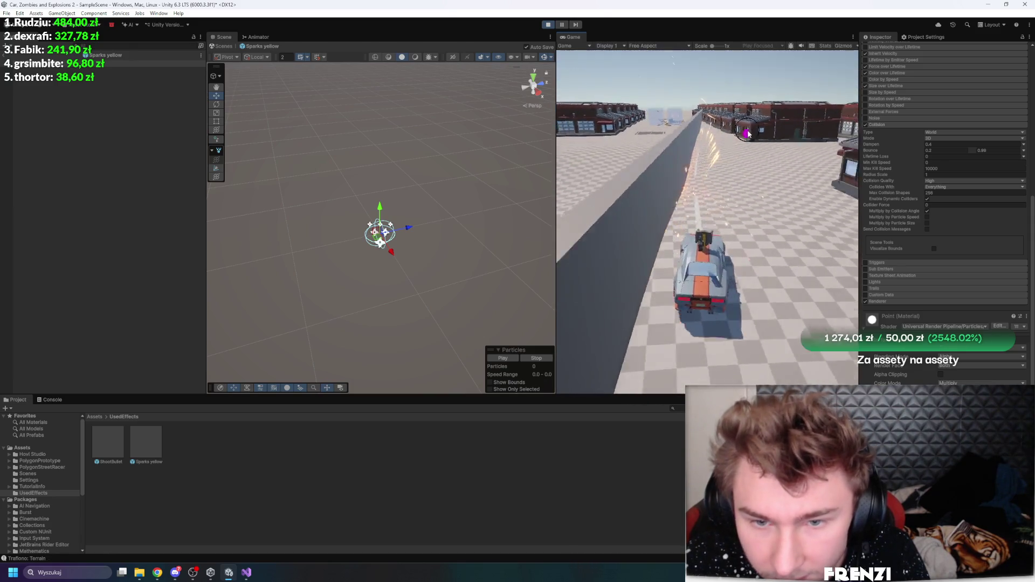
click(712, 155)
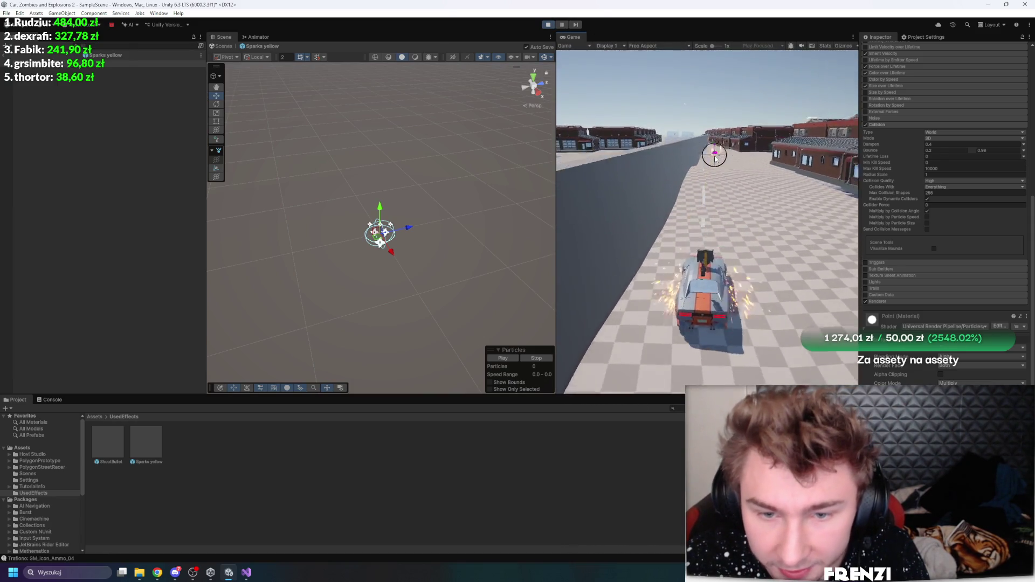
click(716, 158)
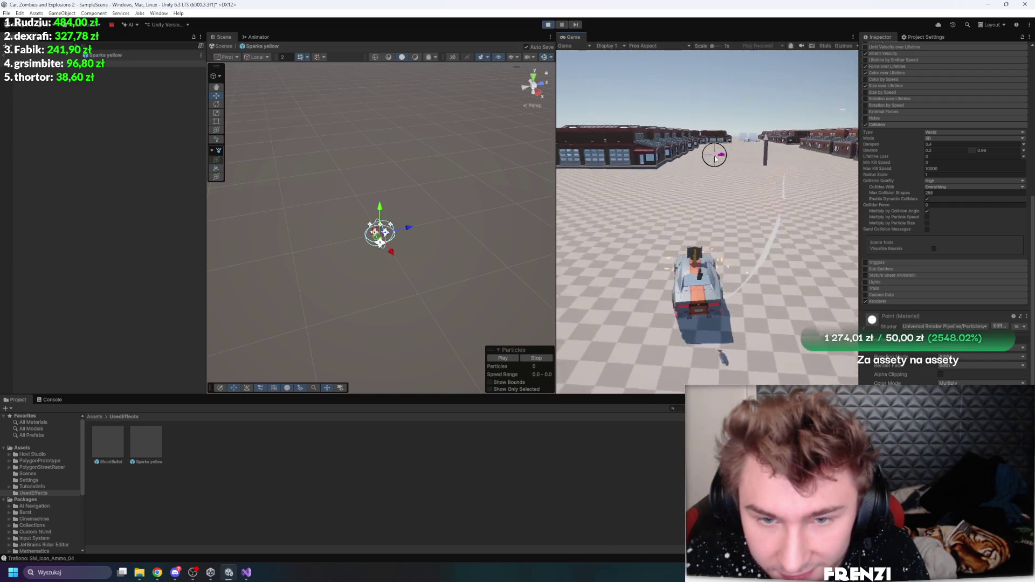
click(715, 158)
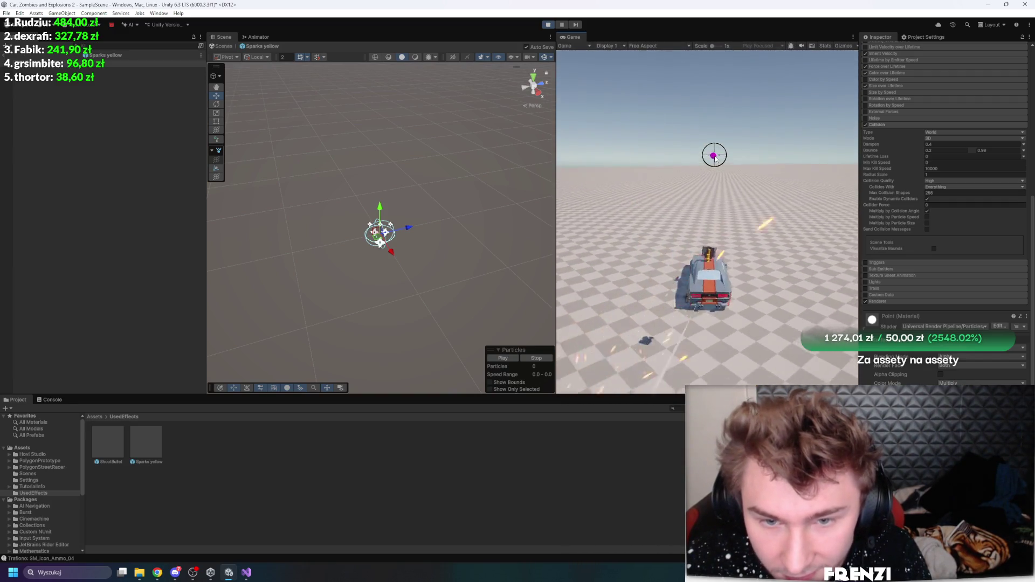
key(ctrl+p)
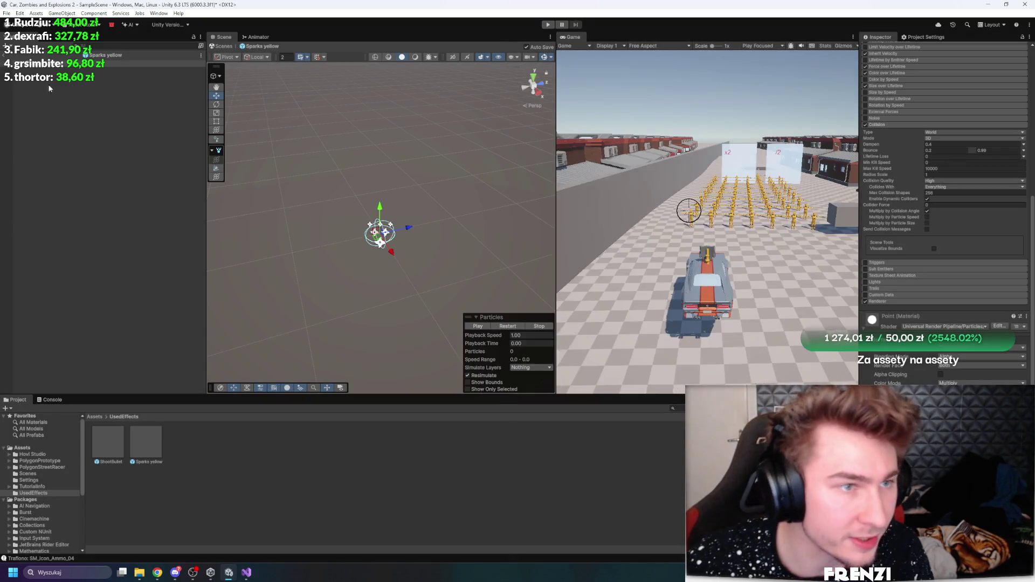
click(49, 88)
Leave the prefab, select the Terrain and set Stamp Terrain with brush size 253
click(16, 54)
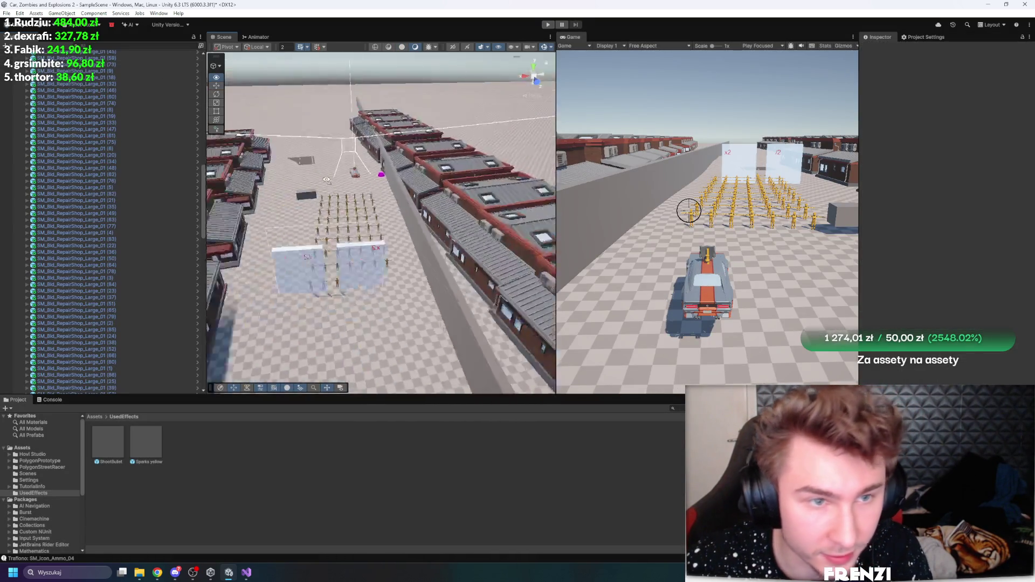
scroll(431, 162, up, 2)
click(435, 157)
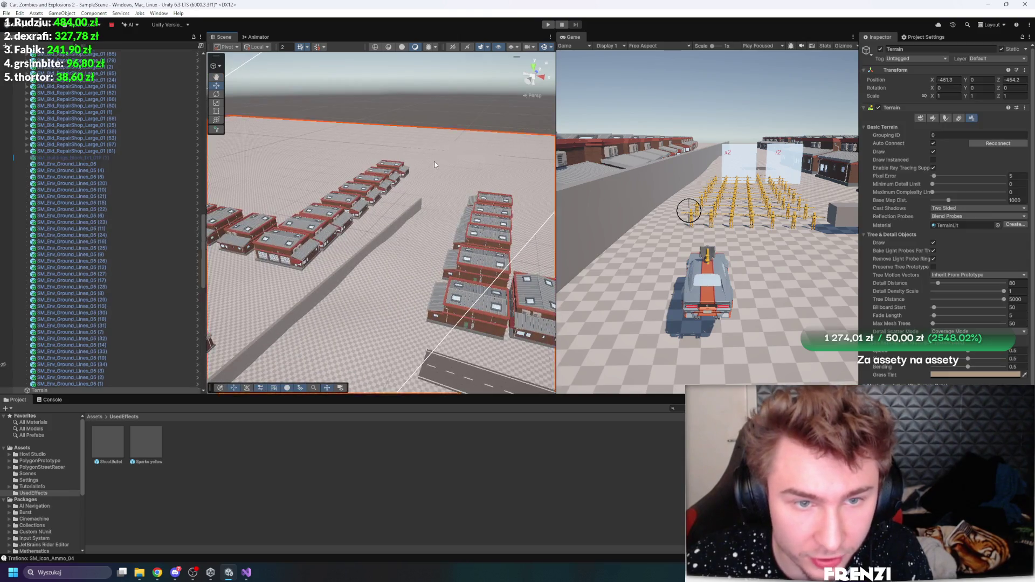
scroll(140, 195, up, 3)
scroll(139, 189, up, 2)
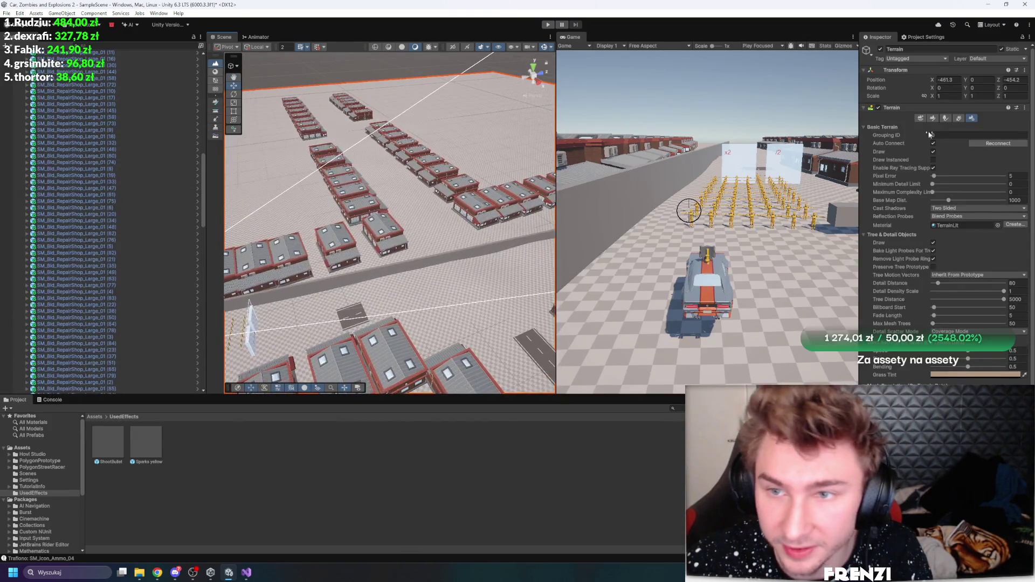
click(934, 119)
click(919, 136)
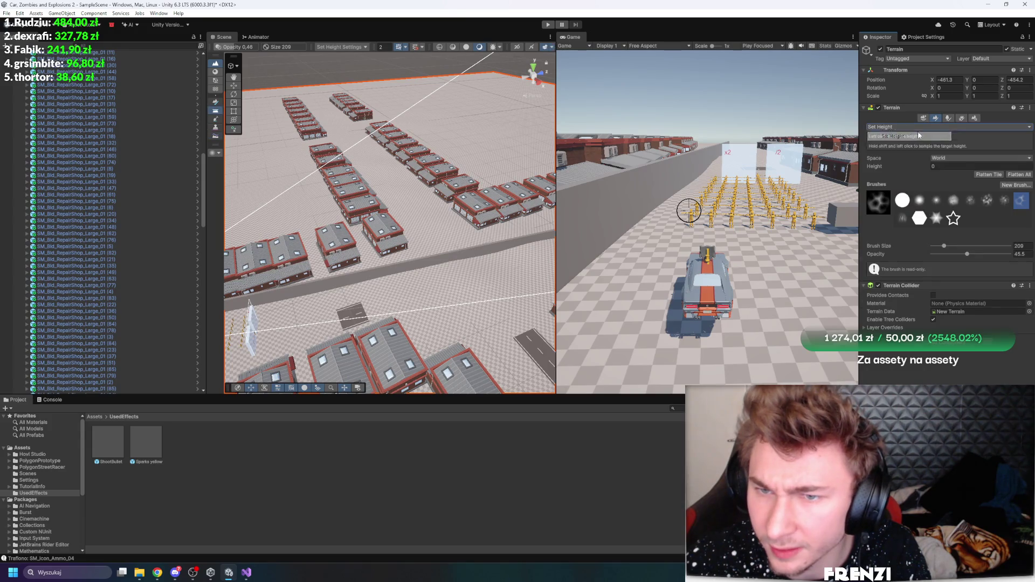
click(916, 162)
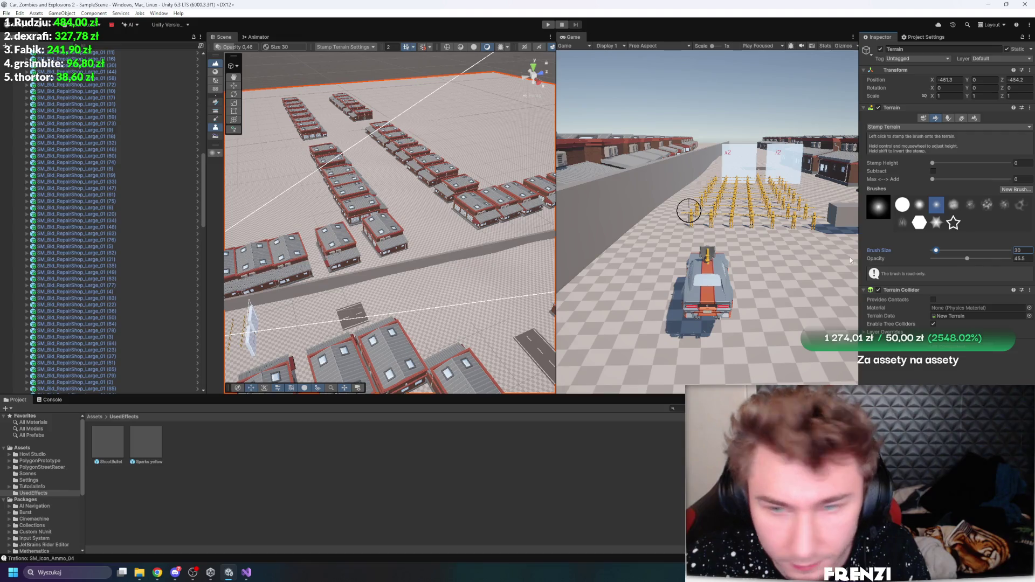
click(943, 250)
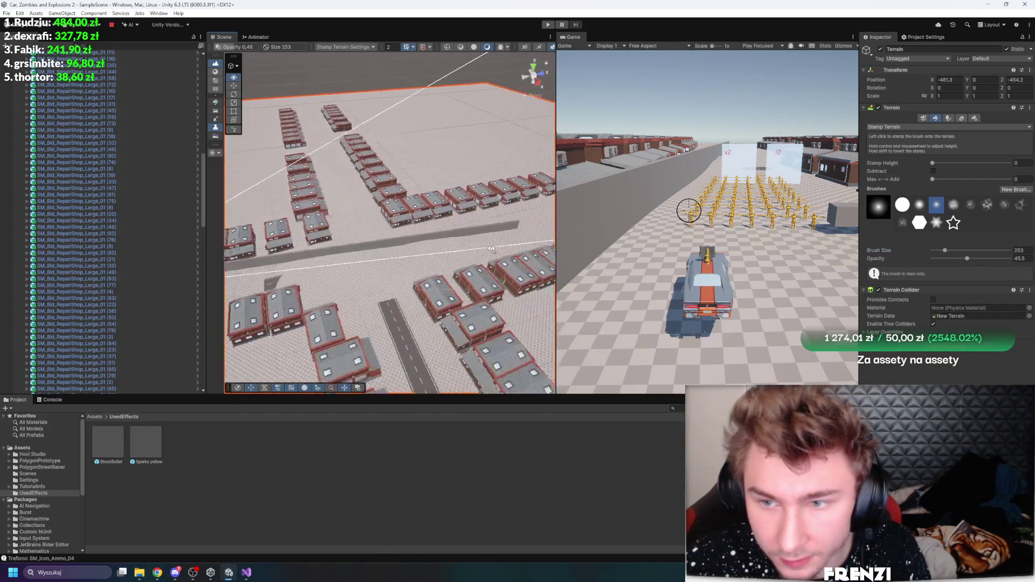
Collapse the muscle car's children and bring up the create menu on DebugSphere
drag(481, 247, 384, 248)
scroll(121, 182, up, 10)
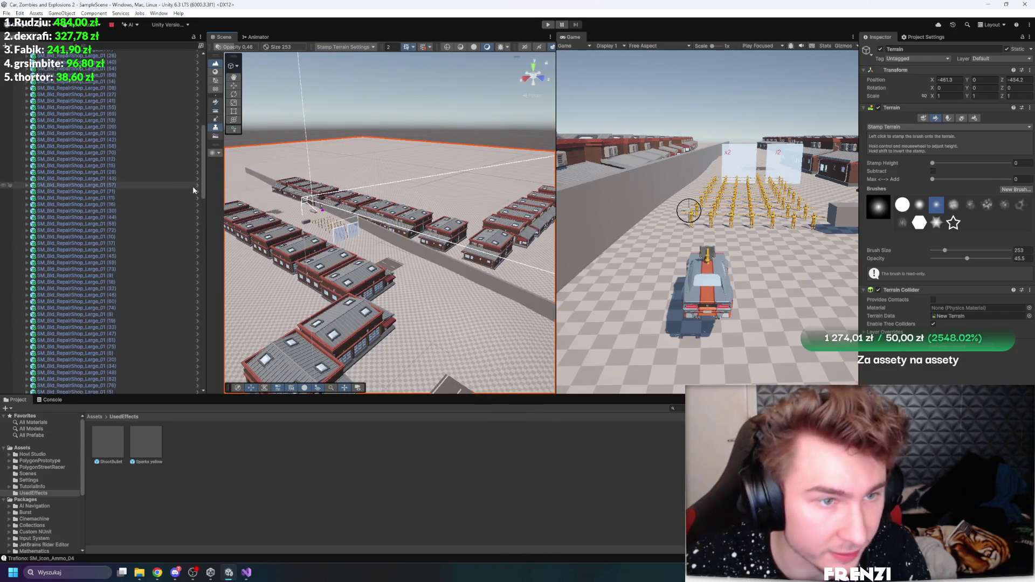
scroll(86, 130, up, 1)
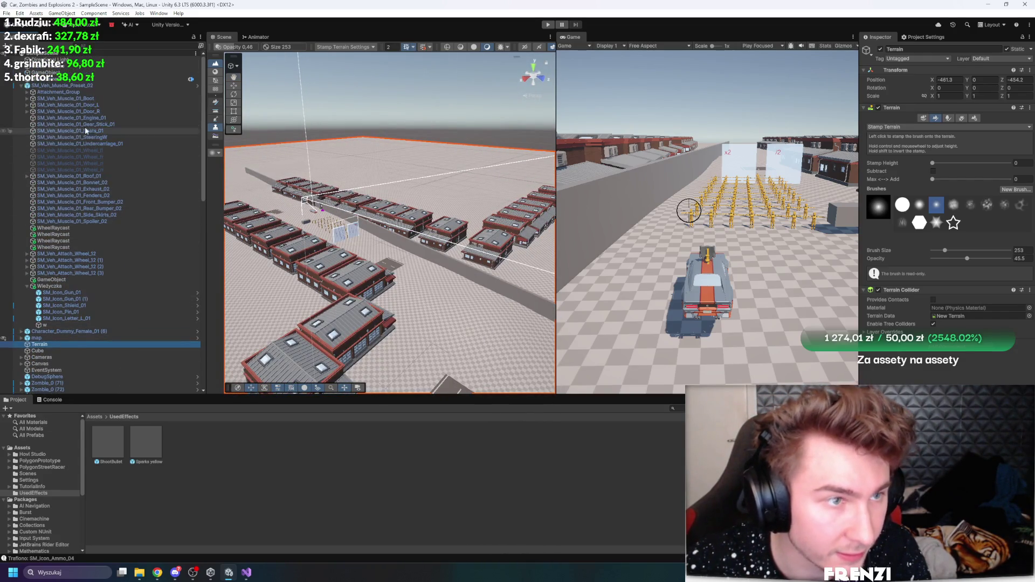
click(21, 86)
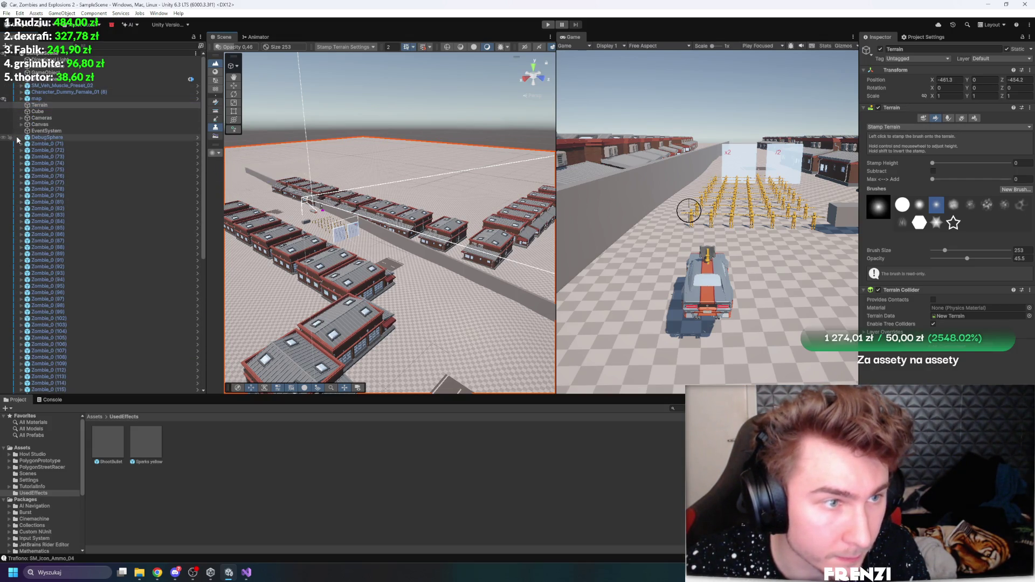
right_click(43, 138)
Add a Cube under DebugSphere and move Zombie_0 (71) elsewhere on the map
mouse_move(100, 314)
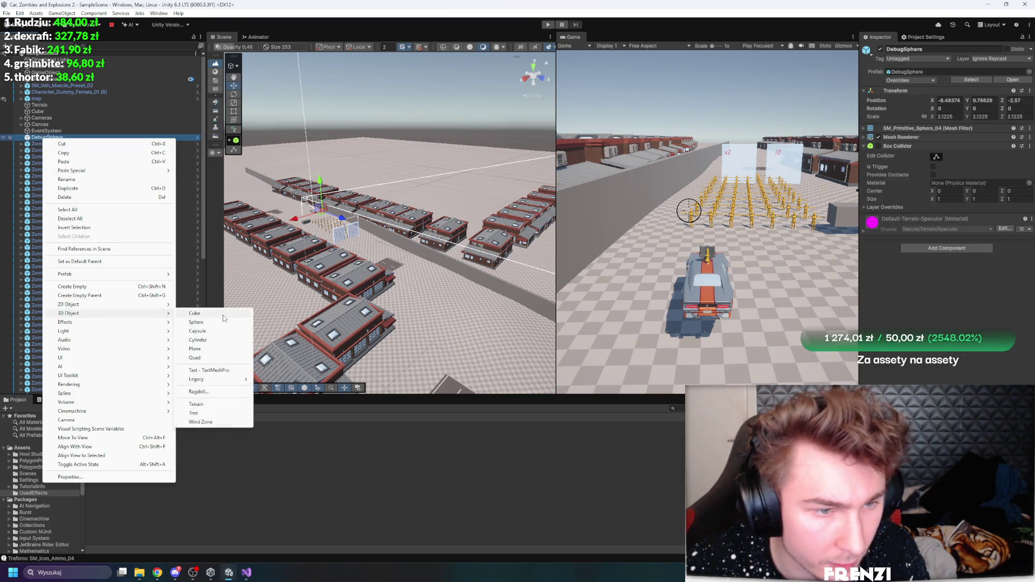
click(203, 318)
drag(51, 151, 64, 138)
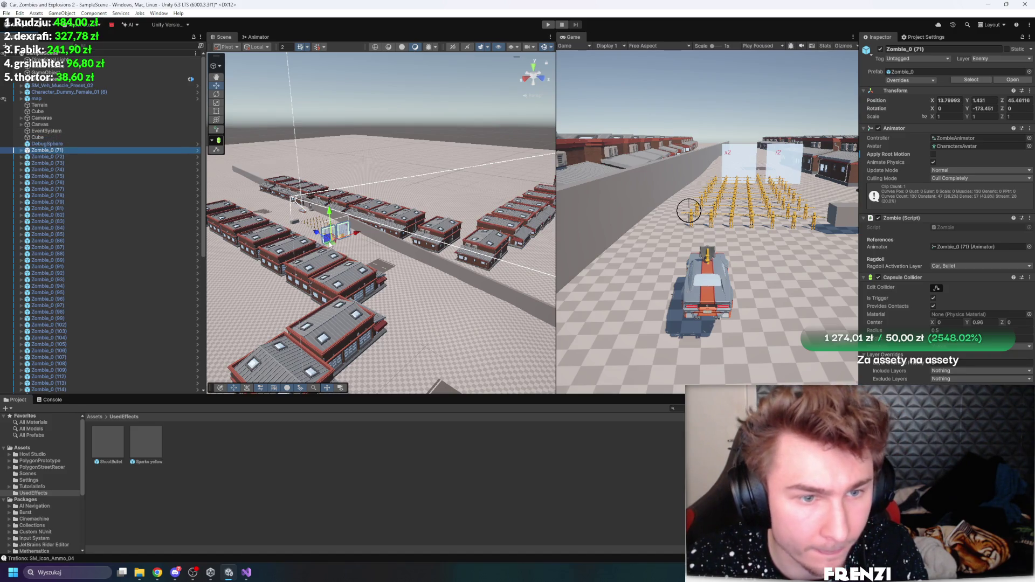
drag(441, 313, 324, 216)
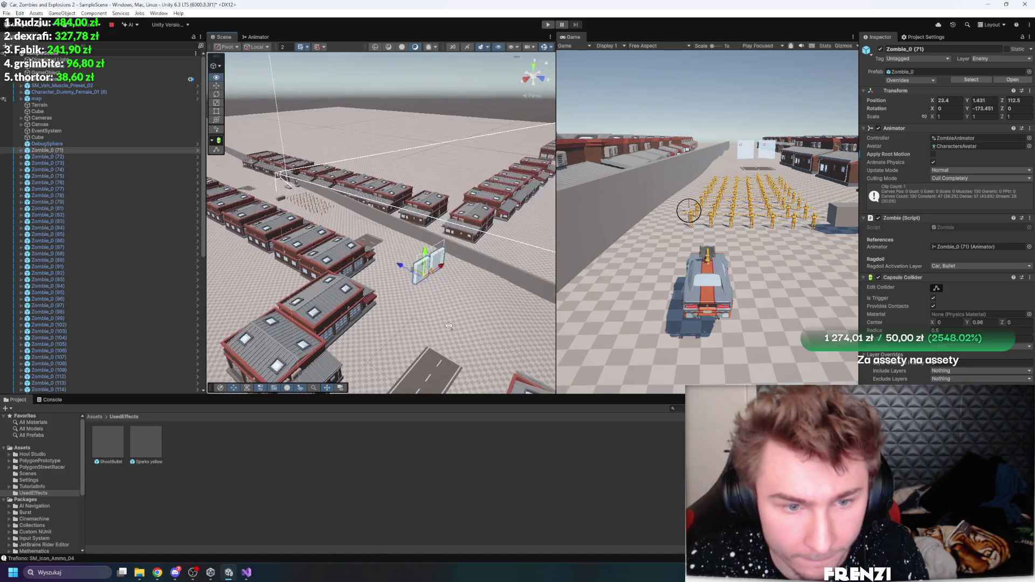
Shape the Cube into a Ramp beside the wall, stretched along X and tilted -15°
click(54, 137)
key(f)
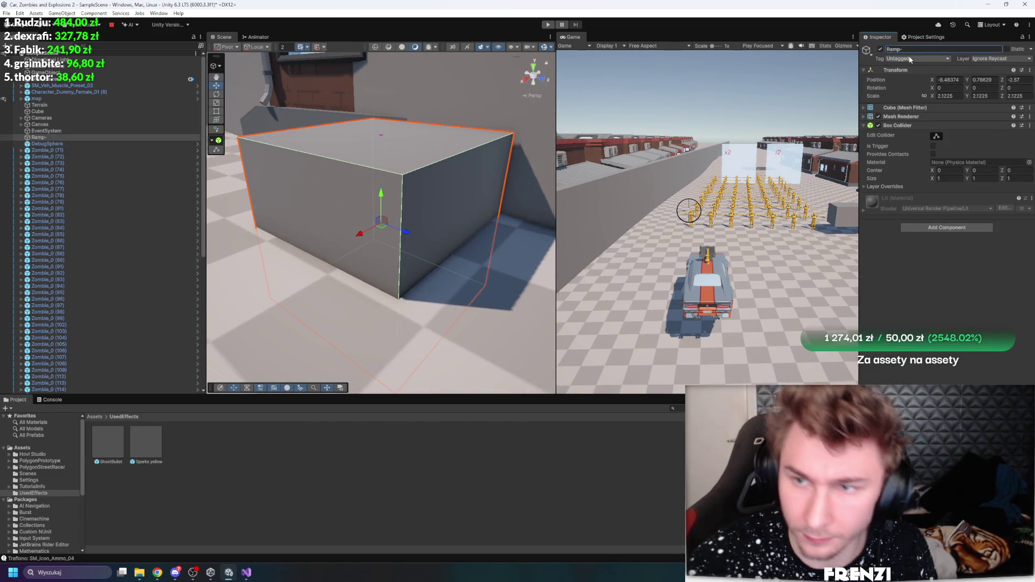
scroll(283, 223, down, 10)
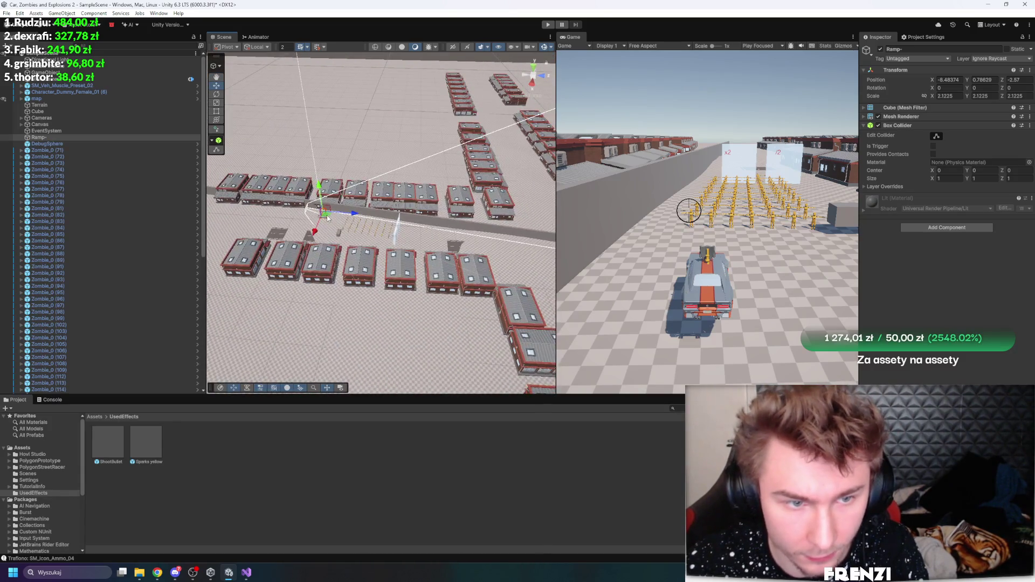
mouse_move(496, 256)
mouse_down()
mouse_move(512, 246)
mouse_move(318, 251)
mouse_move(332, 259)
mouse_up()
mouse_move(350, 309)
mouse_down()
mouse_move(426, 302)
mouse_move(367, 167)
mouse_move(326, 243)
mouse_move(355, 250)
mouse_move(389, 226)
mouse_move(428, 276)
mouse_up()
drag(418, 252, 514, 280)
mouse_move(393, 212)
mouse_down()
mouse_move(385, 202)
mouse_move(374, 234)
mouse_move(372, 224)
mouse_move(350, 231)
mouse_move(336, 215)
mouse_up()
Set the ramp's Rotation X to -15/2 (-7.5°) and duplicate it as Ramp (1)
key(e)
key(ctrl+z)
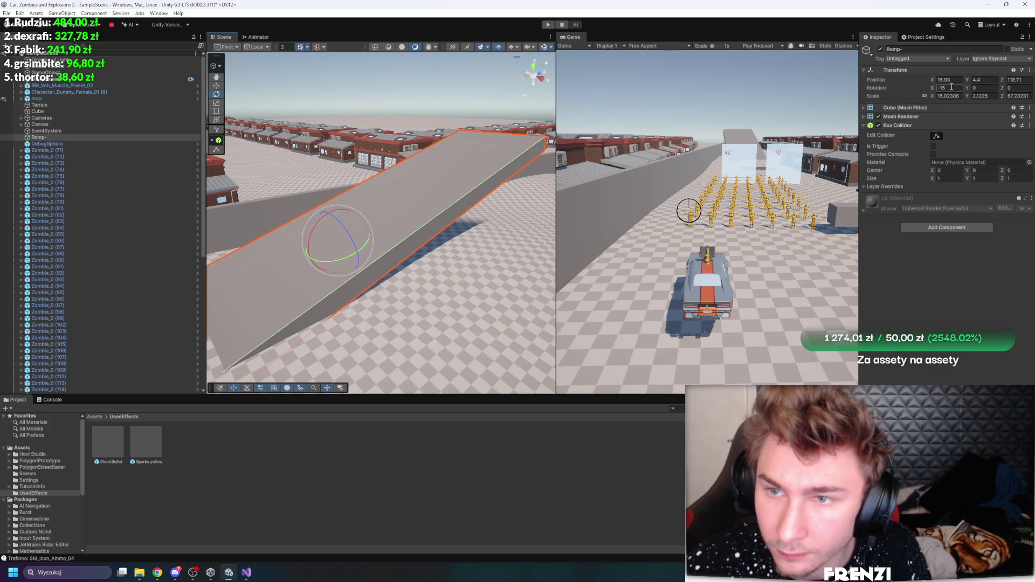
text(/2)
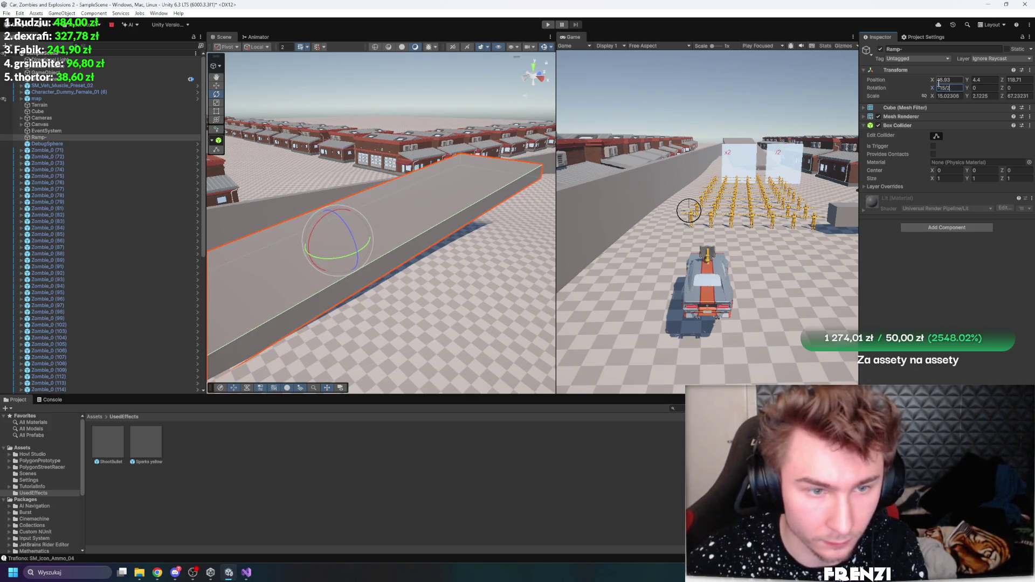
scroll(469, 283, down, 6)
key(ctrl+d)
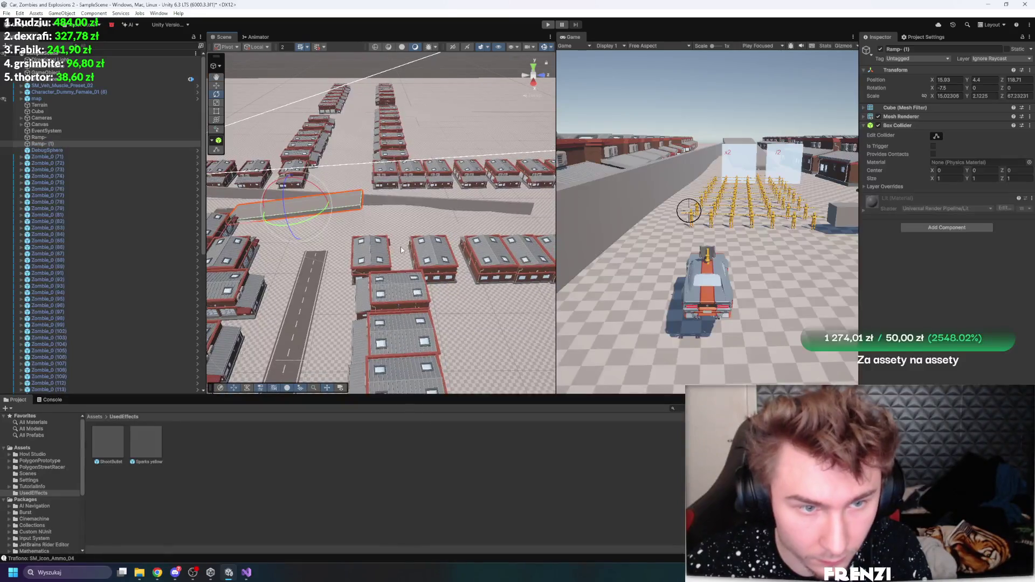
Move the duplicate ramp to the far end of the road and rotate it into place
mouse_move(302, 209)
mouse_down()
mouse_move(486, 200)
mouse_move(693, 229)
mouse_up()
key(e)
key(ctrl+z)
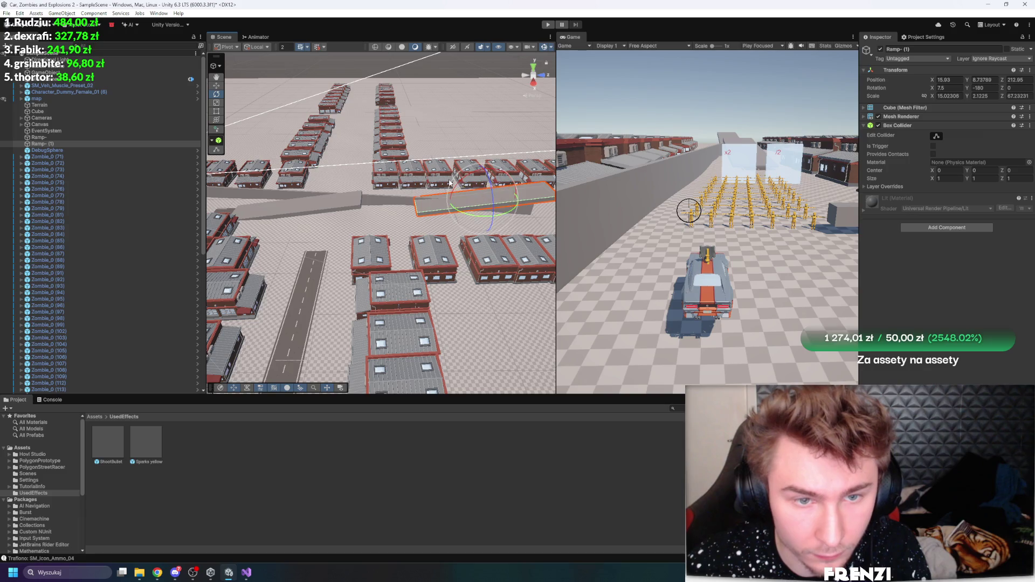
drag(462, 186, 488, 183)
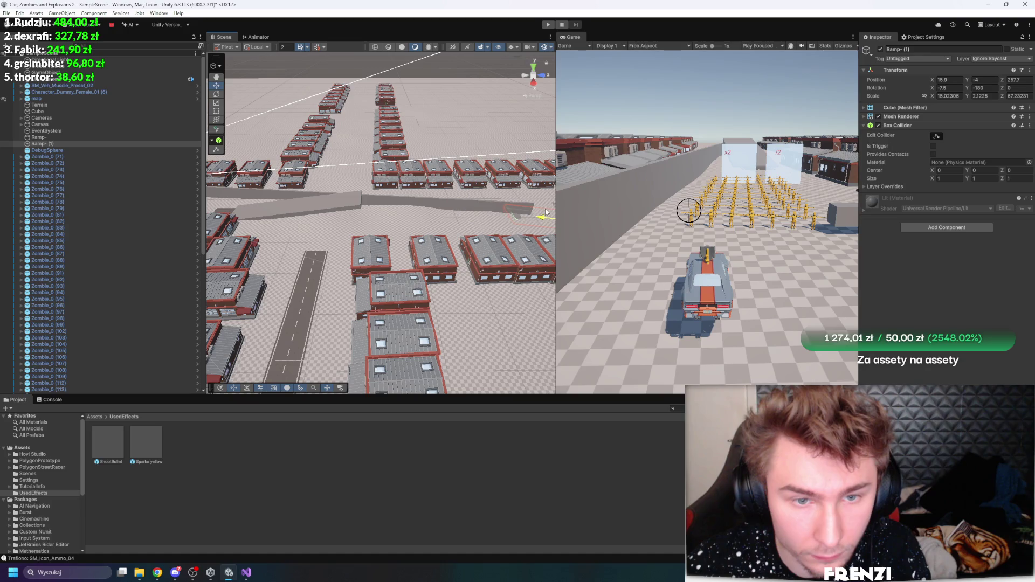
scroll(546, 212, down, 4)
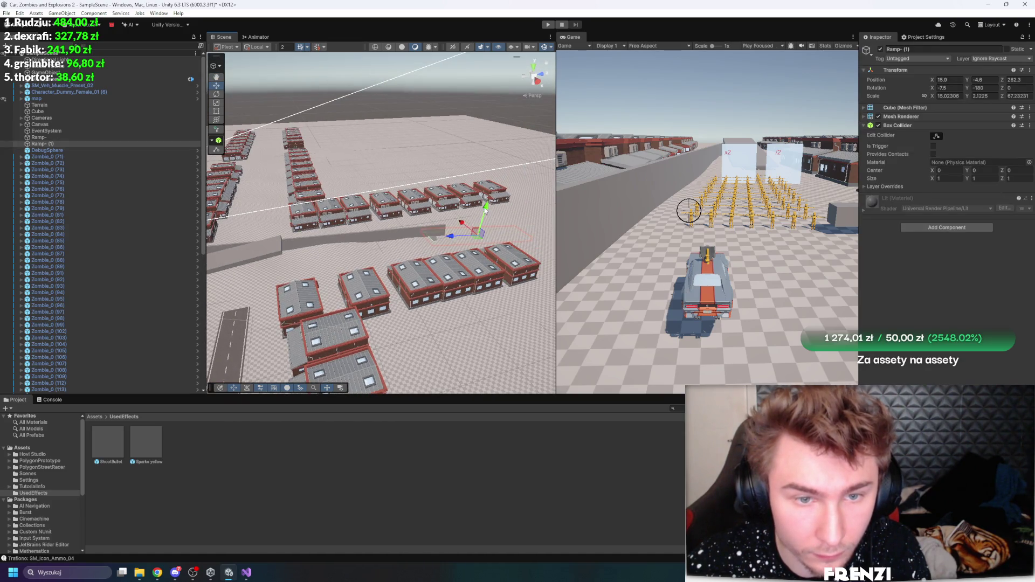
drag(492, 200, 465, 179)
Select both ramps together and shift them left along X
key(f)
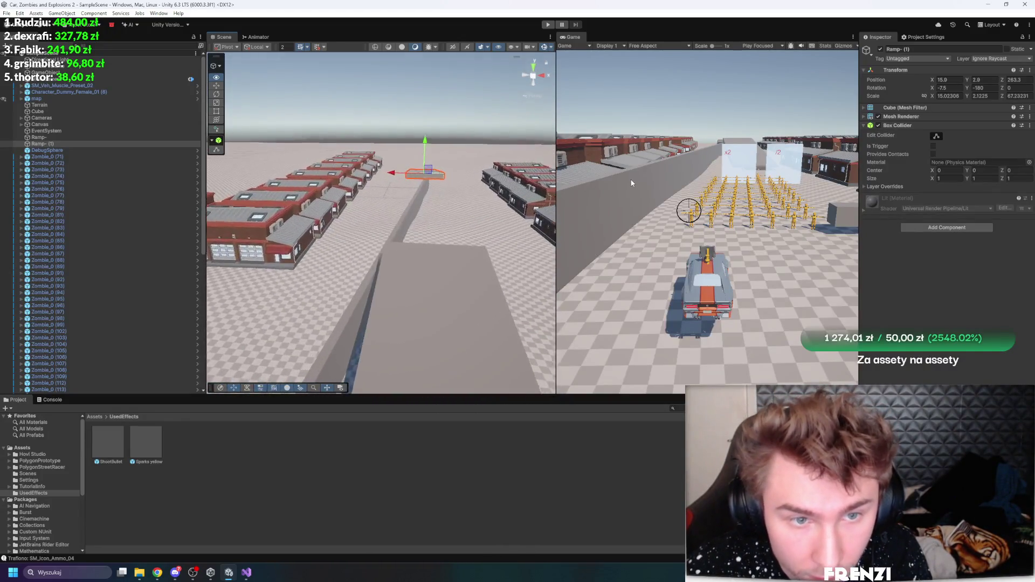
shift+click(419, 298)
key(f)
mouse_move(419, 298)
mouse_down()
mouse_move(422, 228)
mouse_move(445, 228)
mouse_up()
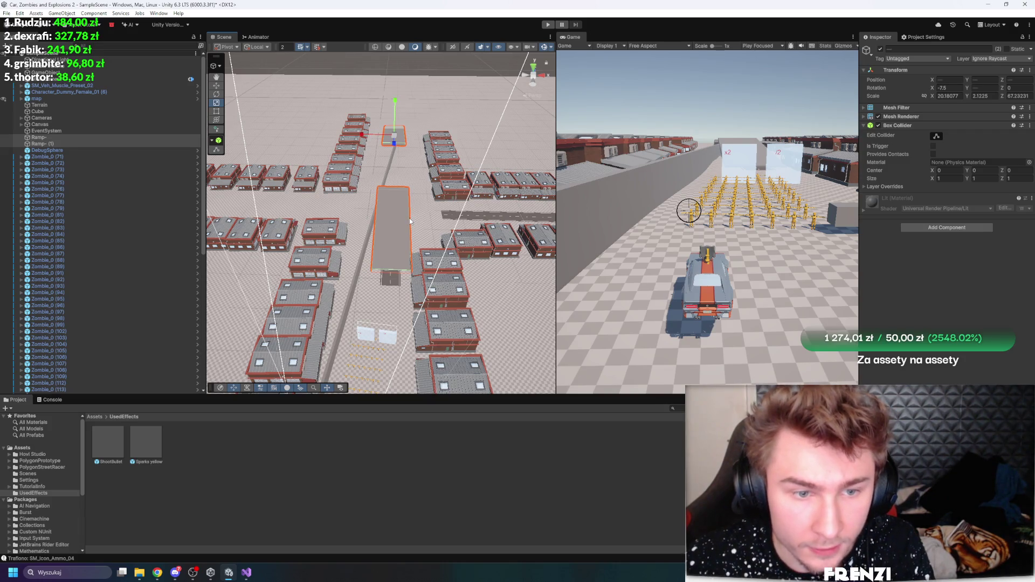
drag(365, 135, 356, 137)
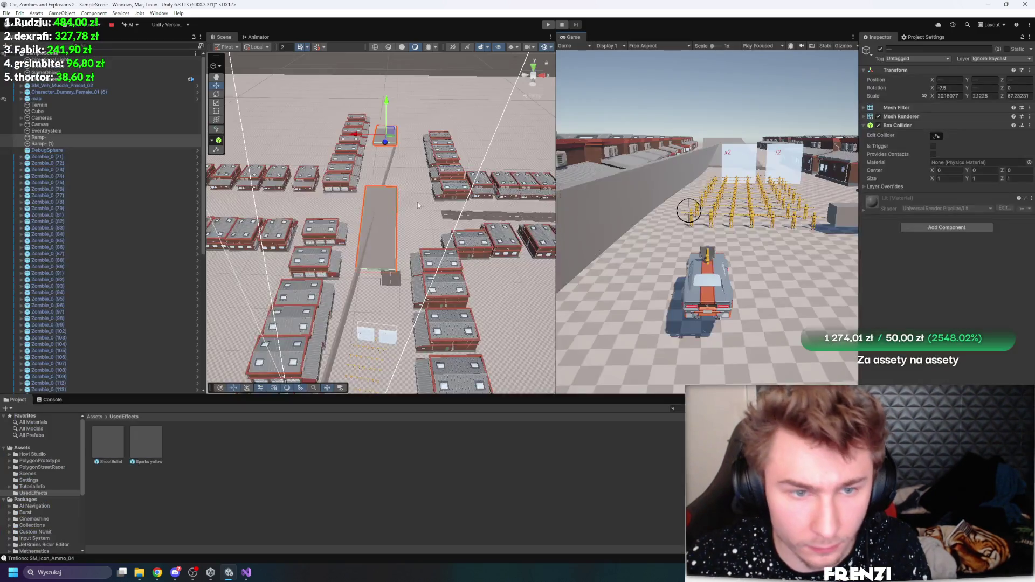
Maximize the Game view, drive the car over the ramps in play mode, then stop
drag(418, 202, 409, 155)
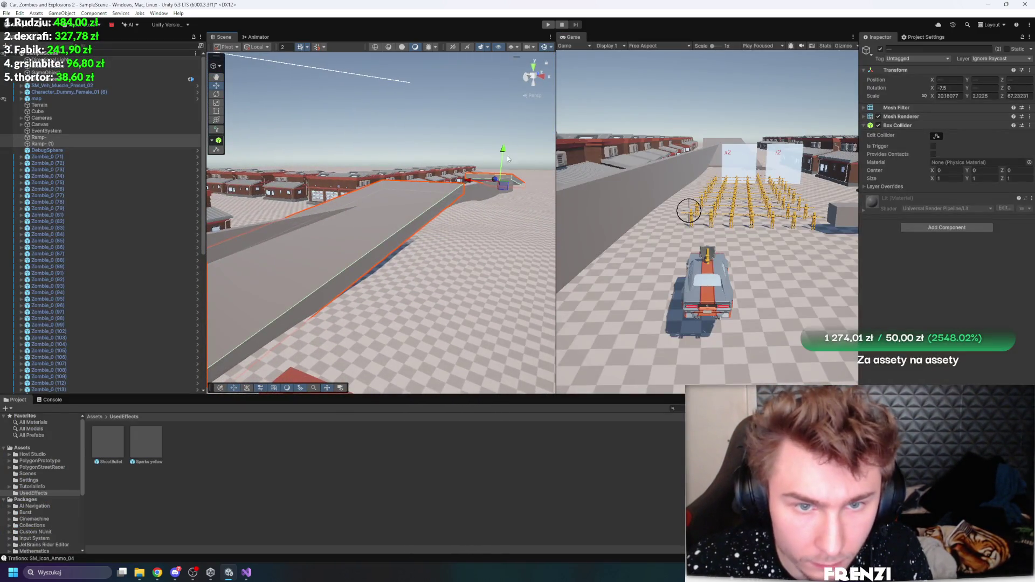
scroll(415, 161, up, 5)
key(shift+space)
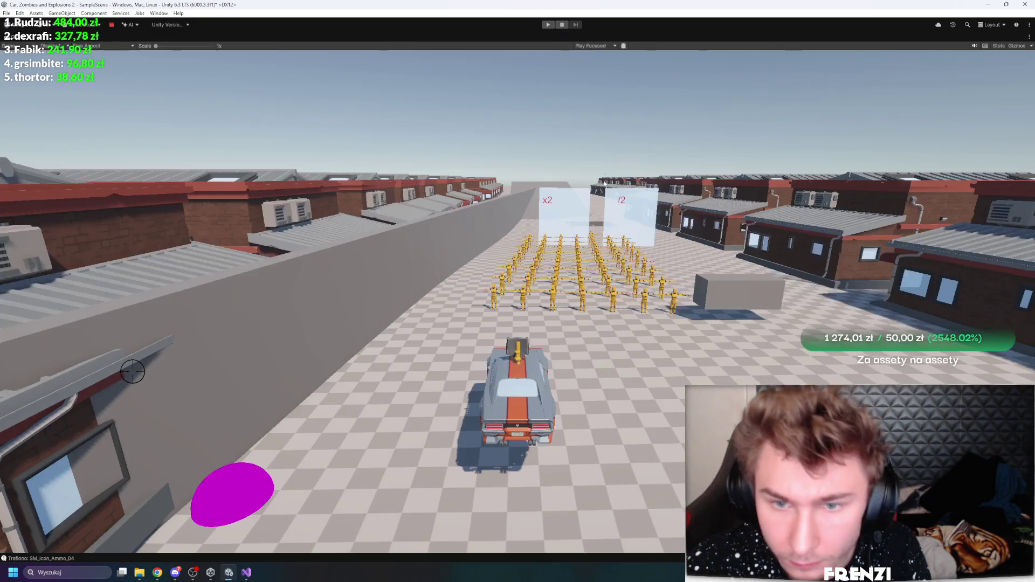
click(548, 24)
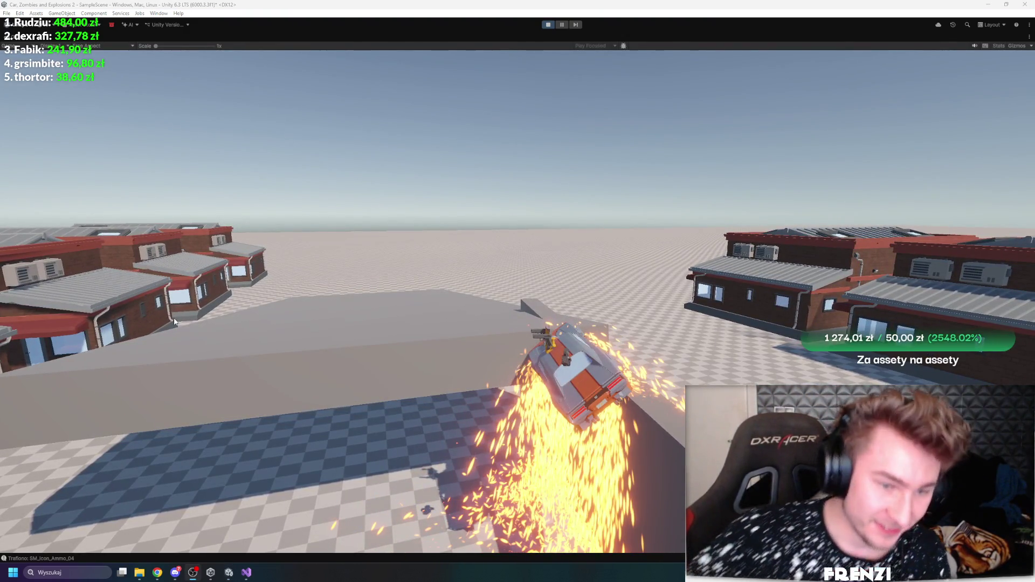
key(ctrl+p)
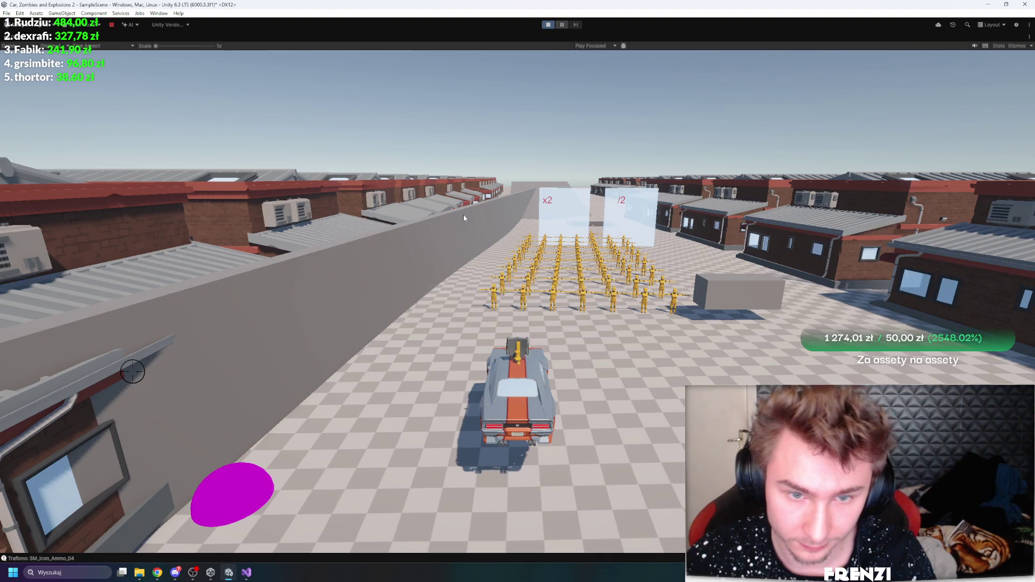
click(525, 176)
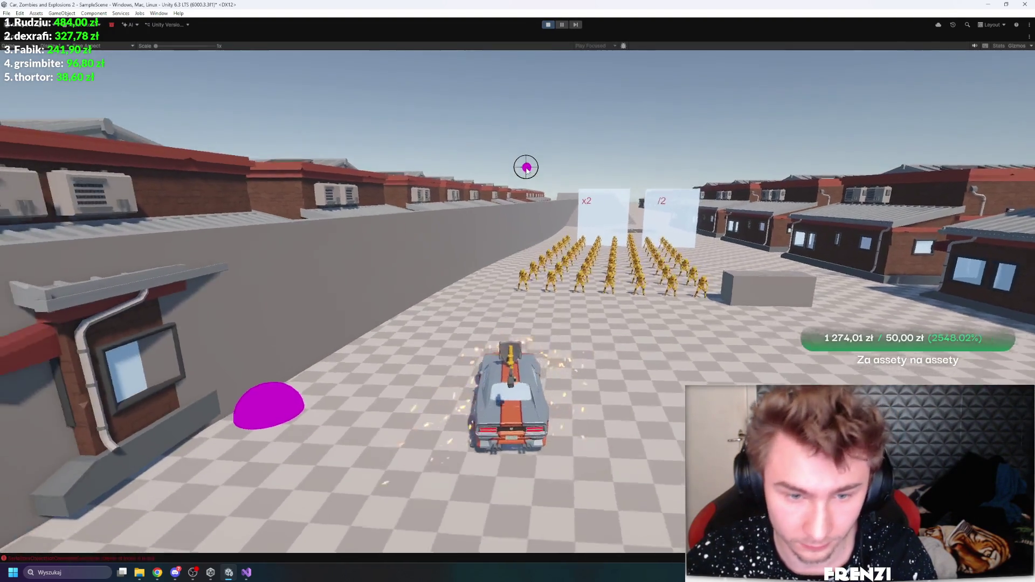
key(w)
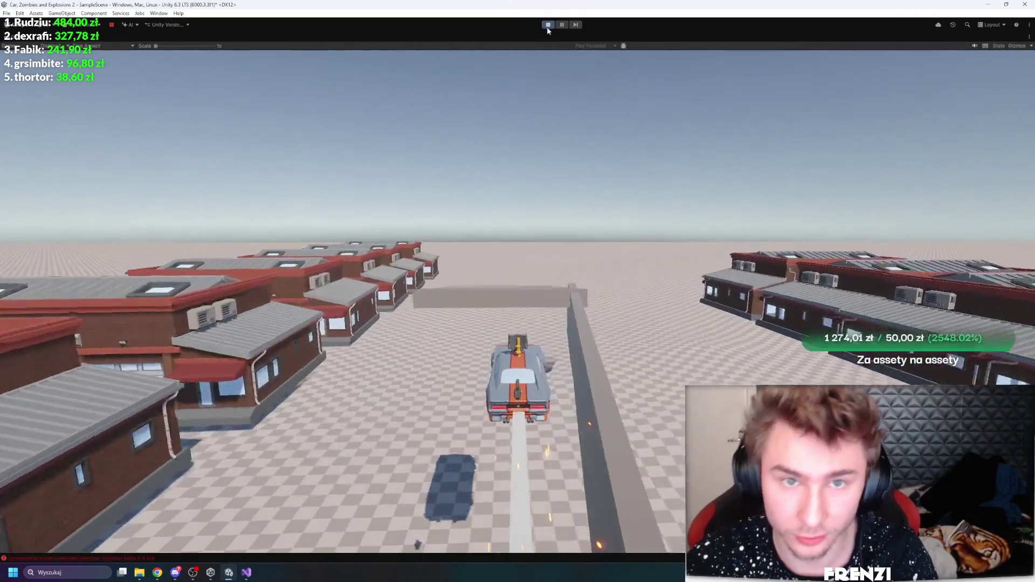
click(548, 25)
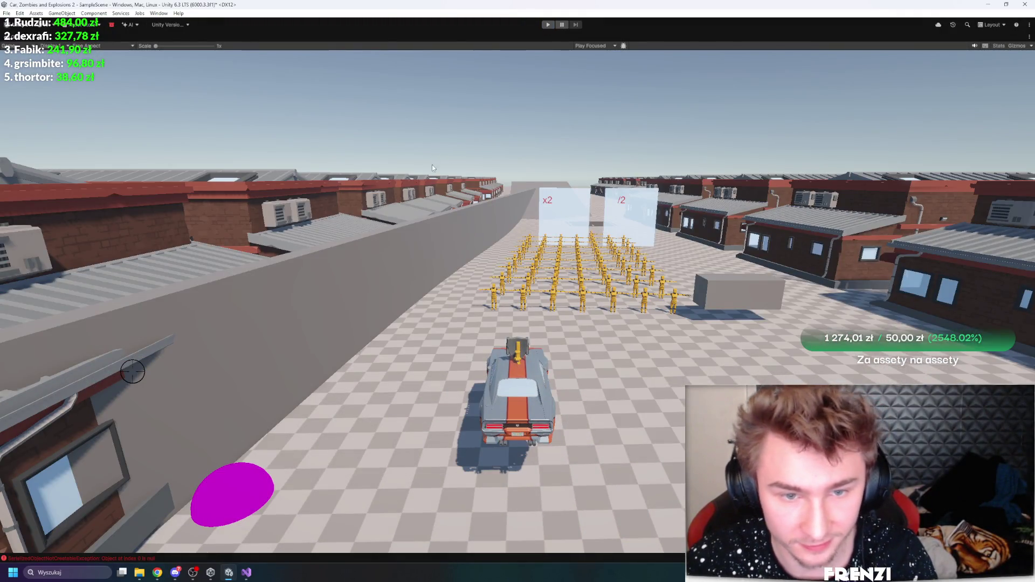
key(f)
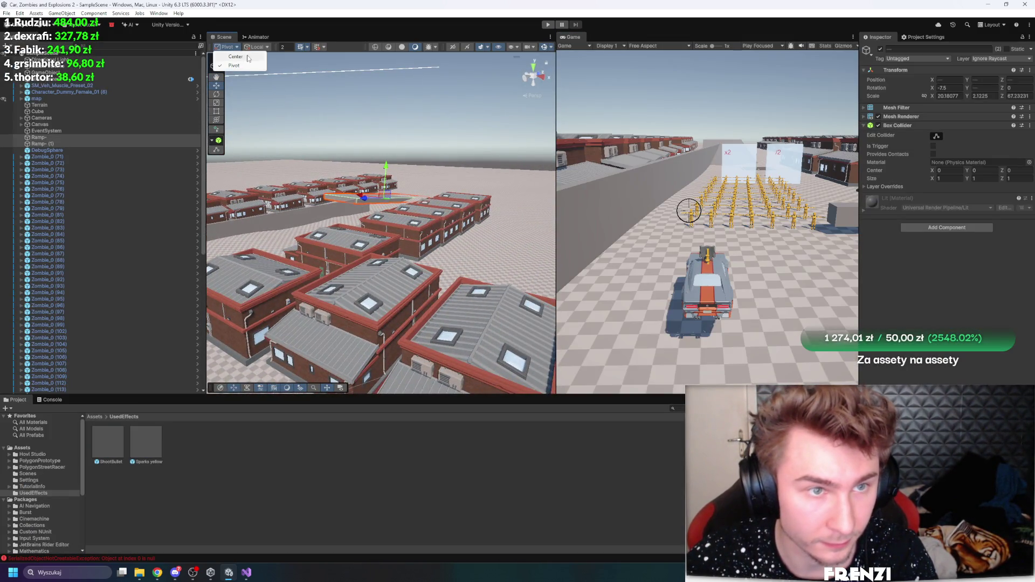
With Center and Global handles, move the ramp to X 7.9, Y 2, then play again
click(247, 57)
click(261, 47)
drag(287, 226, 138, 267)
drag(431, 226, 480, 224)
click(487, 224)
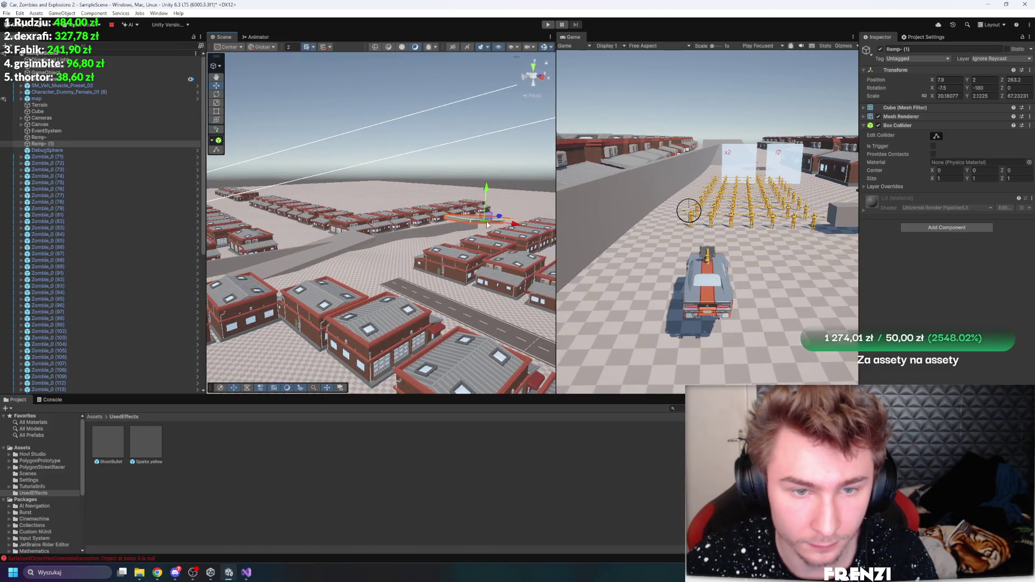
key(ctrl+p)
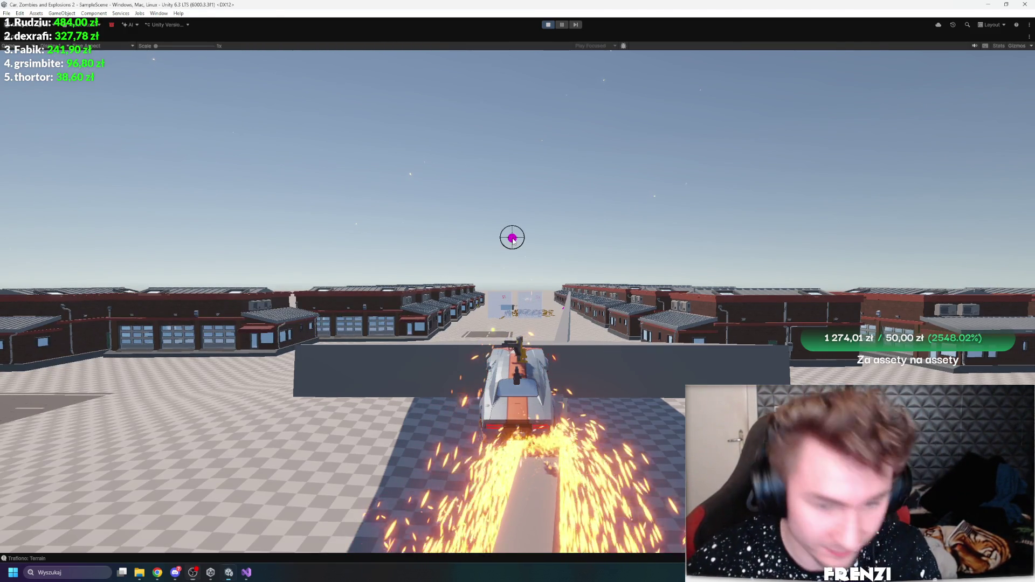
Stop play mode after the ramp test drive
click(548, 25)
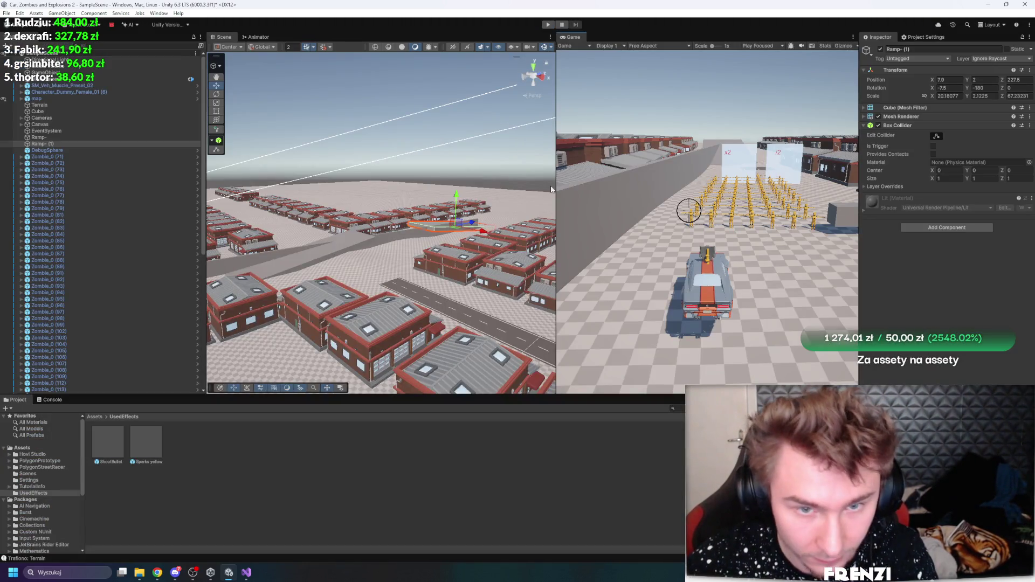
Inspect the car's front tyre and select the four SM_Veh_Attach_Wheel_12 wheel objects
click(576, 164)
mouse_move(576, 165)
mouse_down()
mouse_move(396, 180)
mouse_move(422, 186)
mouse_up()
click(451, 252)
drag(435, 253, 410, 251)
click(46, 254)
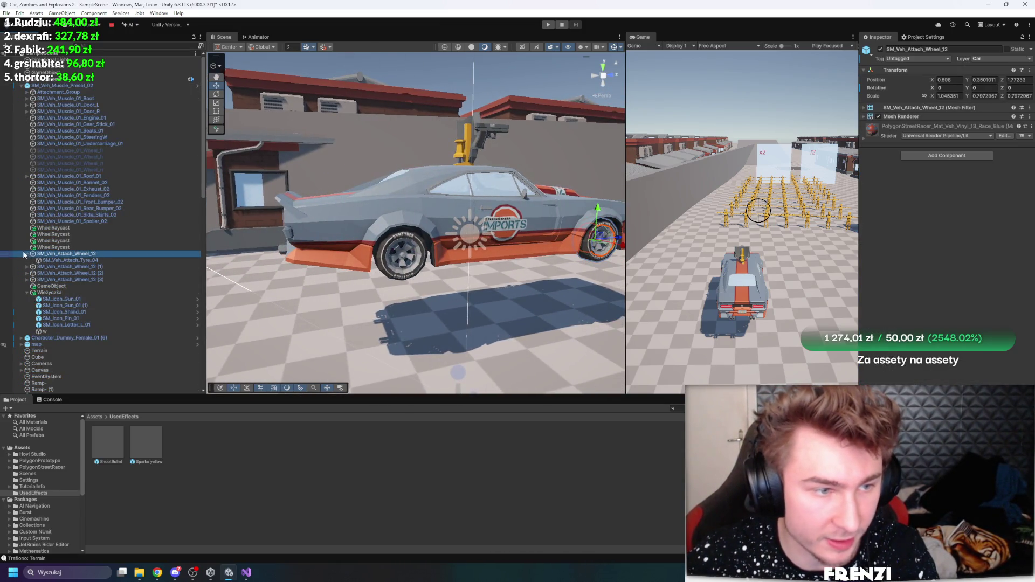
click(27, 254)
shift+click(100, 274)
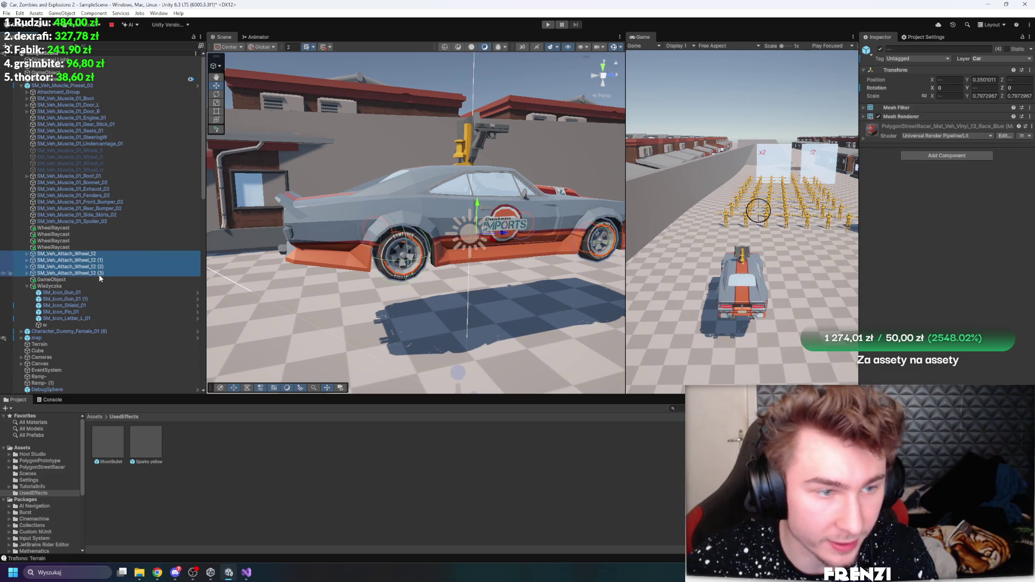
Check the WheelRaycast positions, then browse SM_Veh_Muscle_Preset_02's Effects create menu
click(63, 247)
click(89, 228)
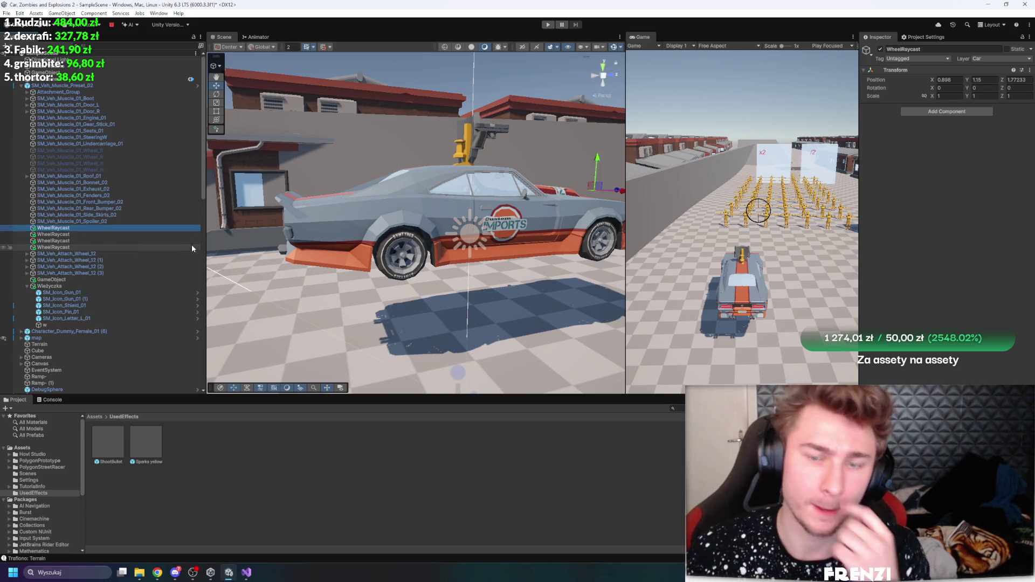
click(192, 247)
click(63, 86)
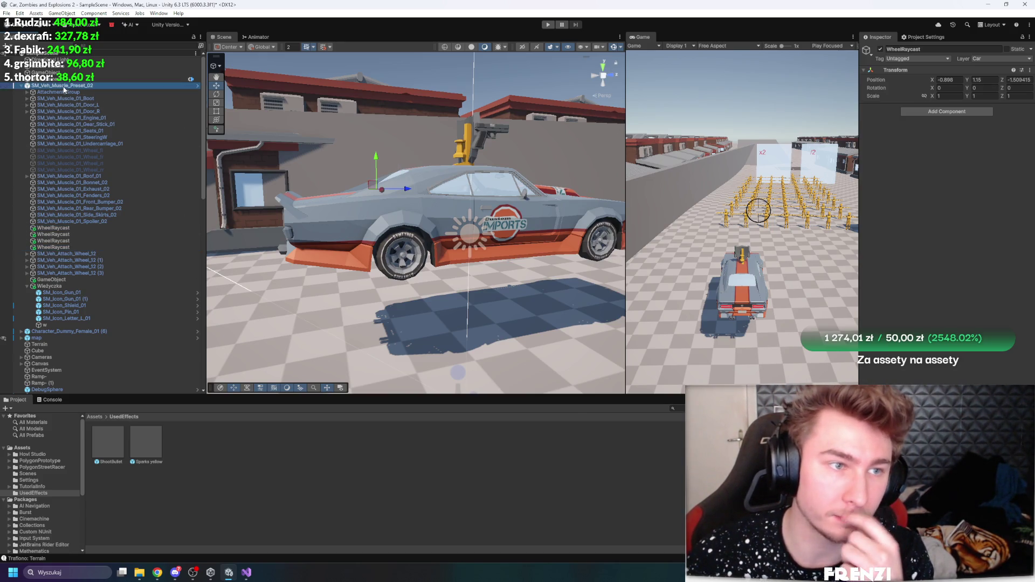
right_click(64, 87)
mouse_move(107, 271)
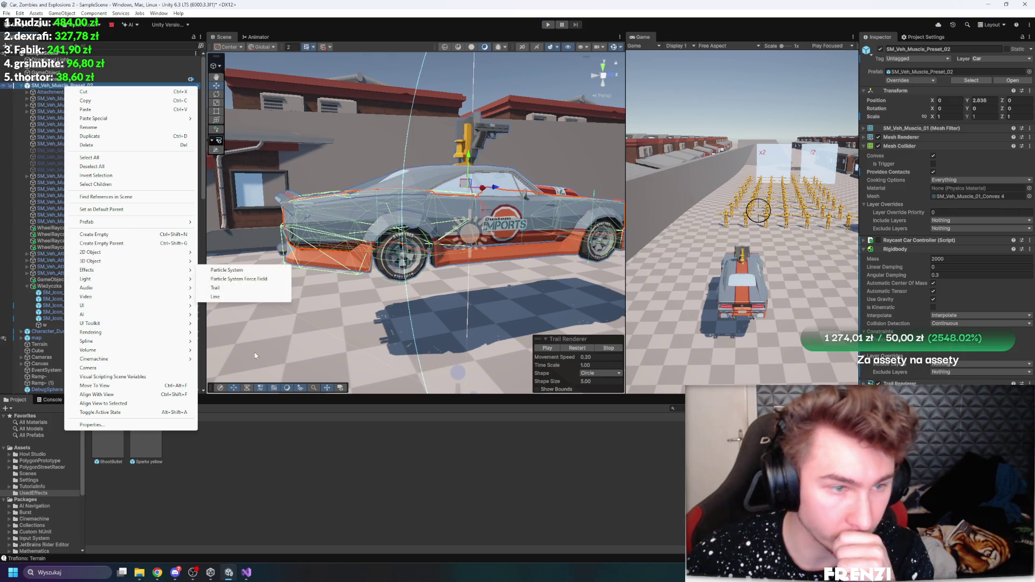
click(426, 487)
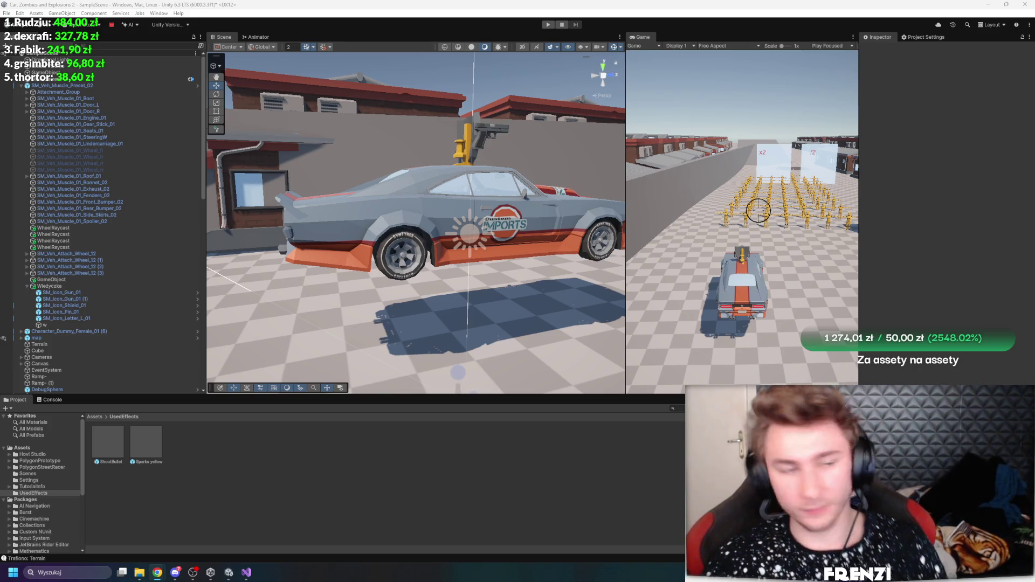
Inspect the wheel attachment and delete the leftover GameObject (1)
click(389, 258)
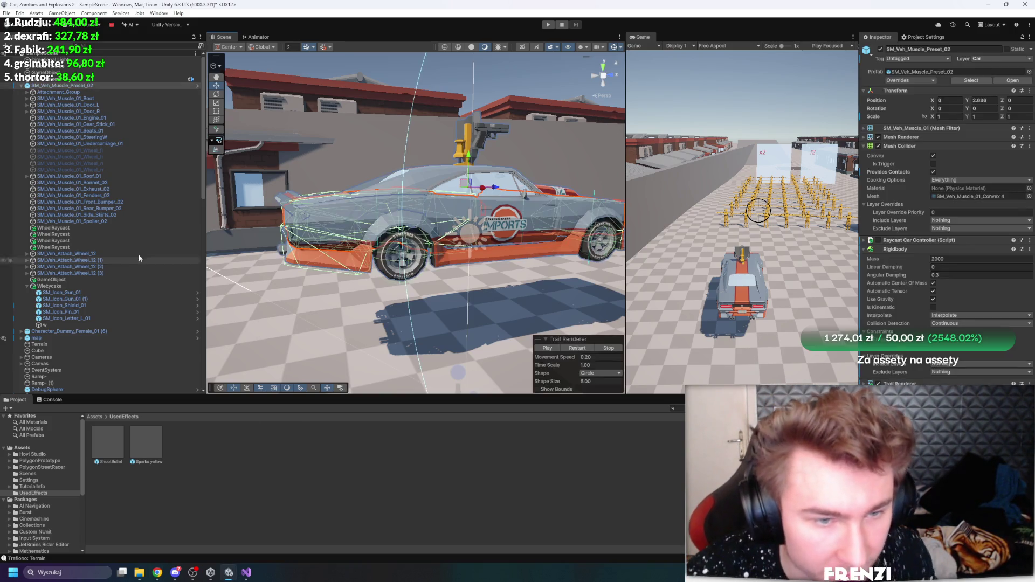
click(100, 286)
click(110, 259)
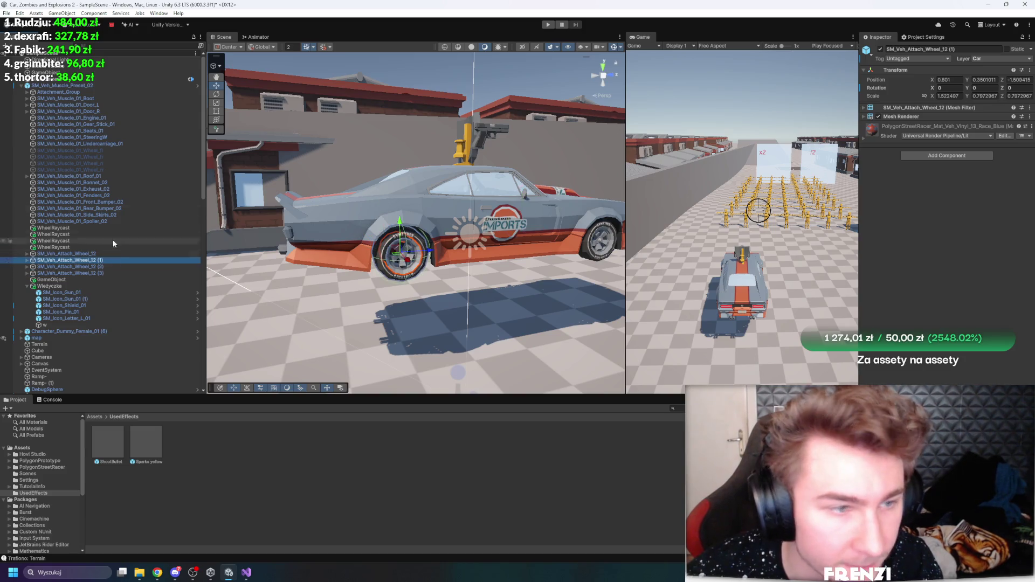
right_click(113, 244)
click(108, 233)
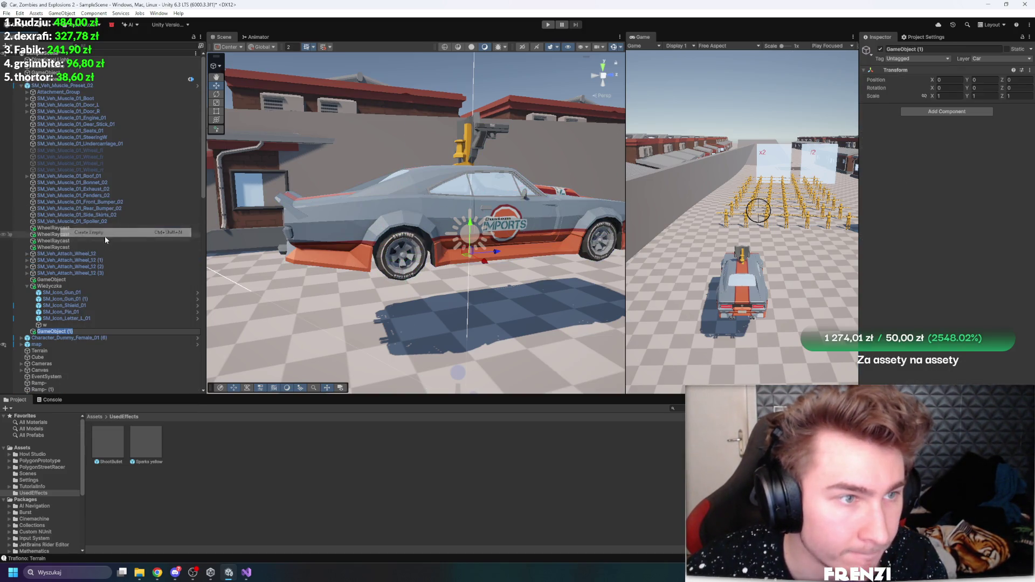
click(80, 339)
mouse_move(51, 331)
mouse_down()
mouse_move(76, 294)
mouse_move(80, 245)
mouse_move(109, 240)
mouse_up()
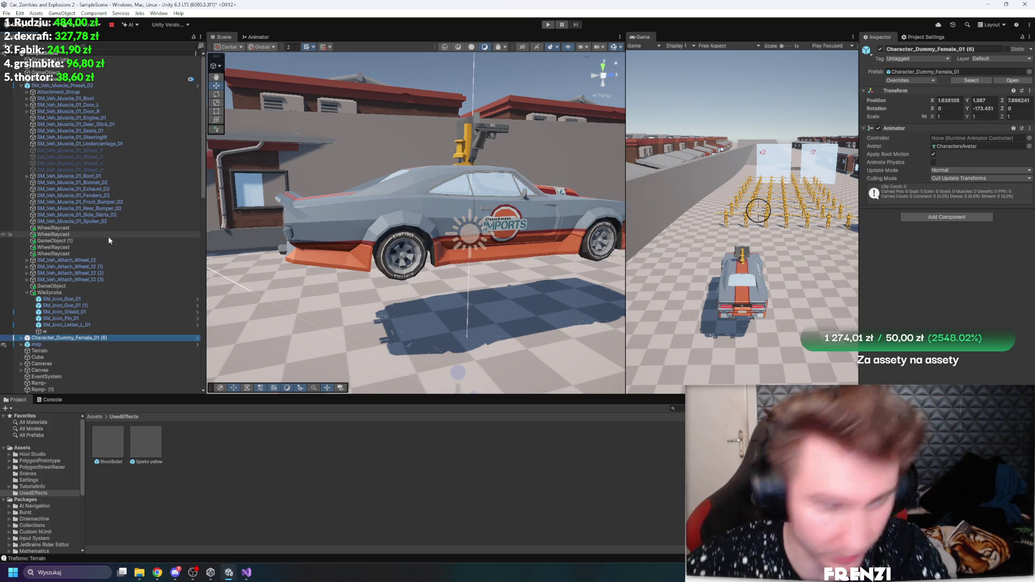
click(66, 242)
key(Delete)
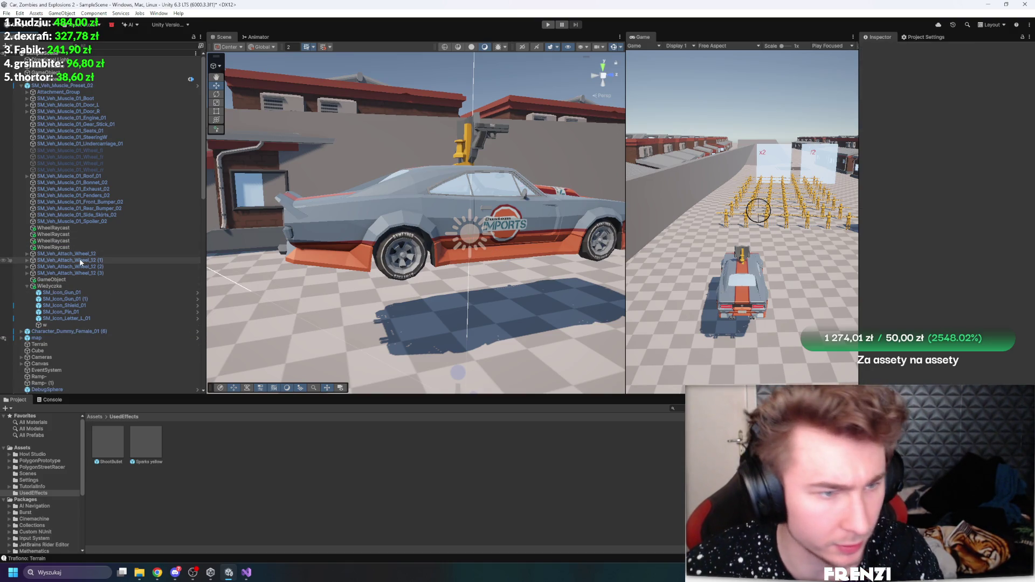
Create an empty child object inside each of the four SM_Veh_Attach_Wheel_12 wheels
click(35, 254)
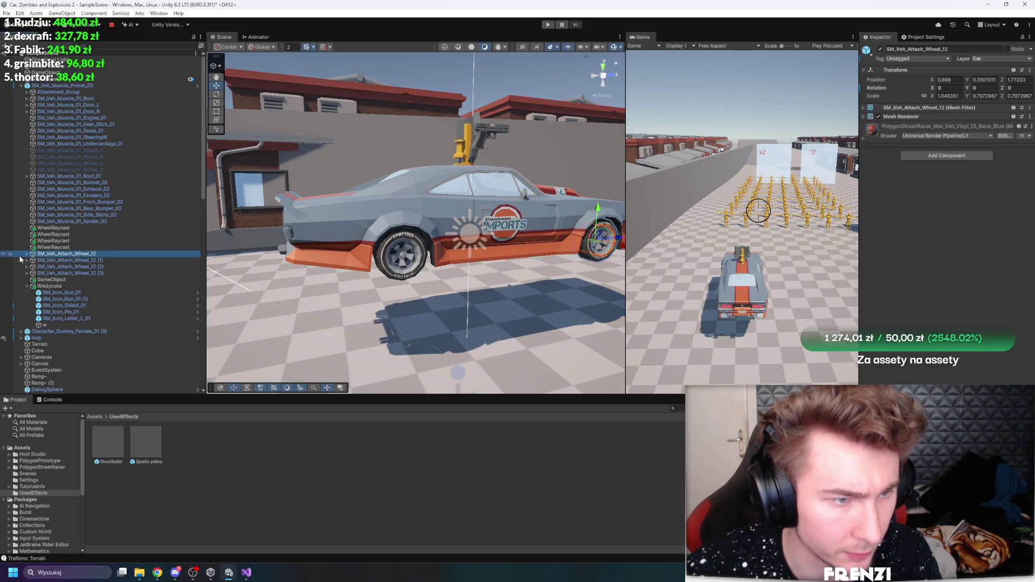
click(27, 254)
click(27, 267)
click(27, 280)
click(27, 293)
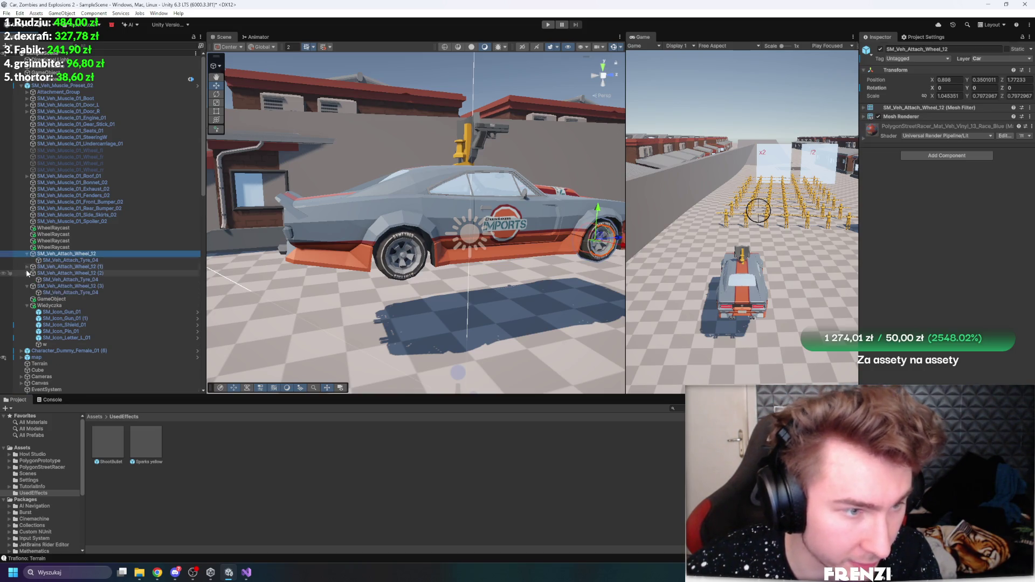
click(78, 292)
ctrl+click(70, 280)
ctrl+click(64, 267)
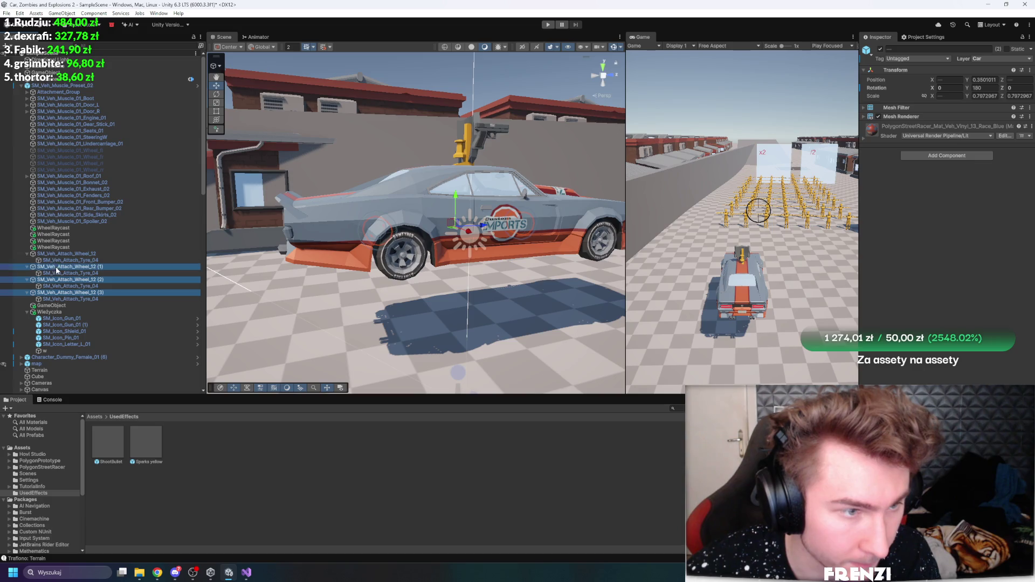
ctrl+click(61, 256)
right_click(61, 256)
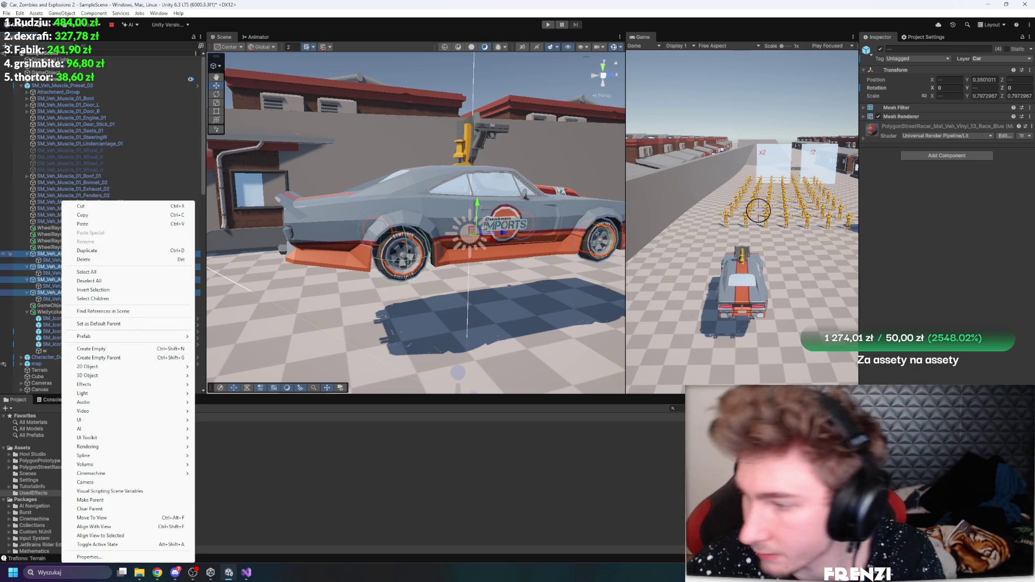
click(91, 349)
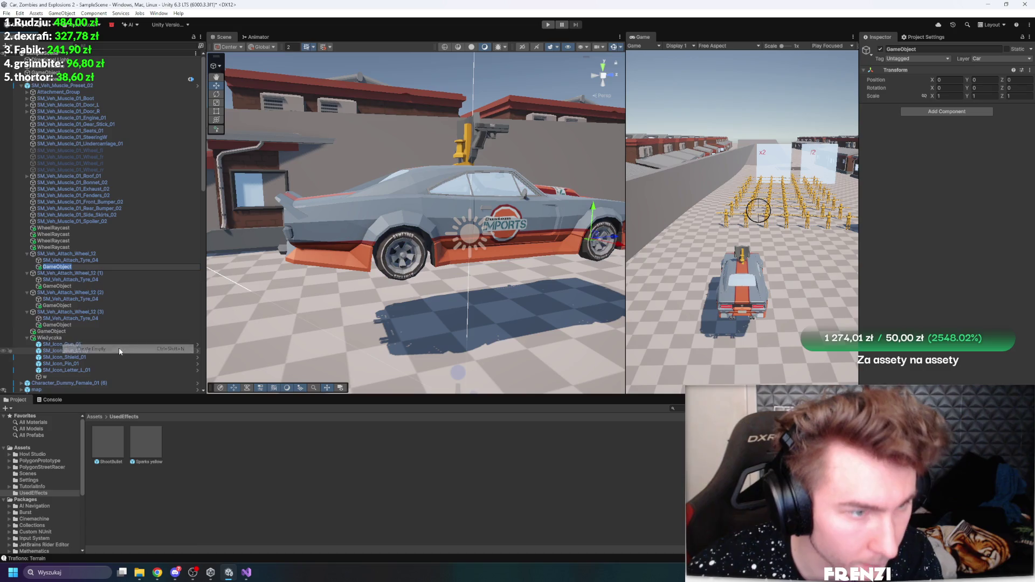
Select the four new empty objects and rename them all WheelMeshPositioner
click(81, 323)
ctrl+click(60, 299)
ctrl+click(64, 305)
ctrl+click(62, 298)
ctrl+click(60, 285)
ctrl+click(61, 273)
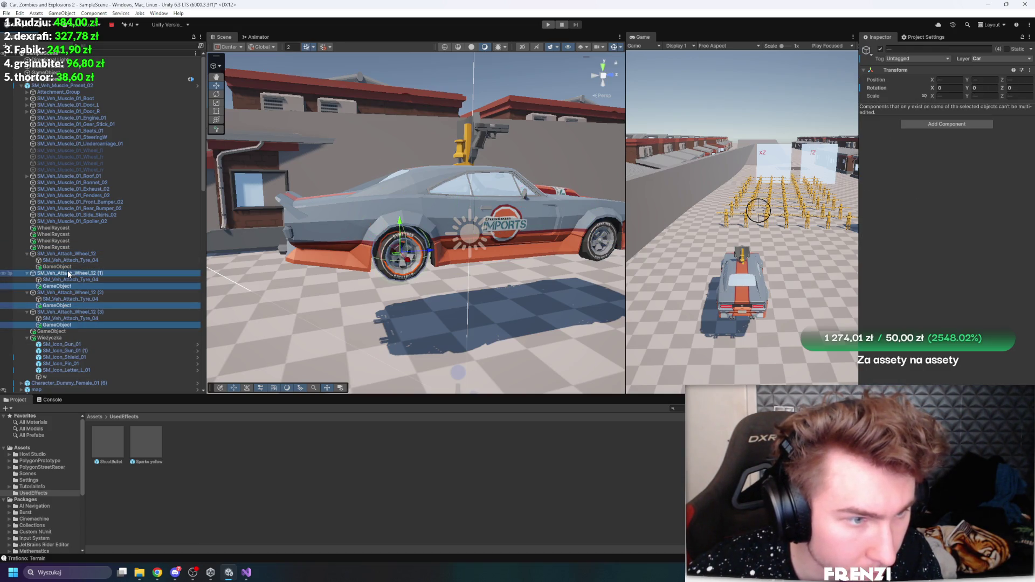
ctrl+click(61, 274)
ctrl+click(59, 266)
click(942, 49)
text(WheelMeshP)
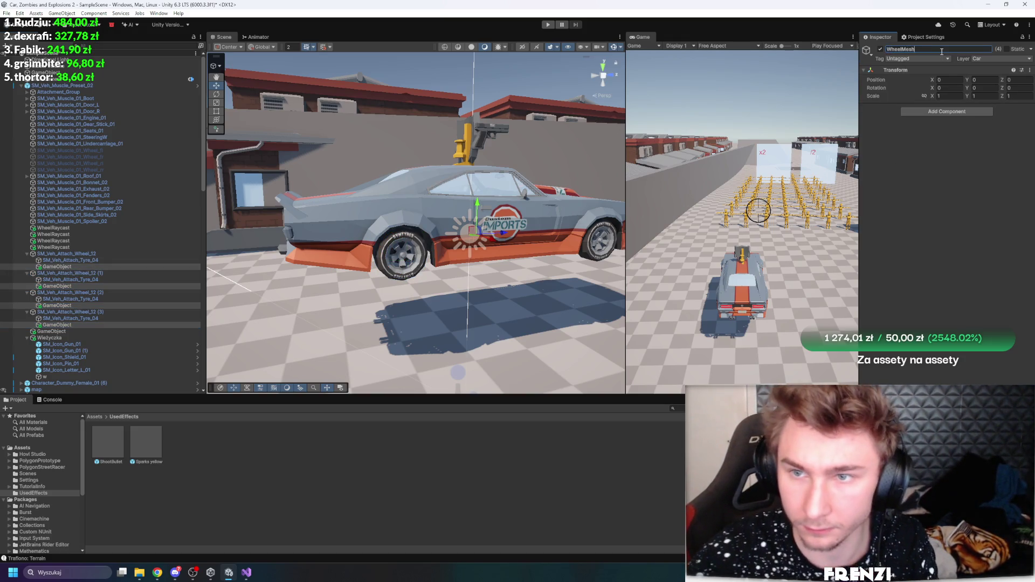
text(ositioner)
key(Return)
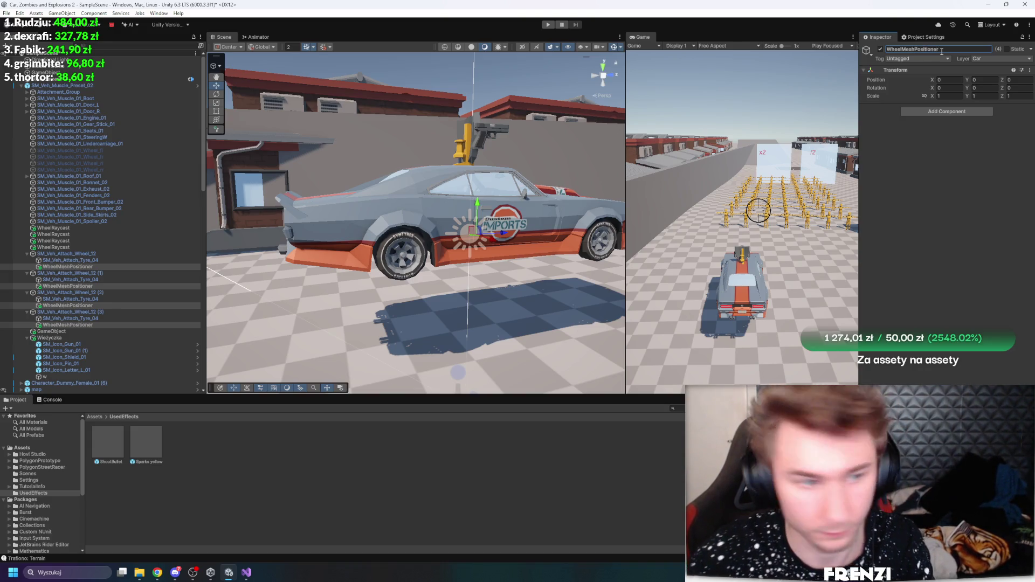
Move the four WheelMeshPositioner objects up to car level beside the wheels
drag(70, 266, 76, 255)
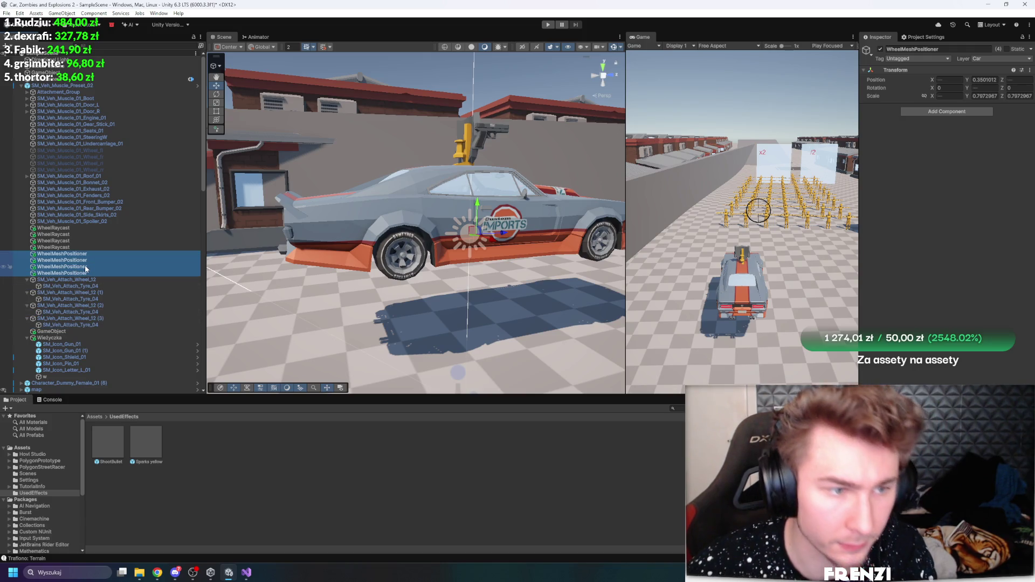
drag(75, 281, 89, 262)
click(583, 252)
right_click(64, 87)
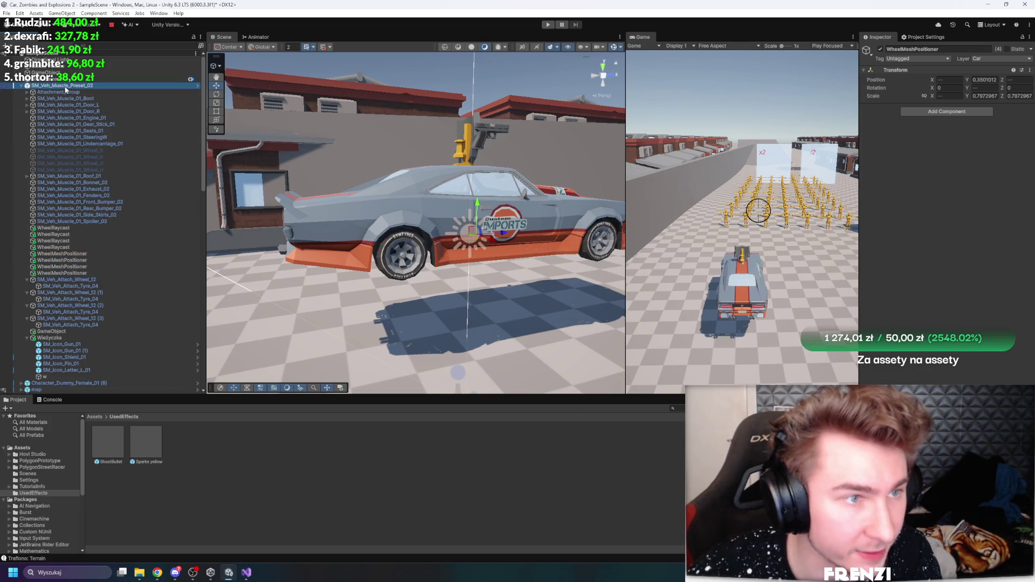
Unpack the car prefab and nest SM_Veh_Attach_Wheel_12 under the first WheelMeshPositioner
mouse_move(103, 222)
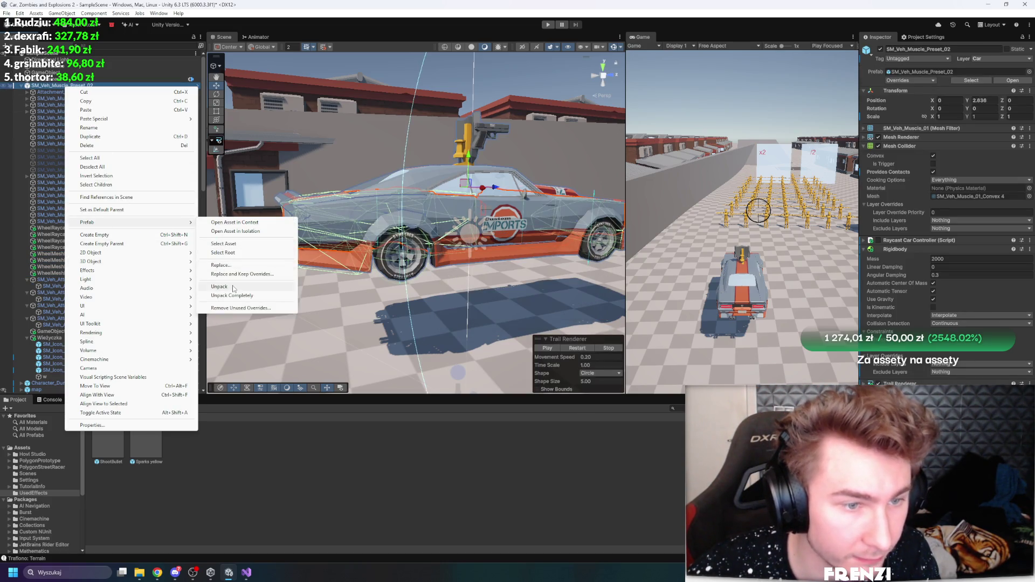
click(233, 287)
click(110, 273)
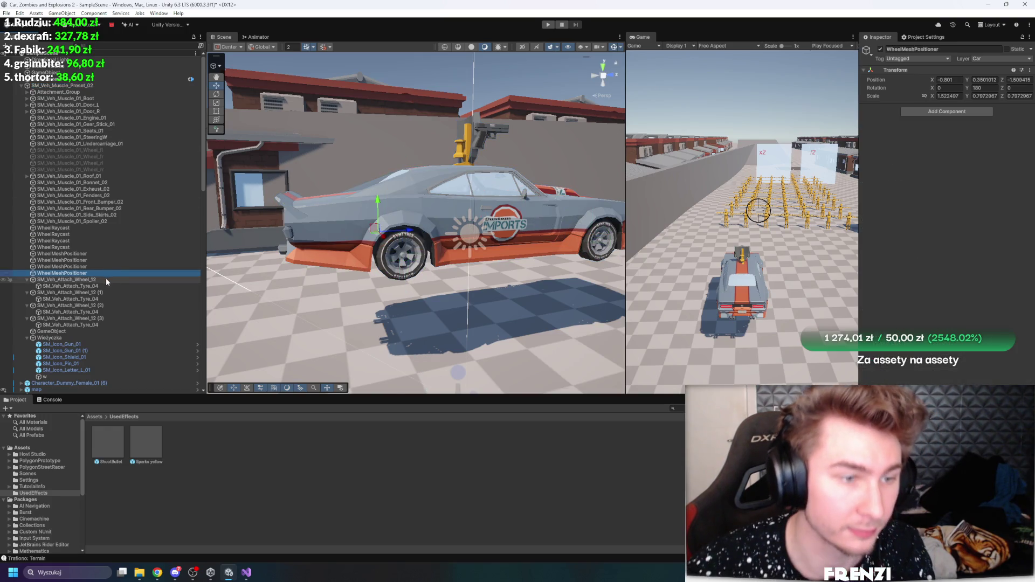
click(106, 279)
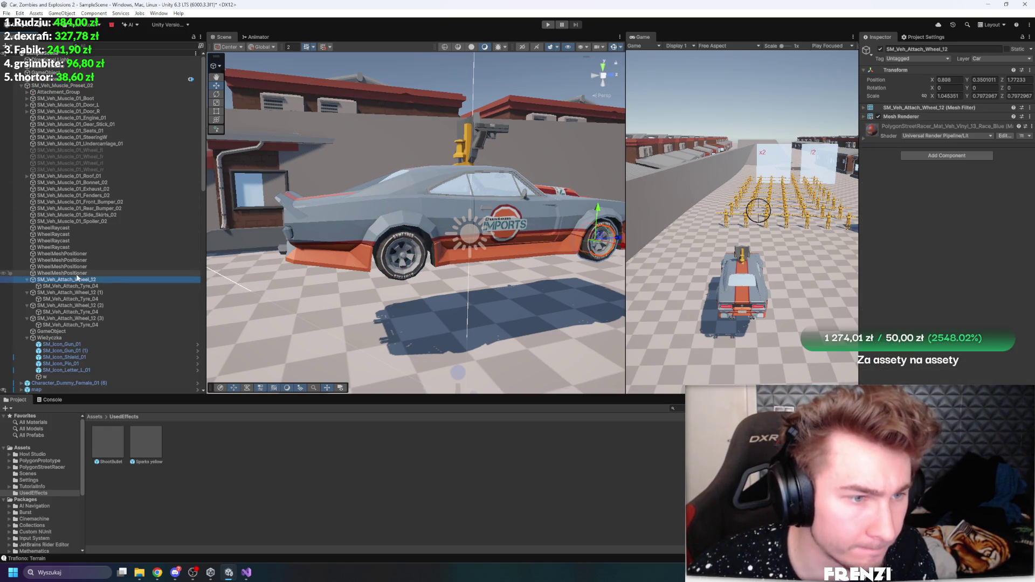
click(70, 254)
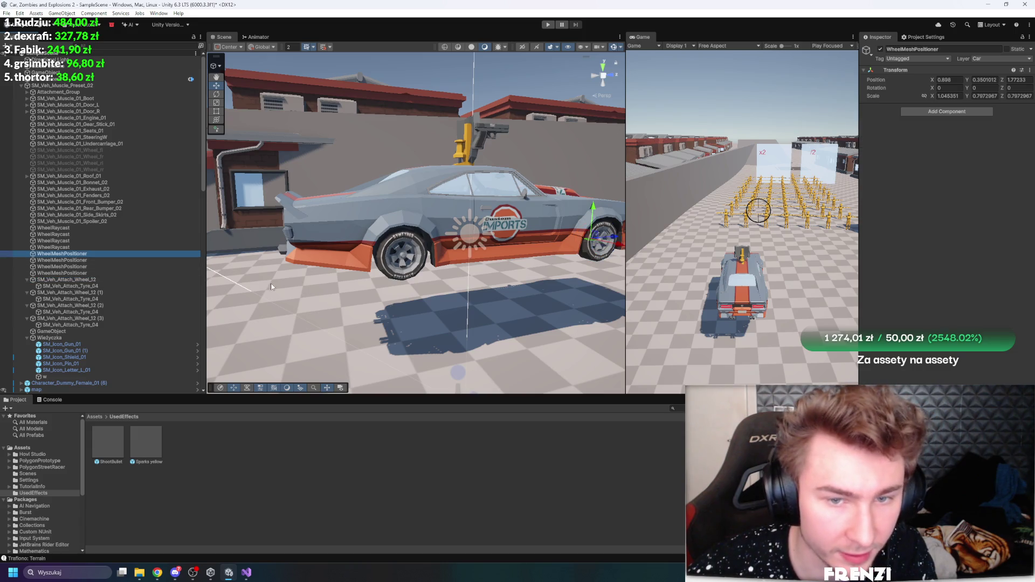
click(81, 281)
click(72, 255)
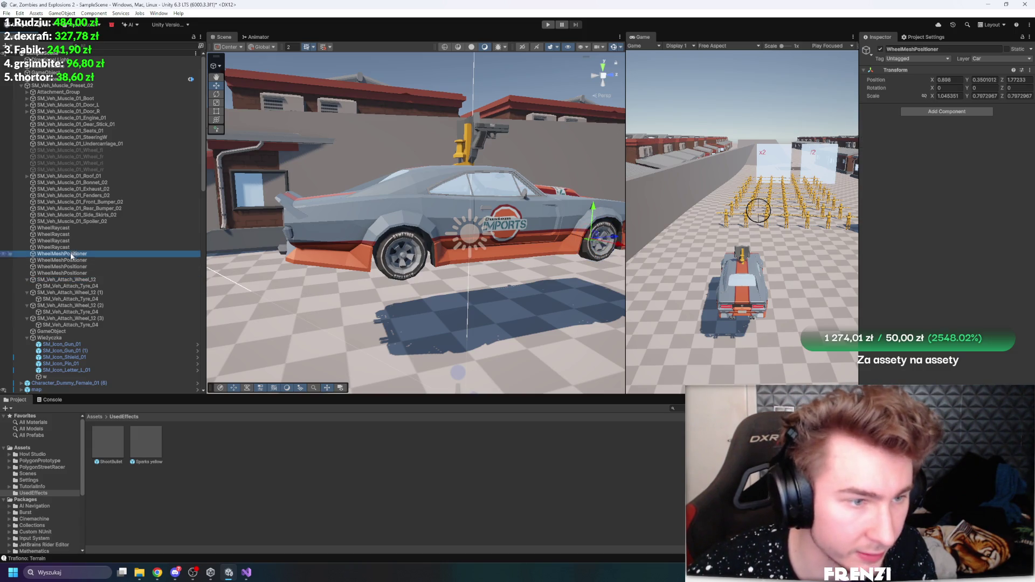
drag(81, 281, 73, 254)
Nest SM_Veh_Attach_Wheel_12 (1) under the second WheelMeshPositioner and check the fourth's wheel
click(86, 281)
click(78, 261)
drag(88, 283, 75, 267)
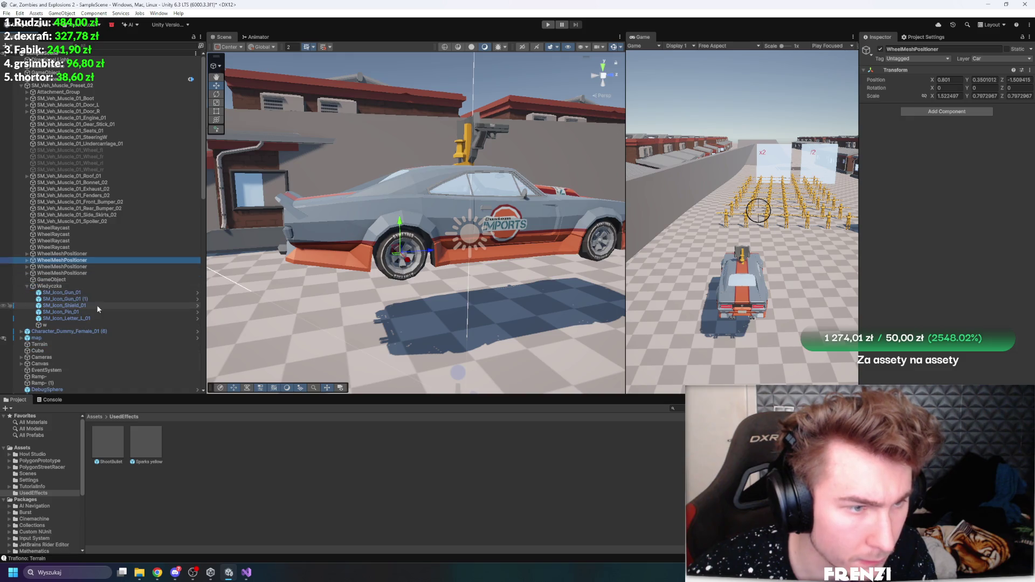
click(89, 273)
click(28, 273)
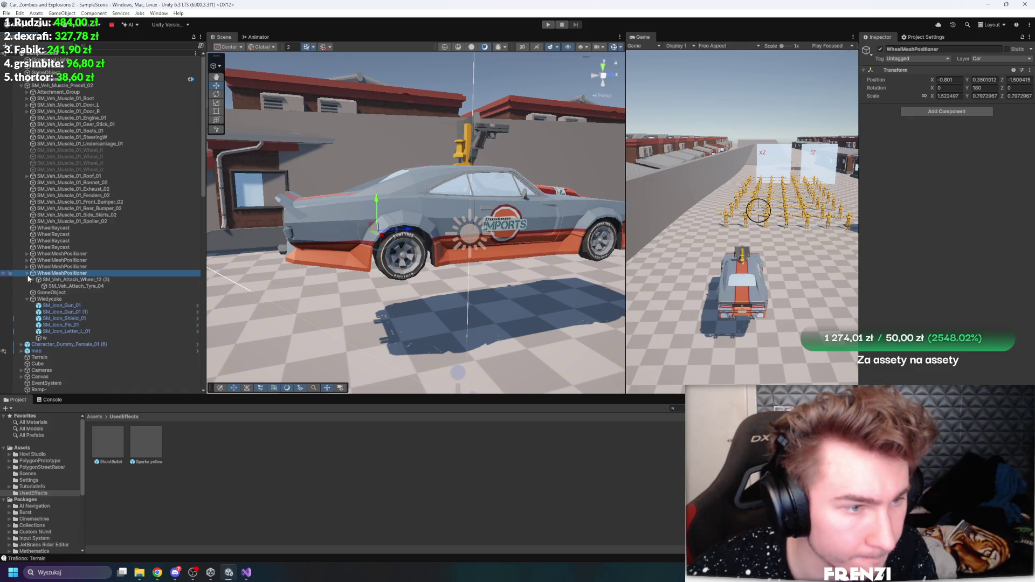
click(54, 280)
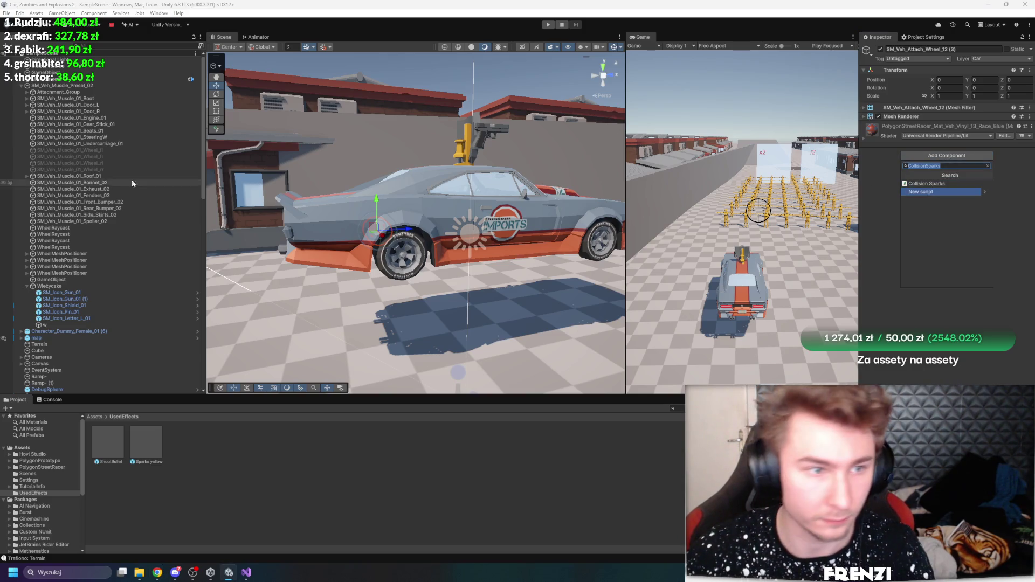
Add a new WheelSuspension script to the first WheelMeshPositioner, save it, and decline the API update
click(70, 268)
click(72, 272)
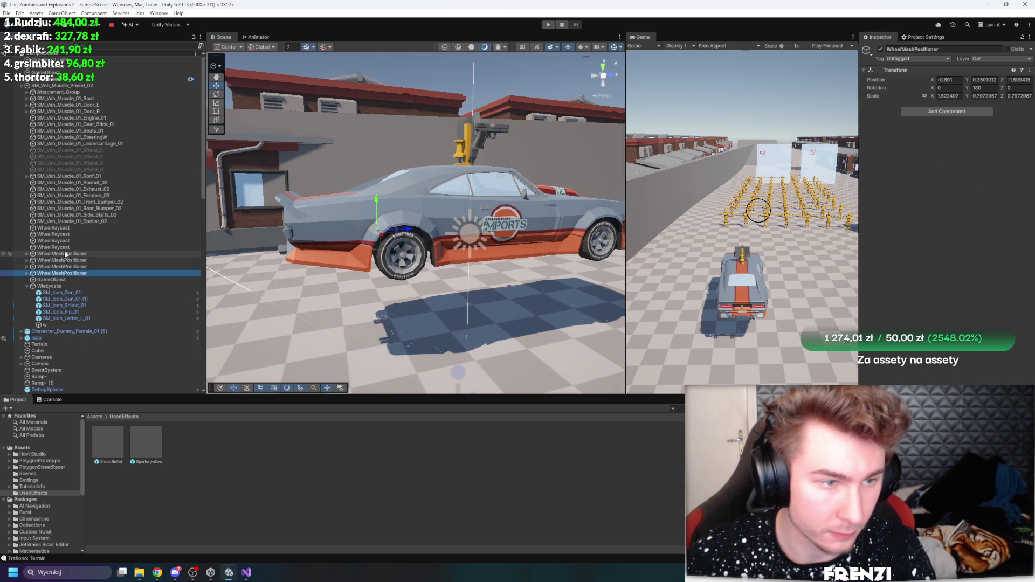
click(67, 254)
click(941, 111)
text(Wheel)
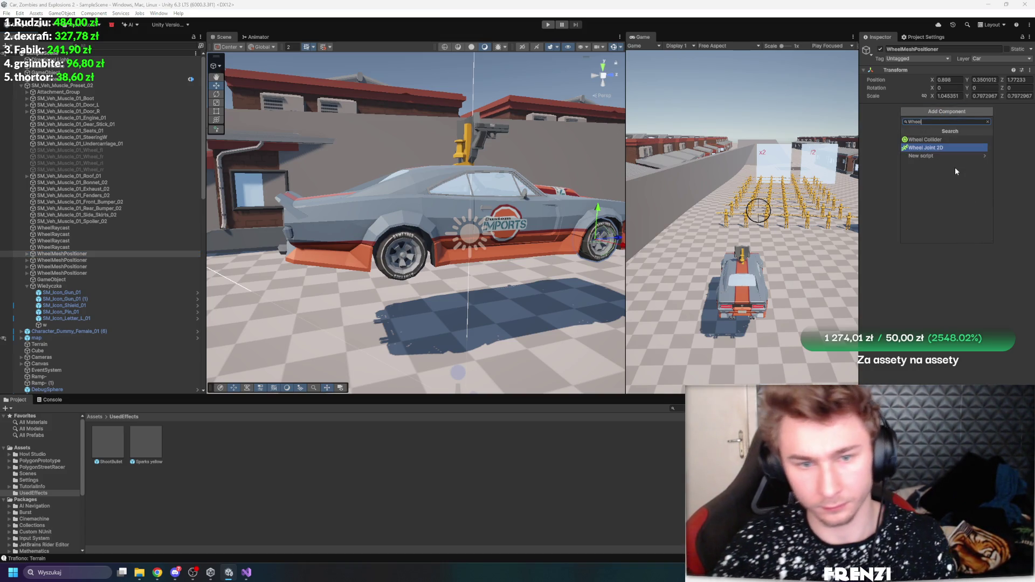
text(Suspensi)
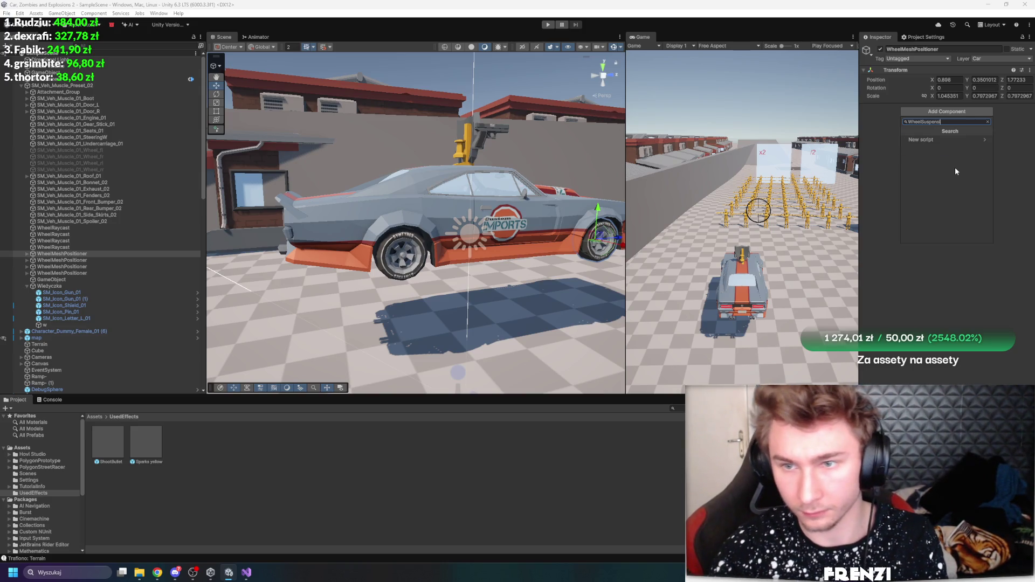
text(on)
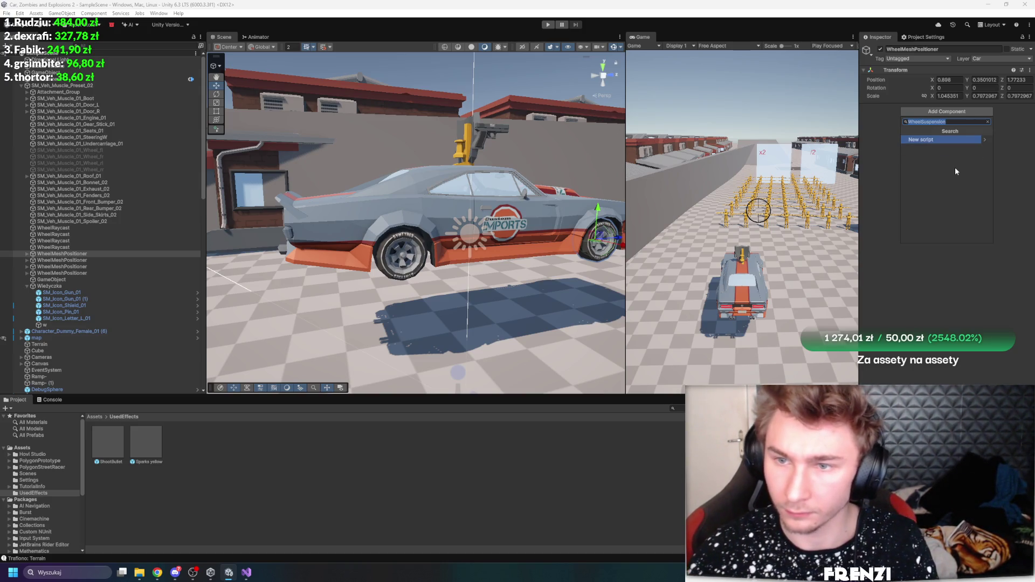
key(Return)
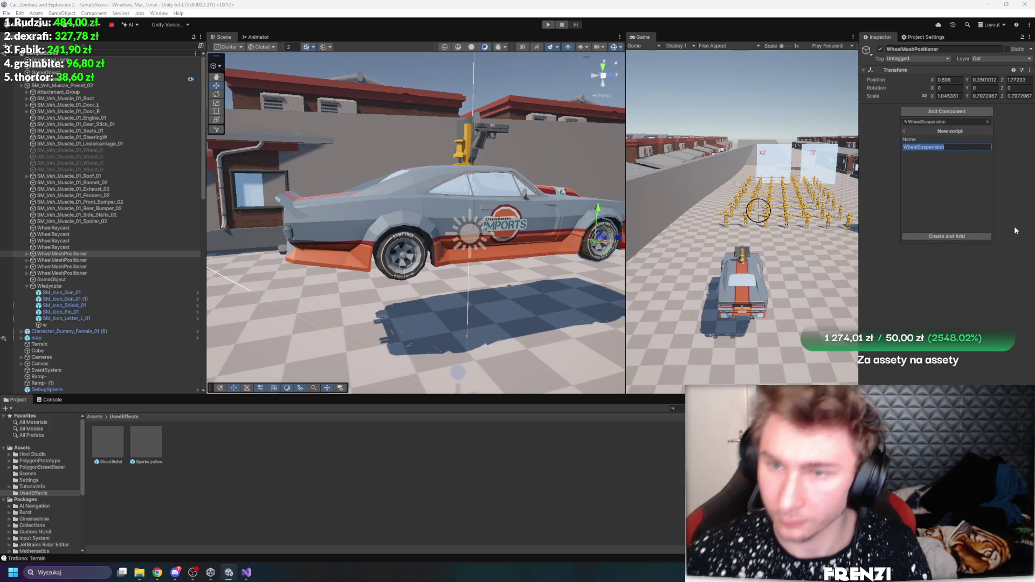
click(933, 237)
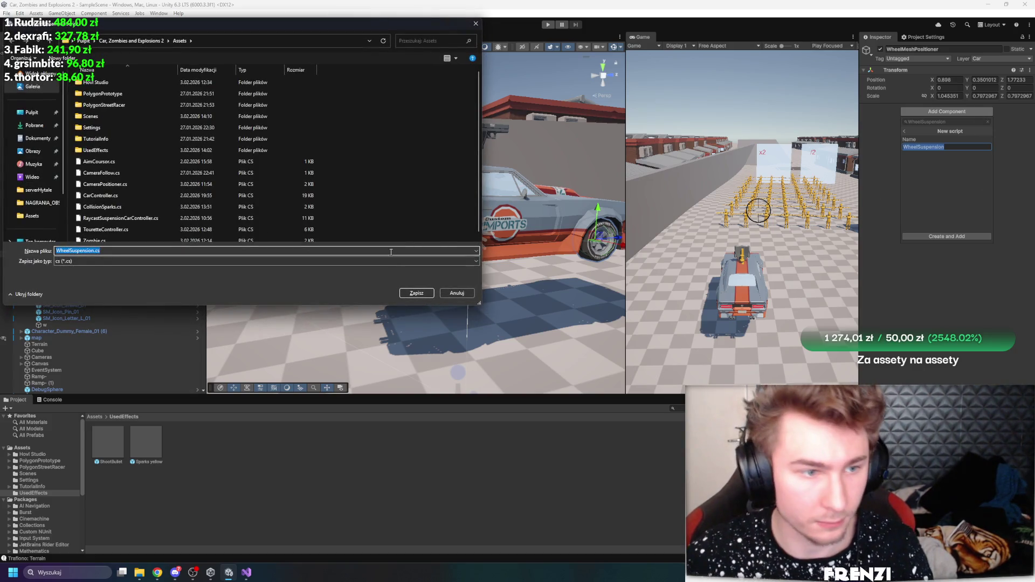
click(424, 295)
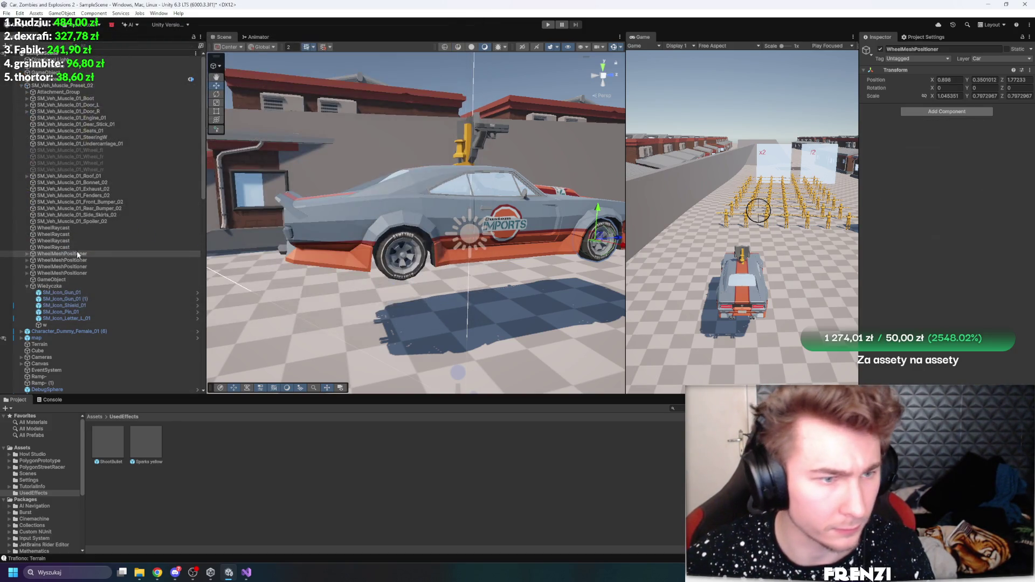
click(45, 273)
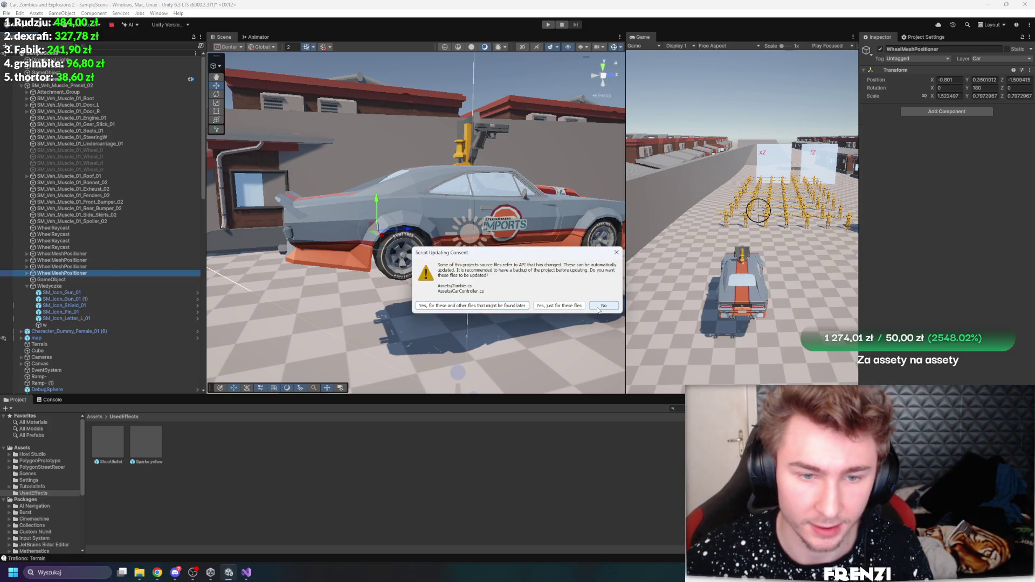
click(597, 308)
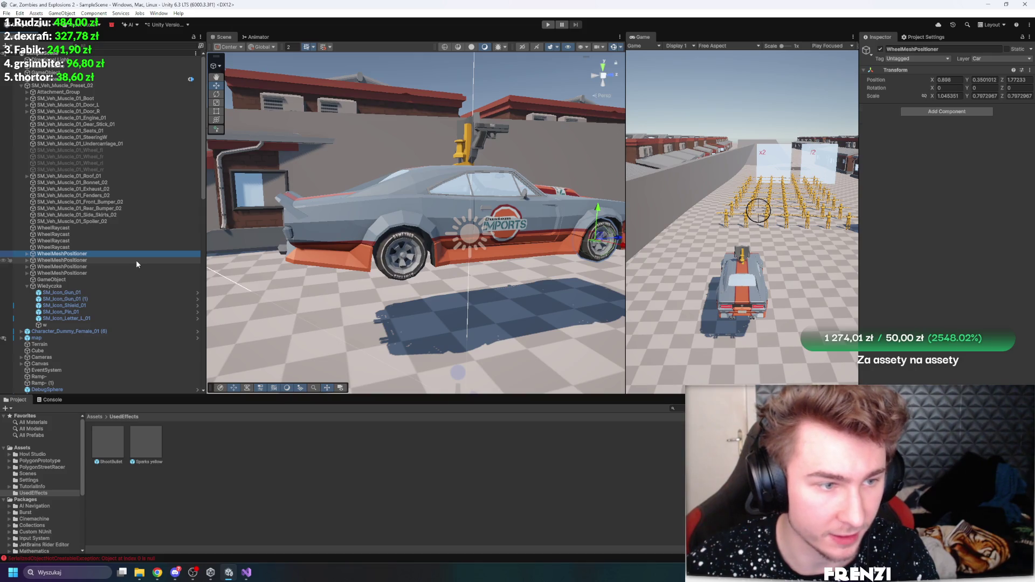
Take the wheel meshes out of their positioners and set the positioners' scale to 1
key(Right)
key(Right)
key(ctrl+z)
key(ctrl+z)
key(ctrl+z)
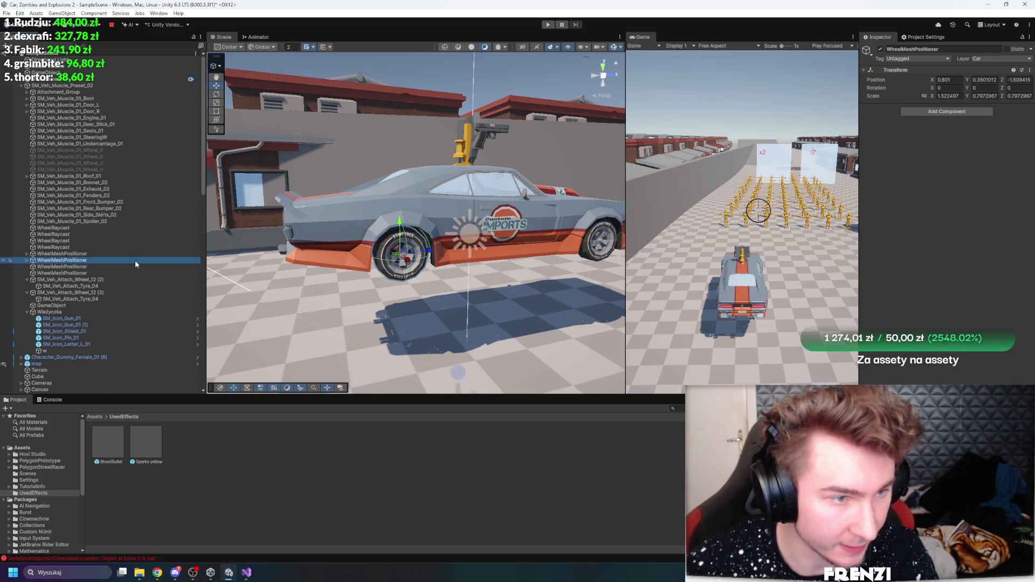
key(ctrl+z)
key(ctrl+z)
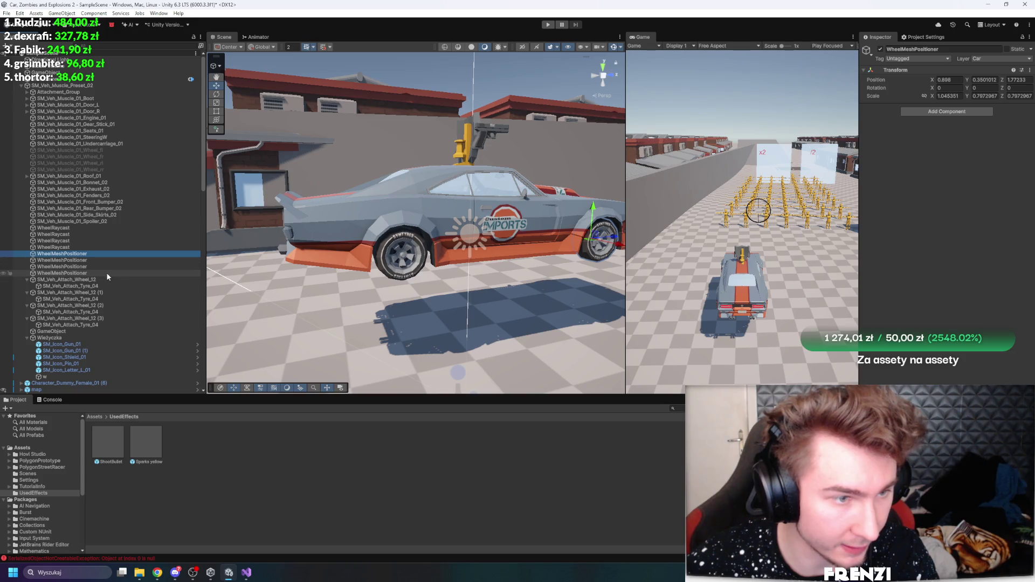
click(949, 96)
text(1)
key(Tab)
text(1)
key(Tab)
text(1)
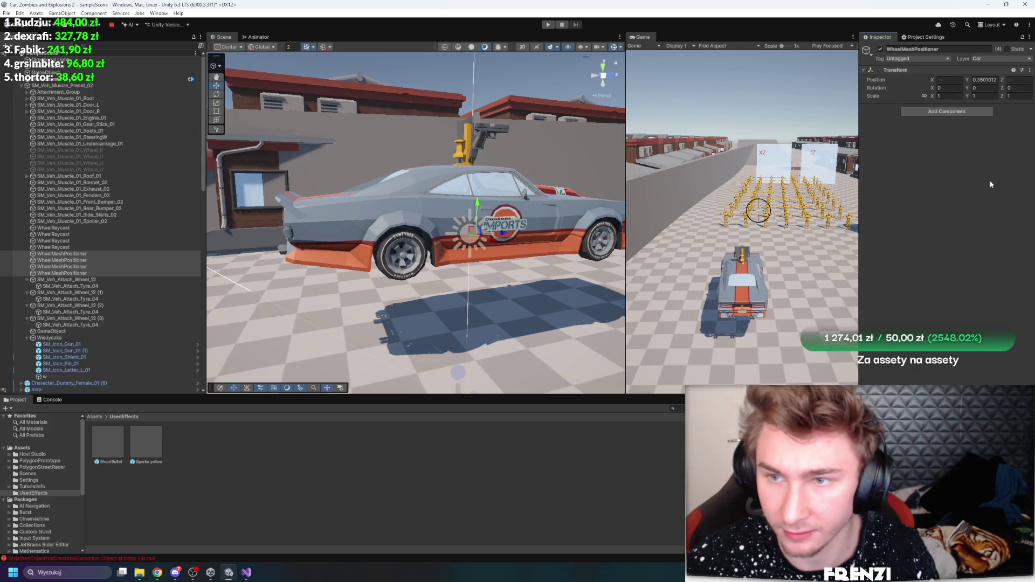
Put the wheel meshes back under their WheelMeshPositioners
mouse_move(72, 282)
mouse_down()
mouse_move(67, 254)
mouse_move(64, 273)
mouse_up()
click(70, 281)
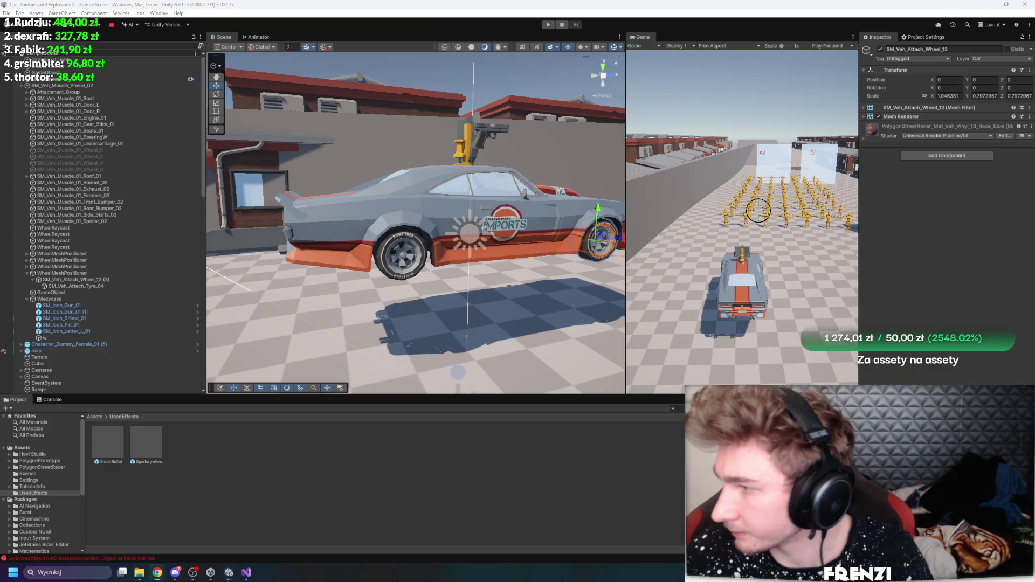
click(73, 261)
click(74, 254)
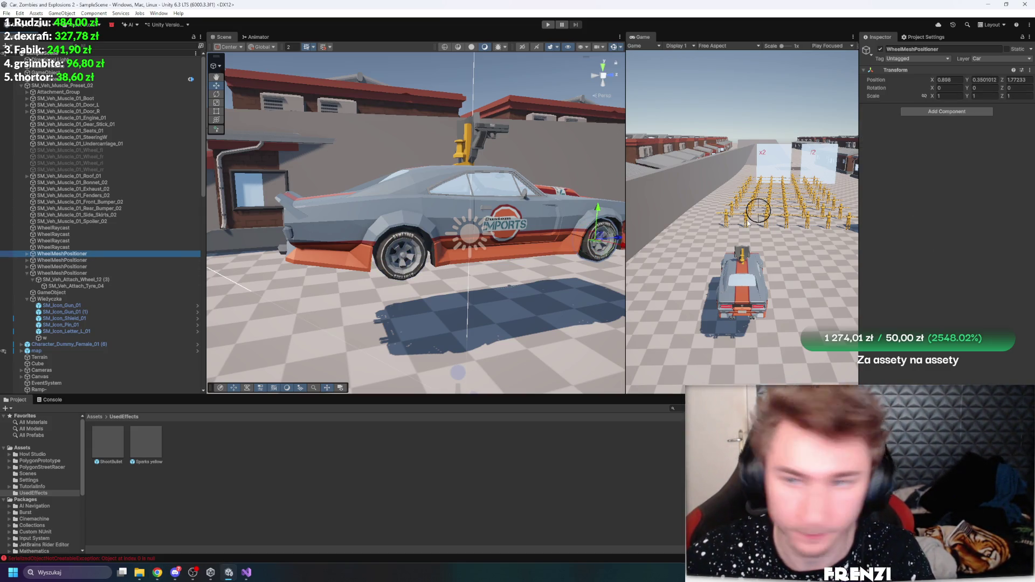
Add Wheel Suspension to the front positioner and paste the suspension code into it
click(970, 112)
click(949, 140)
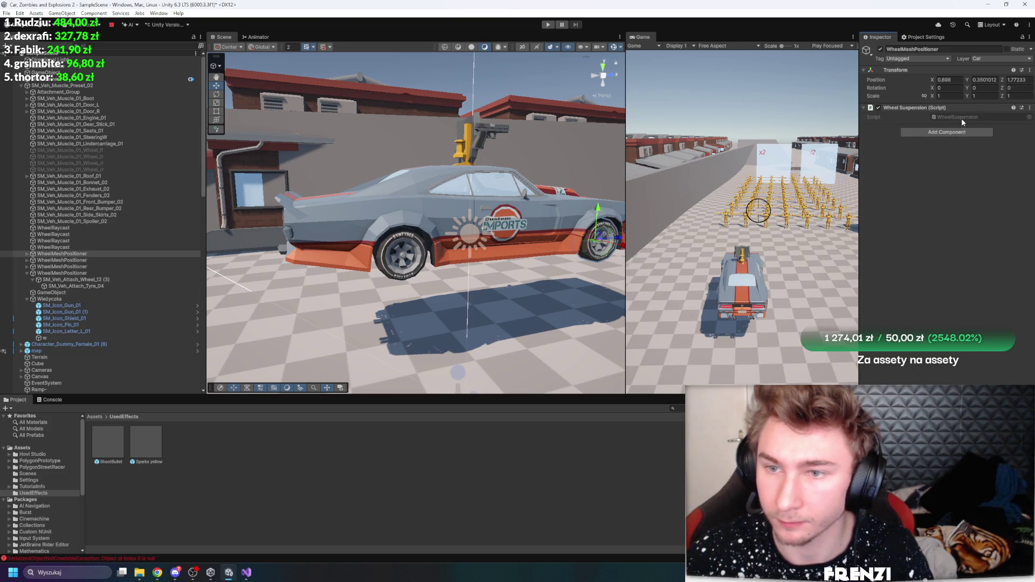
double_click(962, 118)
key(ctrl+a)
key(ctrl+v)
scroll(252, 150, up, 20)
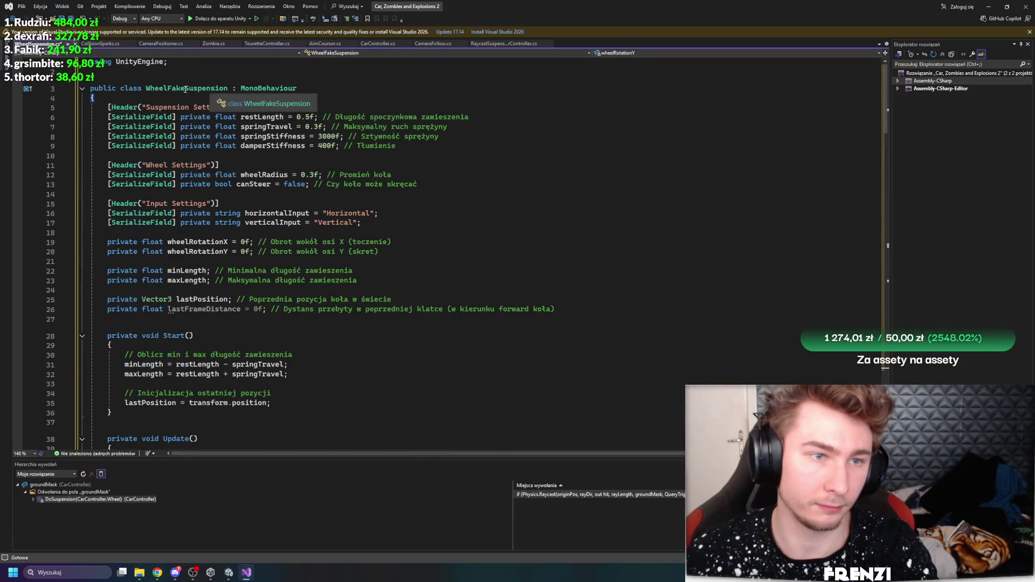
Rename the class WheelFakeSuspension to WheelSuspension and return to Unity to compile
double_click(186, 88)
text(WheelSuspension)
click(441, 202)
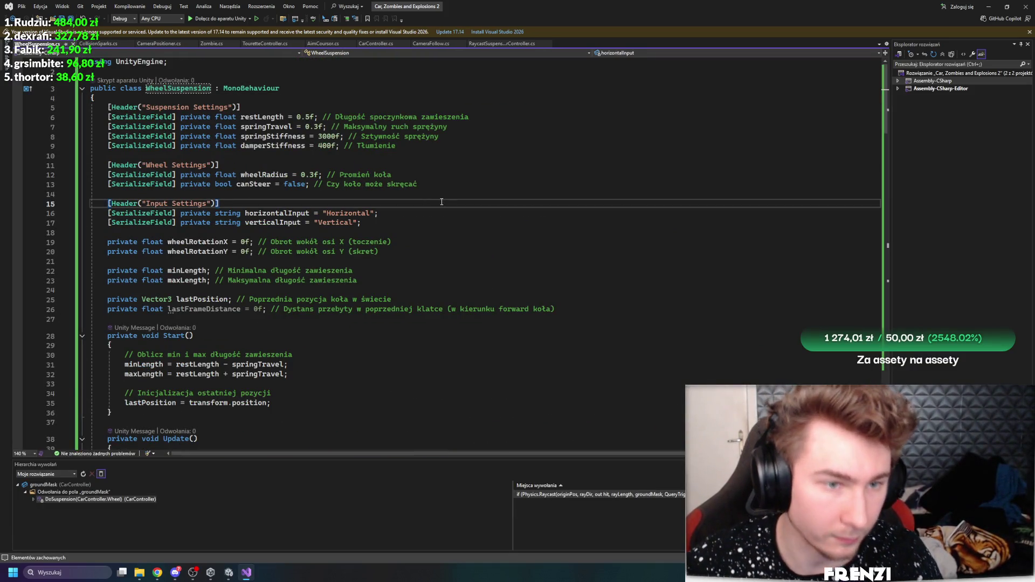
scroll(418, 205, down, 7)
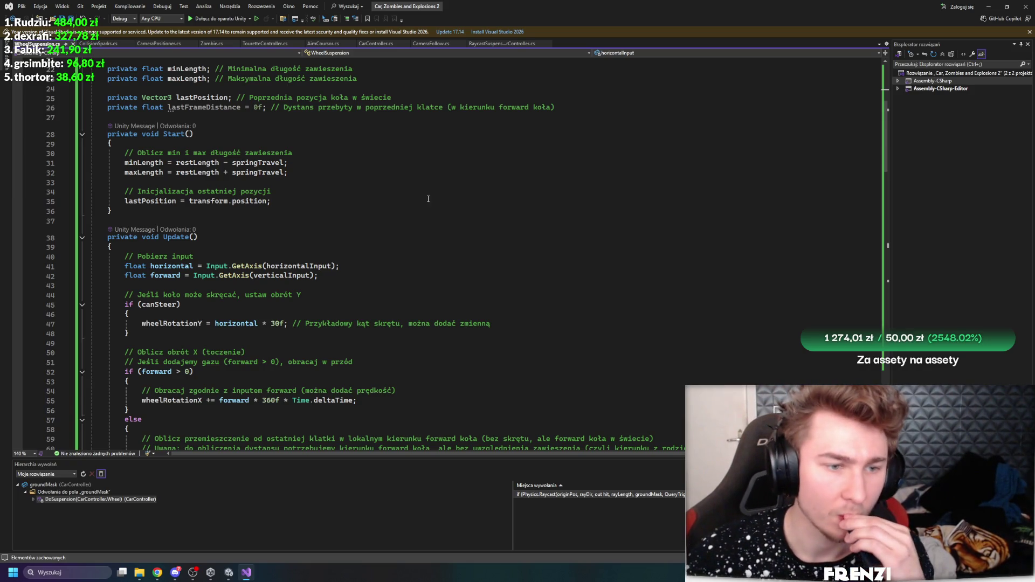
scroll(441, 197, down, 6)
scroll(396, 204, down, 15)
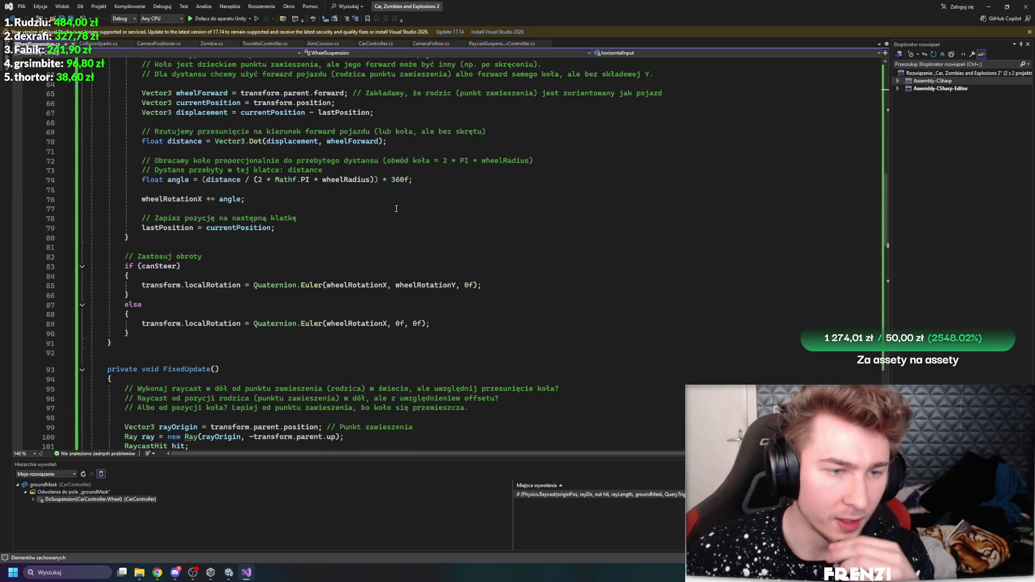
click(222, 573)
mouse_move(243, 573)
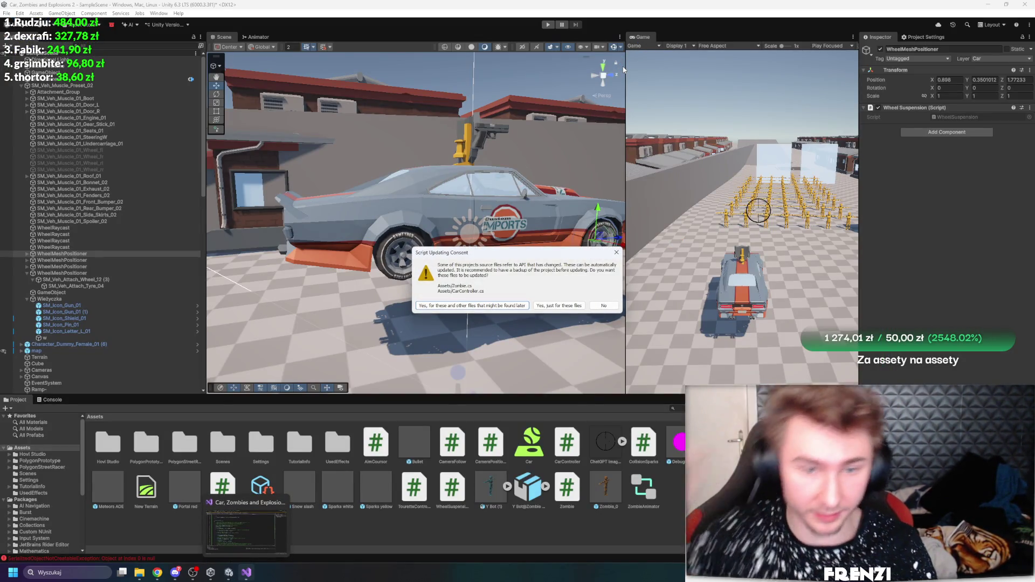
key(alt+Tab)
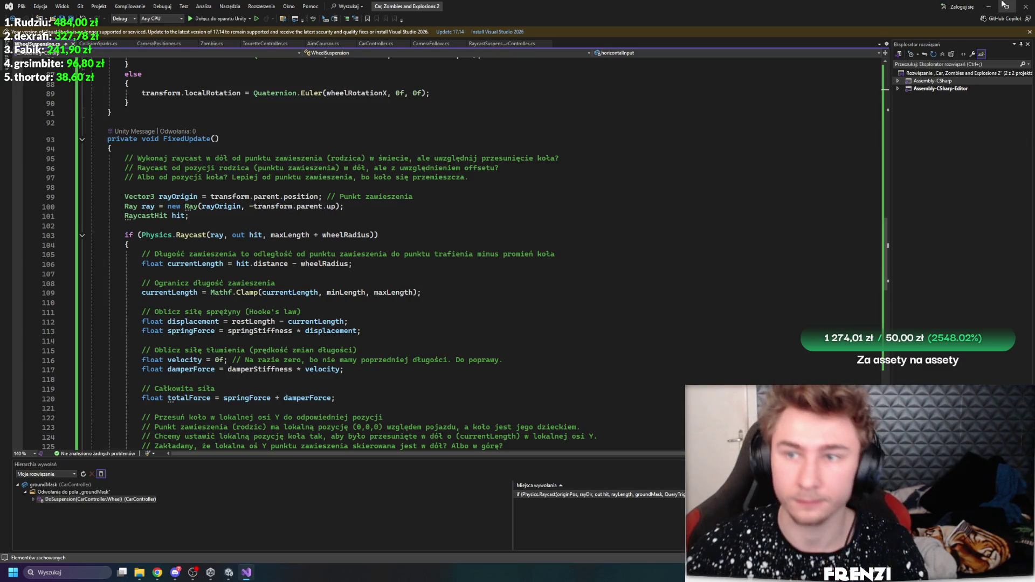
click(990, 6)
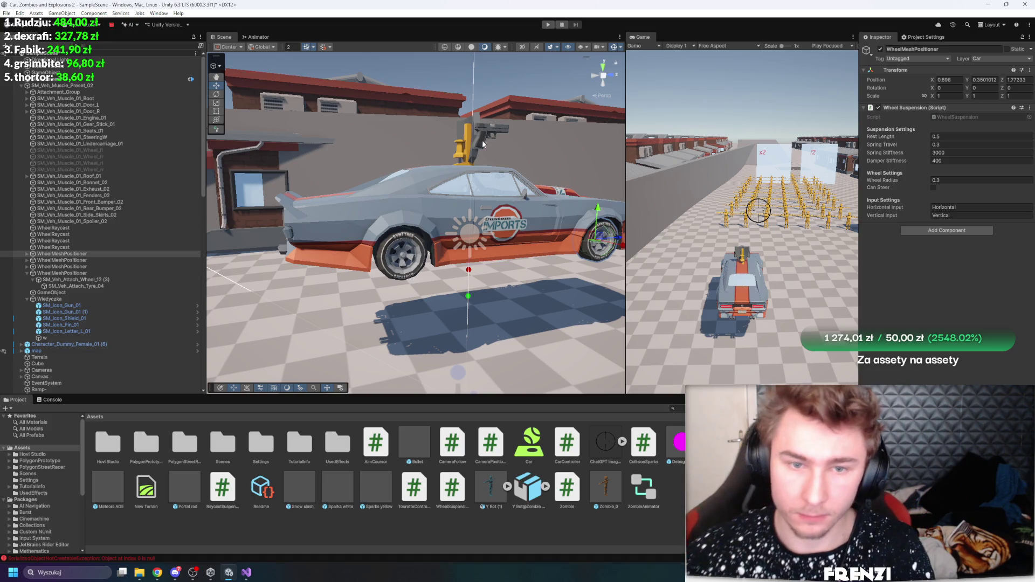
Widen the Scene view, frame the wheel, and review the OnDrawGizmosSelected code
scroll(516, 246, down, 5)
scroll(516, 246, up, 4)
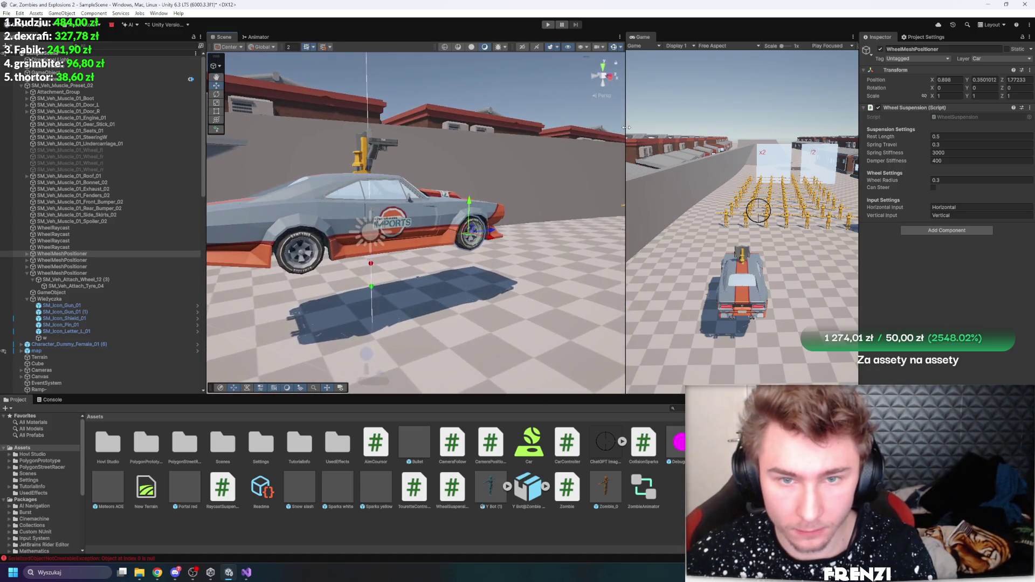
drag(626, 128, 666, 127)
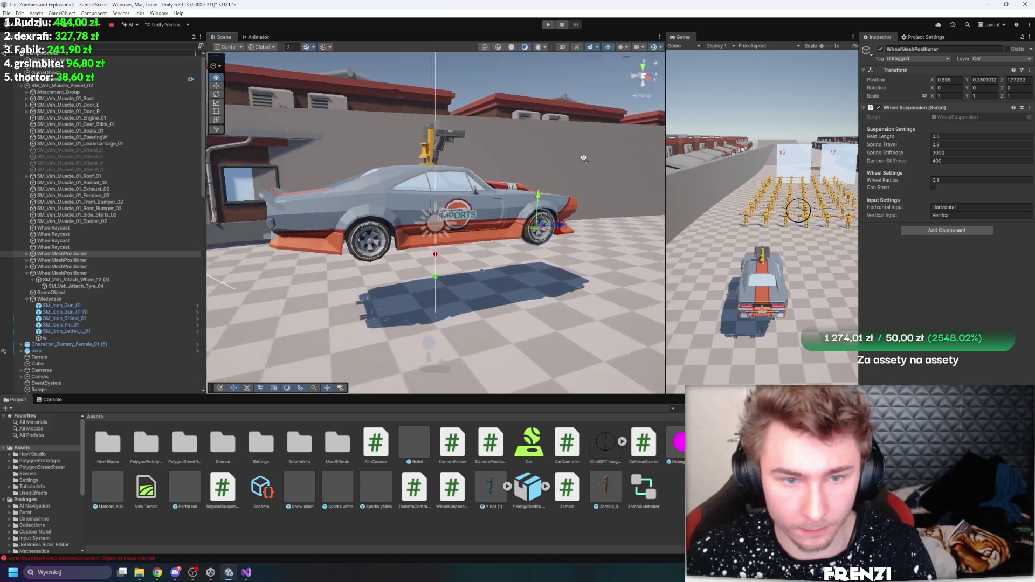
scroll(526, 156, up, 3)
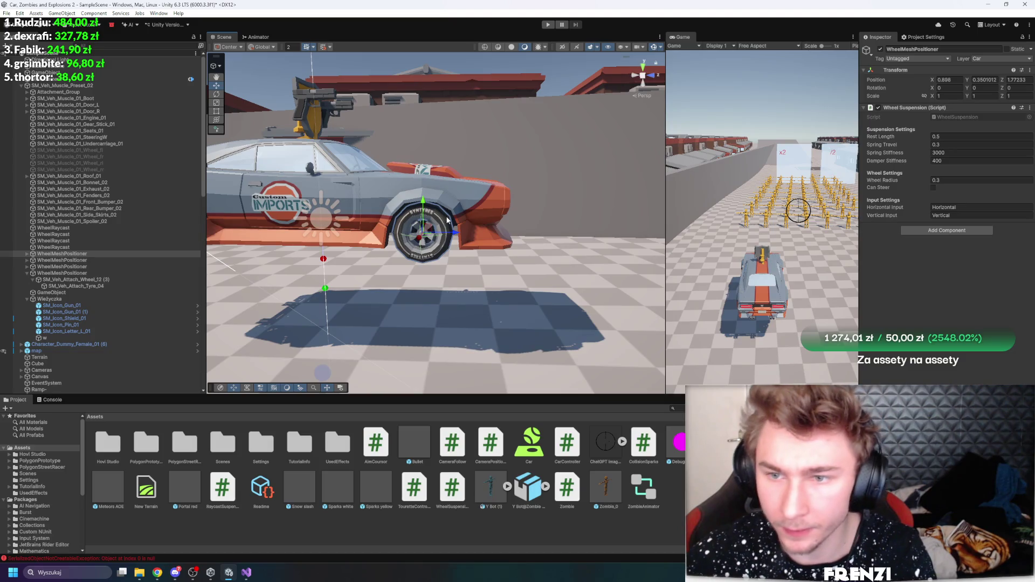
key(f)
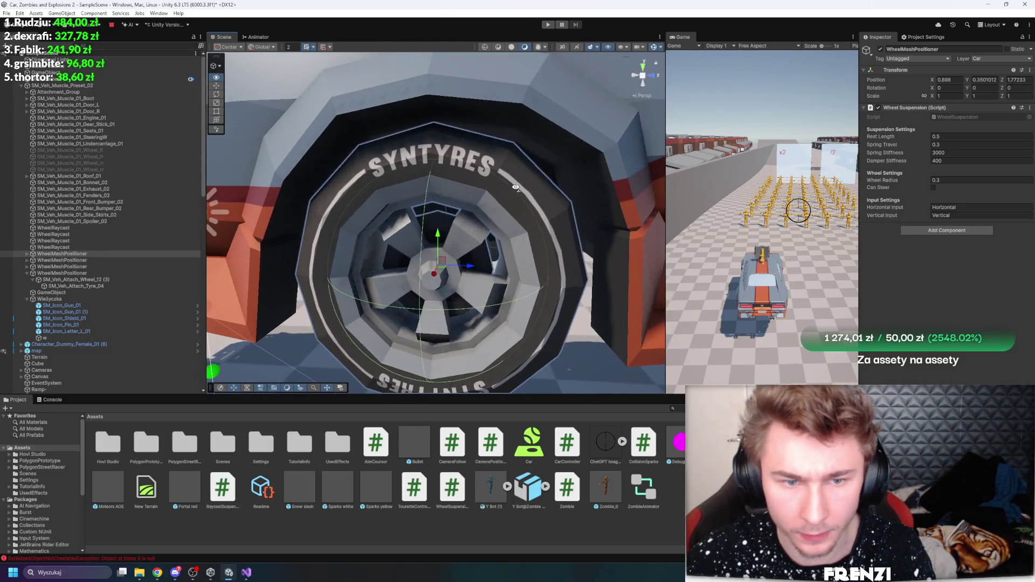
click(247, 573)
scroll(346, 301, down, 10)
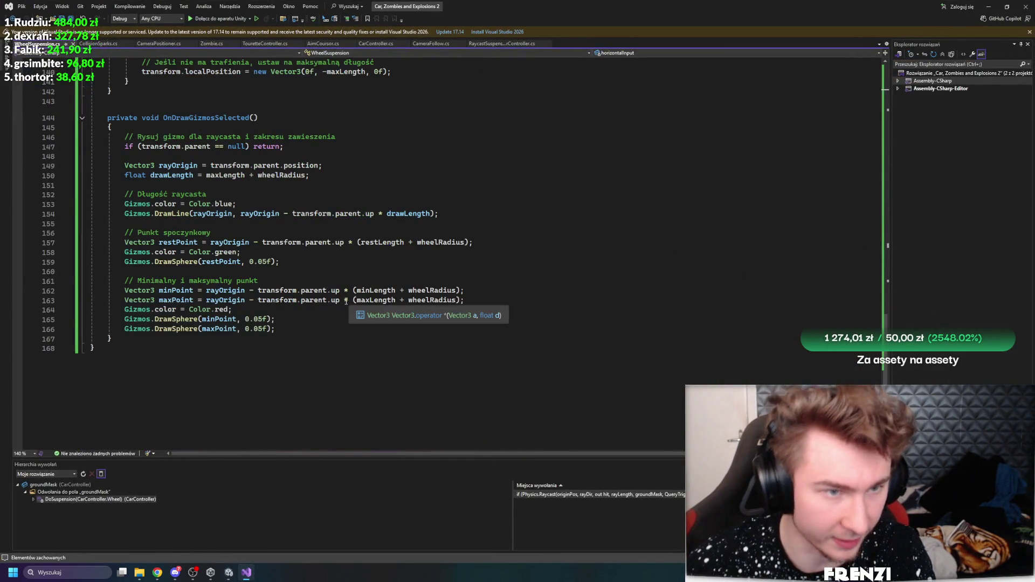
key(alt+Tab)
Select the front WheelMeshPositioner to display its suspension gizmos
click(98, 248)
click(99, 254)
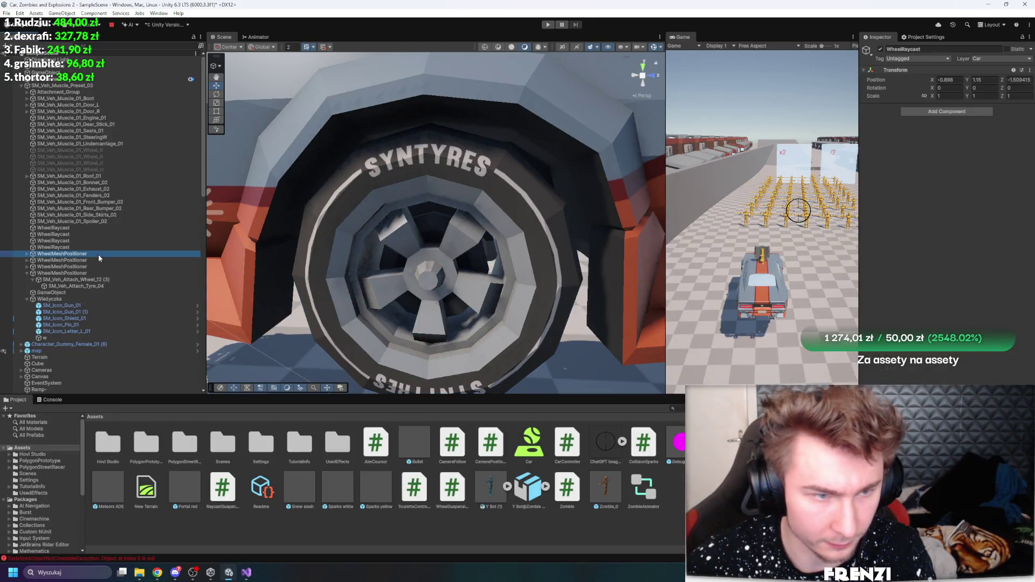
click(73, 86)
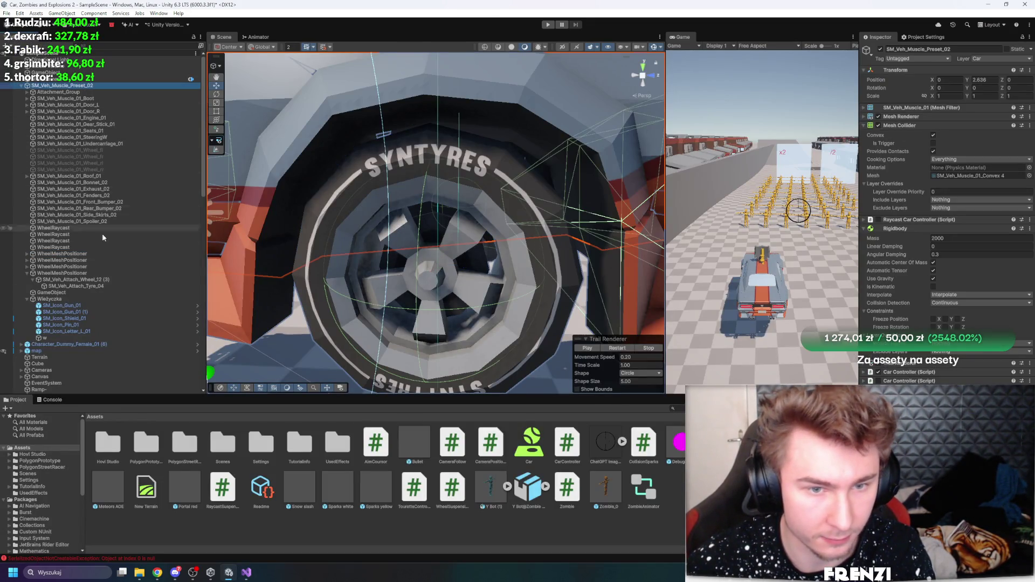
click(69, 300)
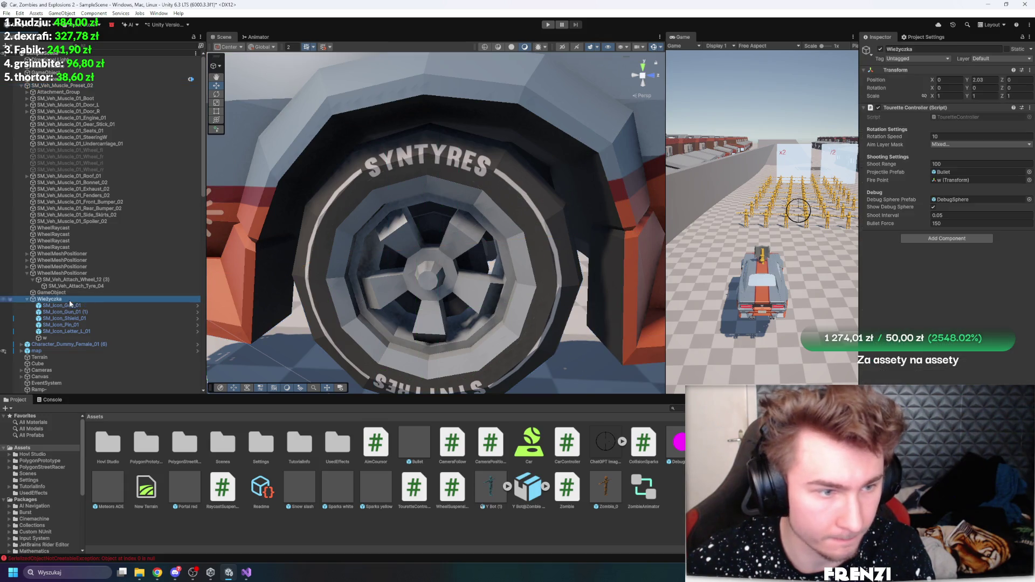
click(62, 254)
Inspect the gizmos below the wheel and the Wheel Suspension settings (rest length 0.5, stiffness 3000)
mouse_move(323, 259)
mouse_down()
mouse_move(350, 270)
mouse_move(335, 271)
mouse_up()
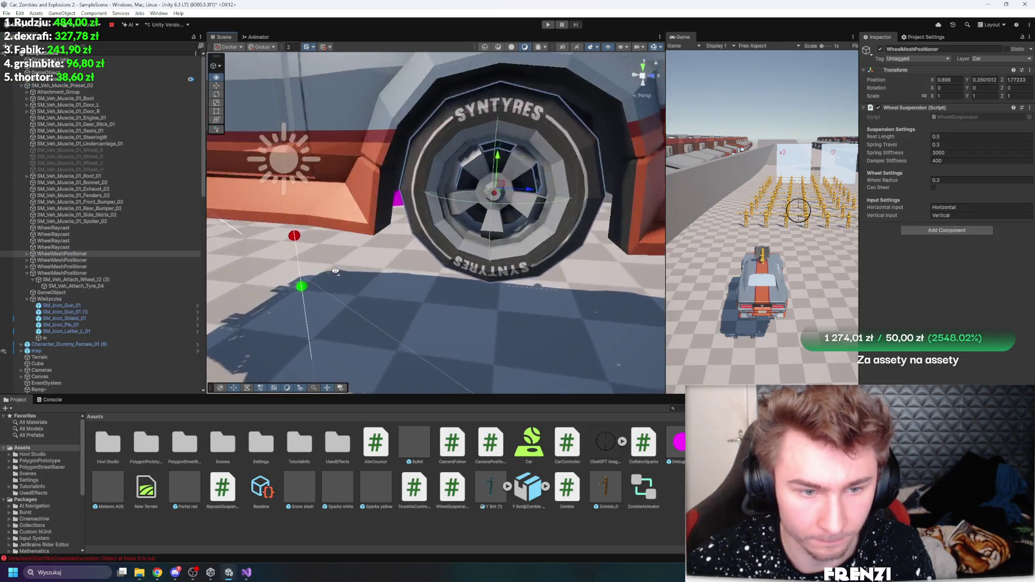
scroll(335, 271, down, 5)
scroll(332, 280, up, 5)
scroll(322, 305, down, 4)
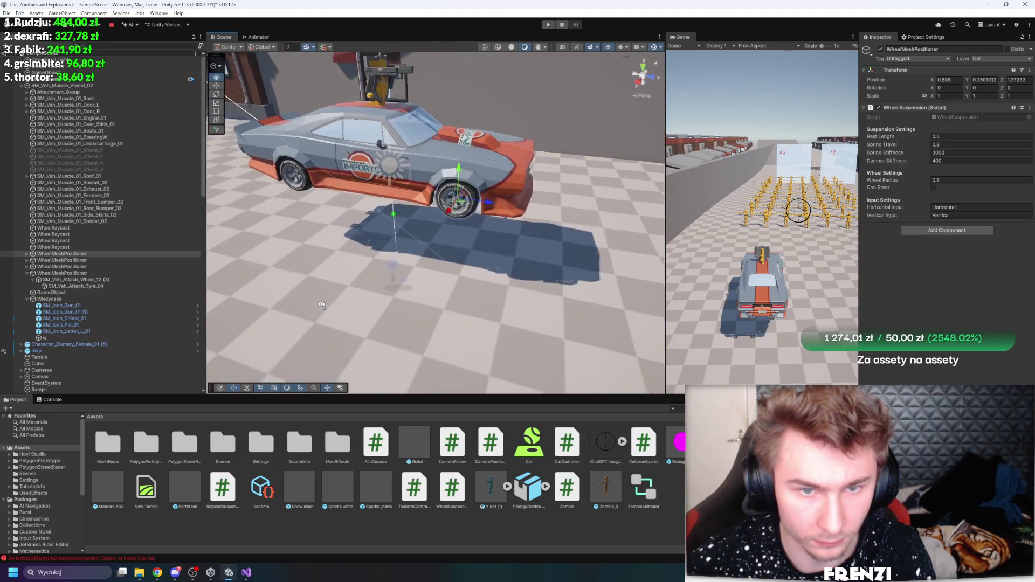
scroll(407, 264, up, 4)
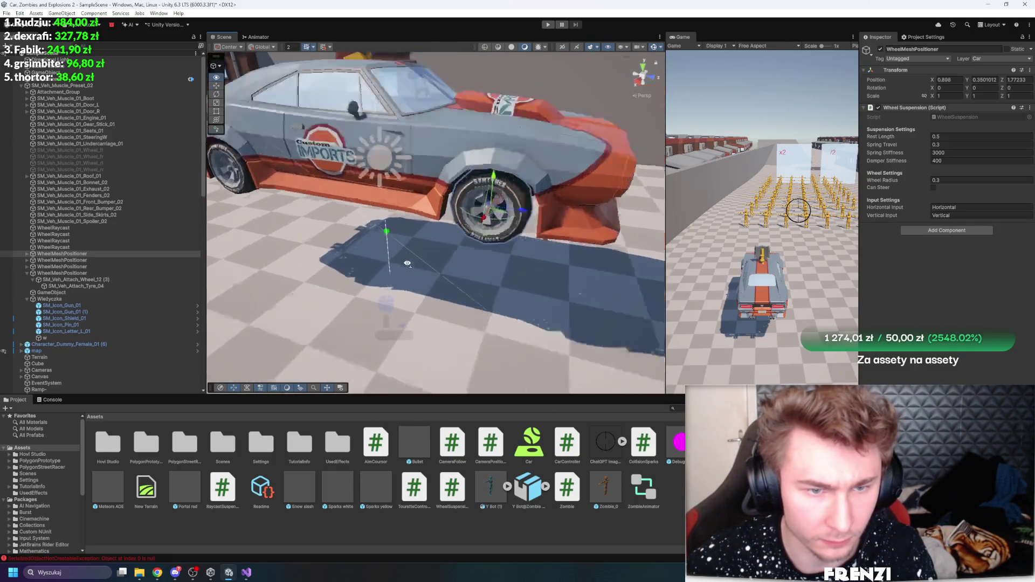
scroll(408, 264, up, 3)
click(64, 247)
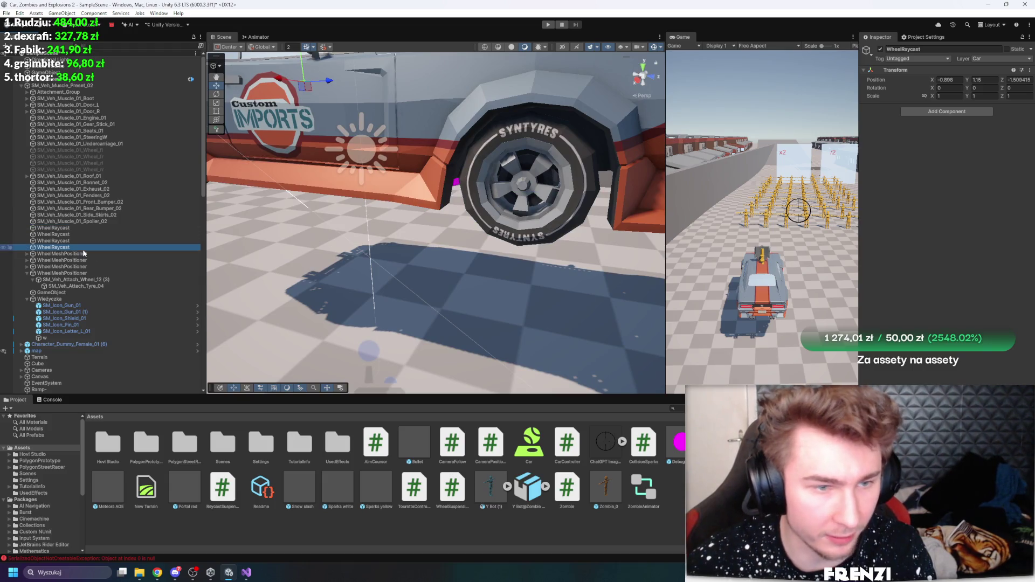
click(85, 254)
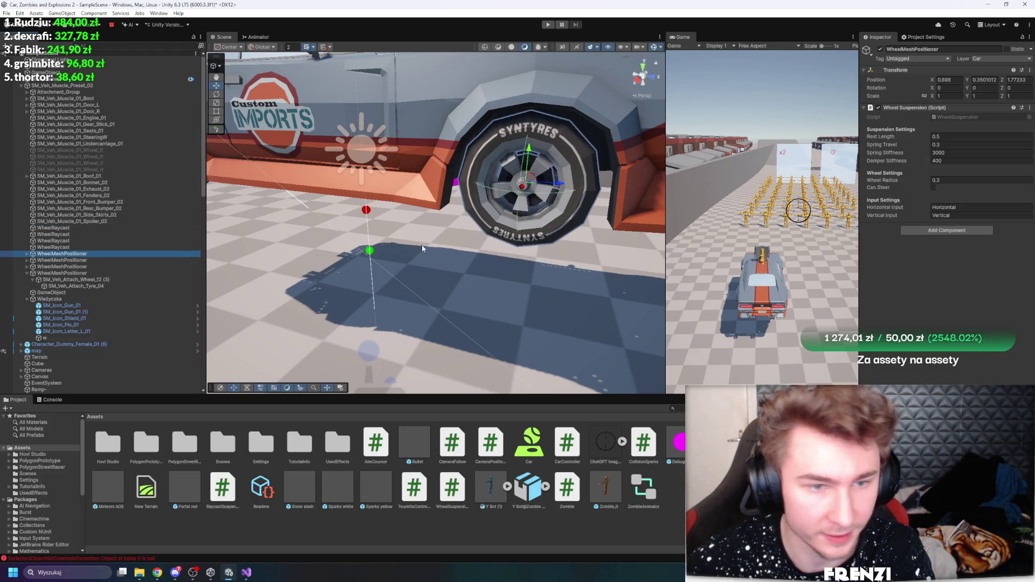
scroll(567, 137, down, 5)
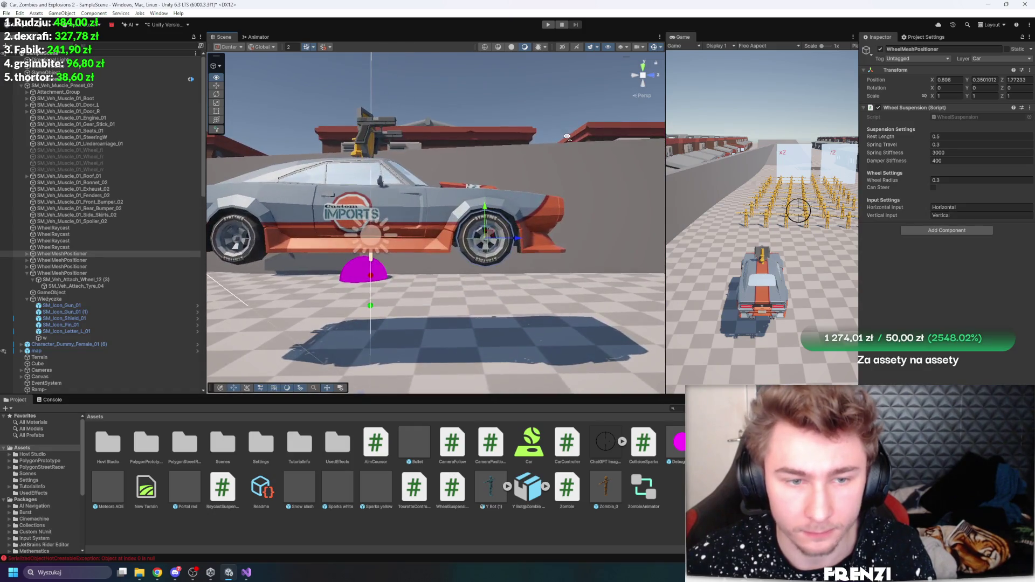
click(548, 27)
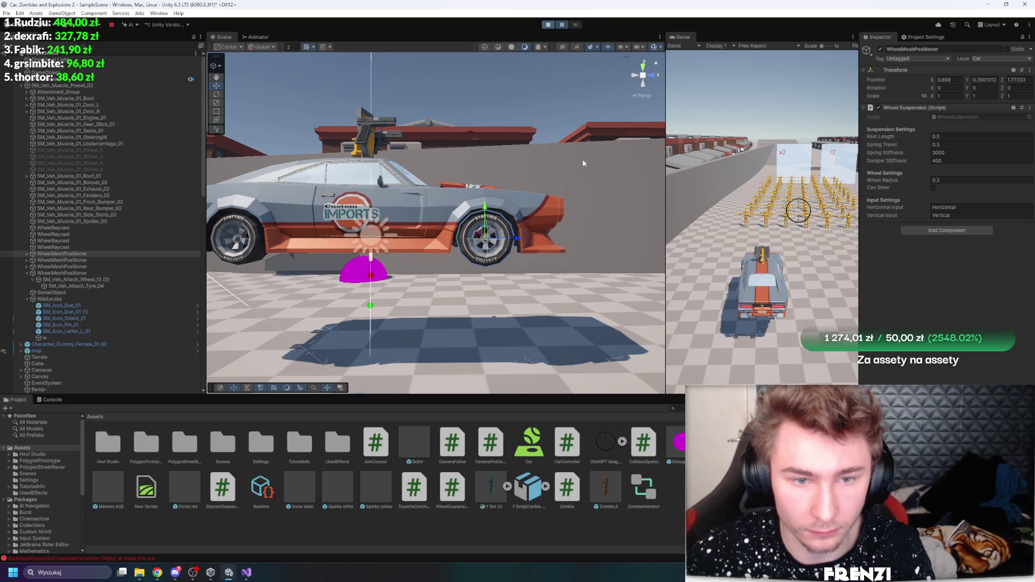
click(575, 26)
click(577, 26)
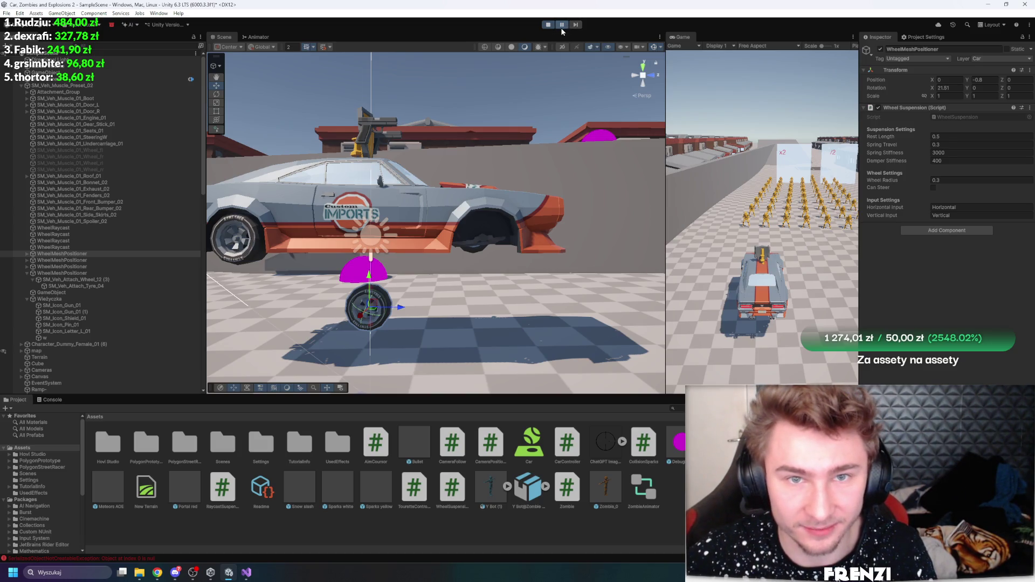
click(563, 28)
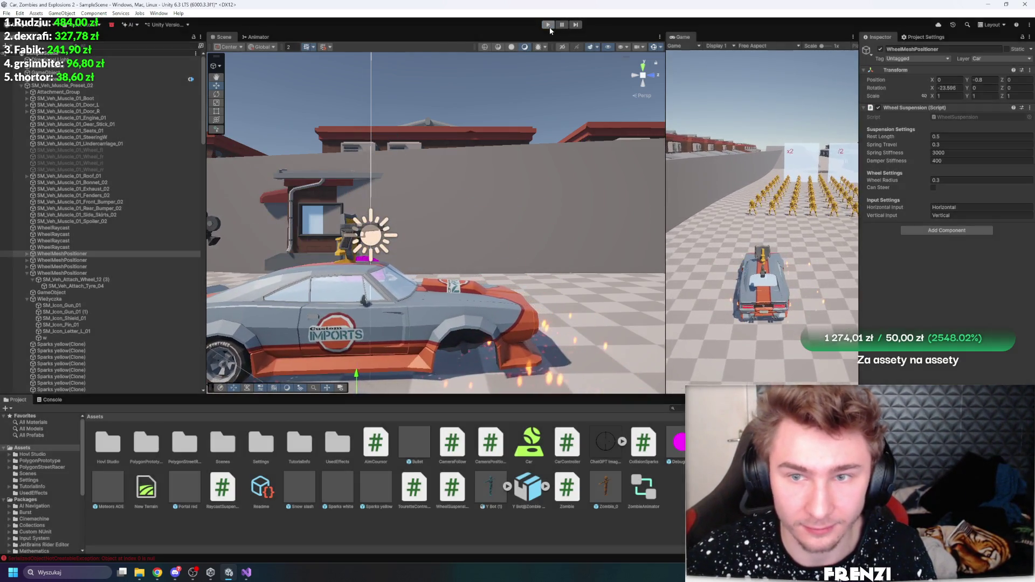
click(549, 26)
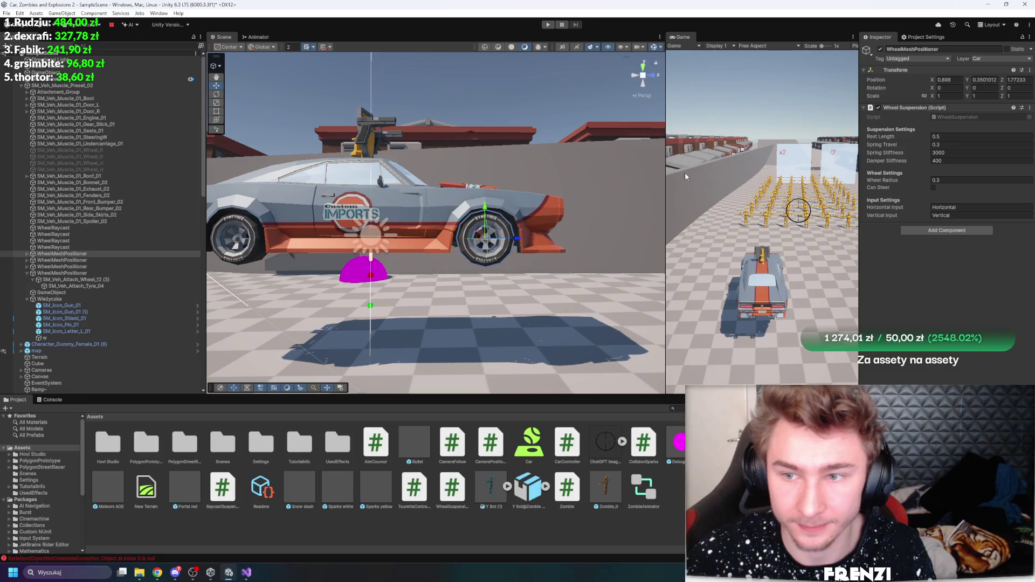